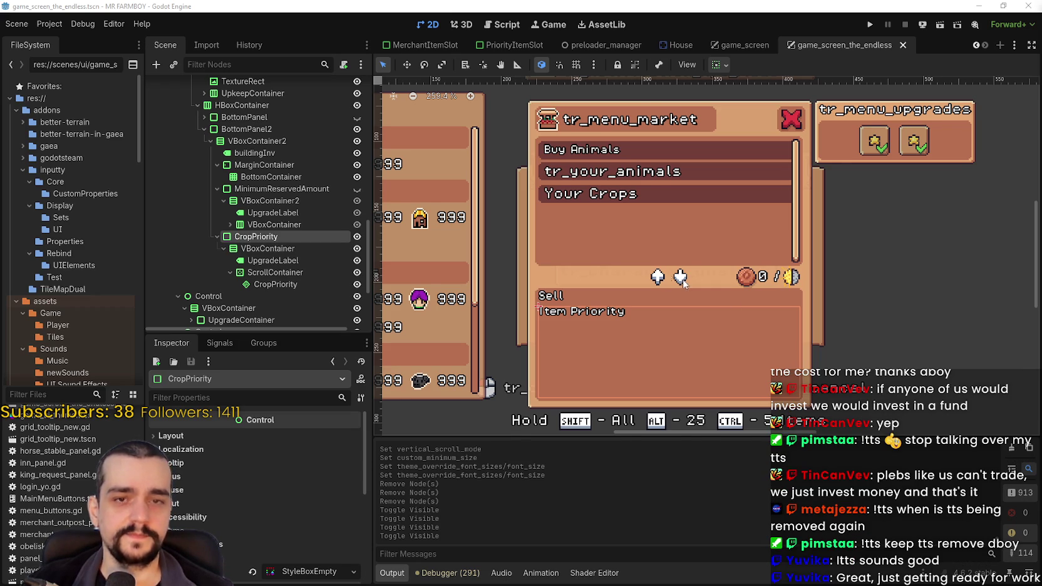
# - Switch from the 2D market menu layout to building_panel_endless.gd in the script editor
pyautogui.scroll(-3)
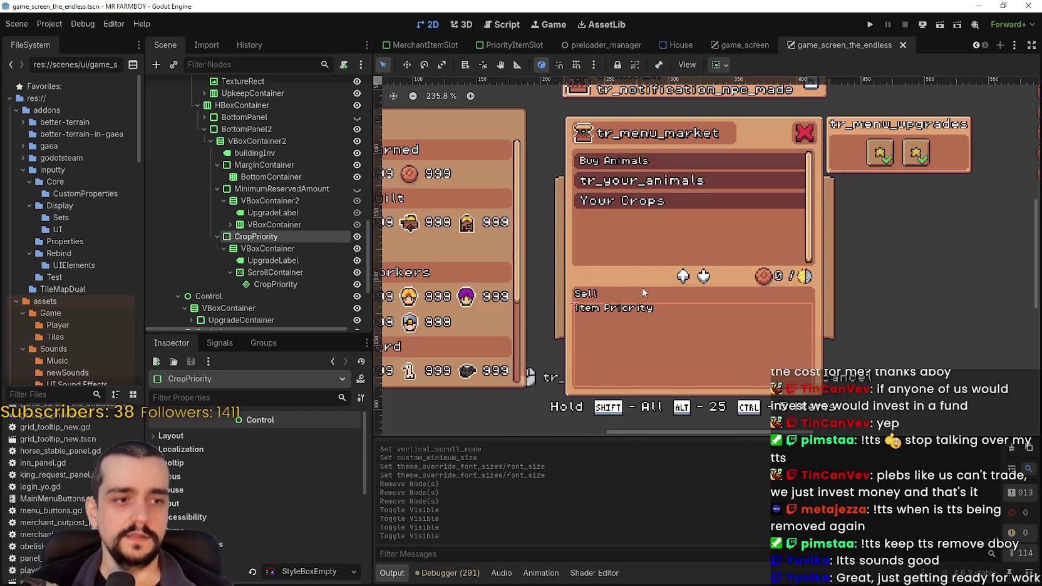
pyautogui.scroll(3)
pyautogui.scroll(-3)
pyautogui.scroll(-3)
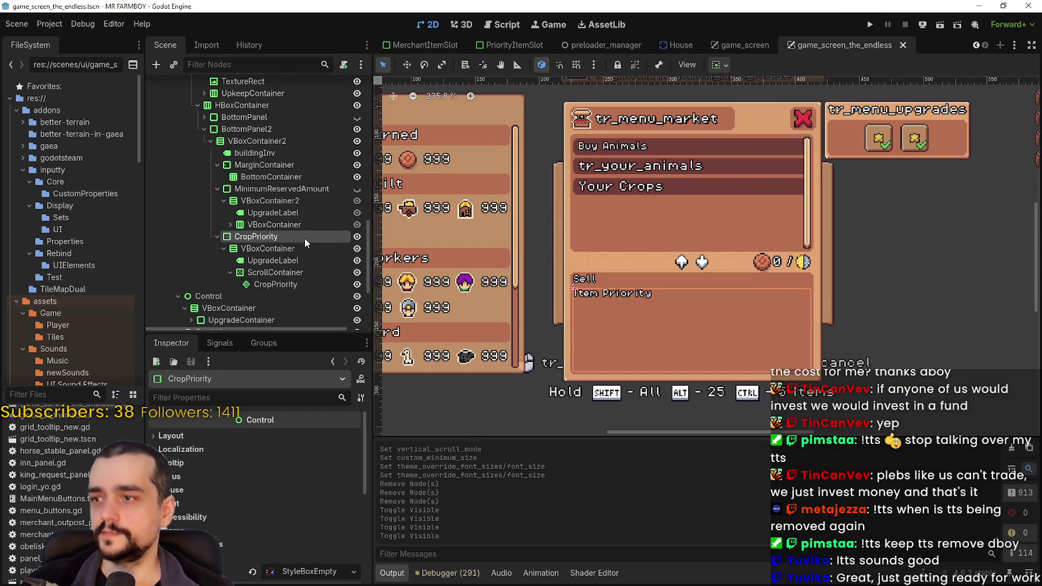
pyautogui.scroll(3)
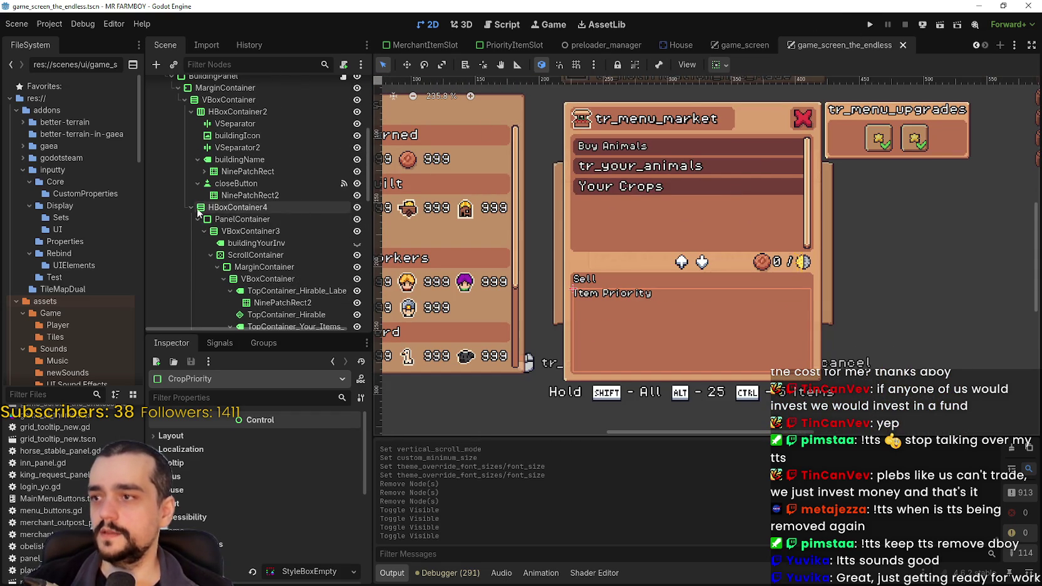
pyautogui.scroll(3)
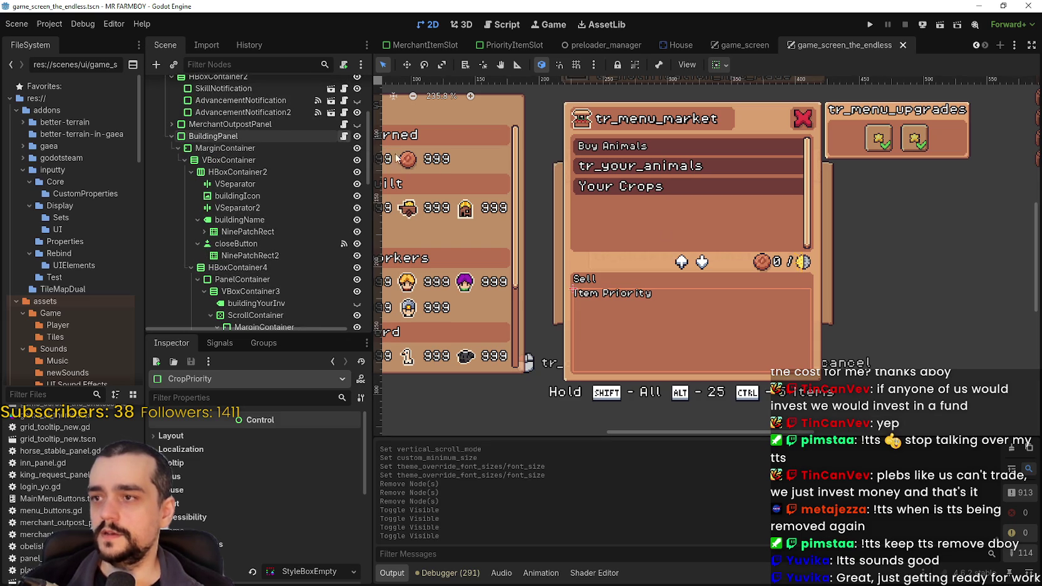
pyautogui.hotkey('ctrl', 'F3')
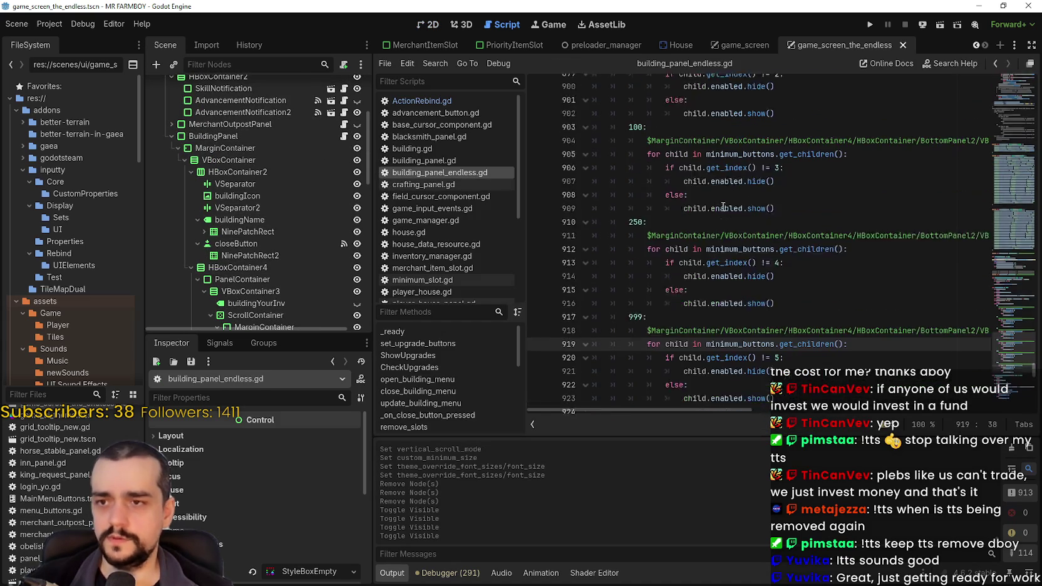
pyautogui.click(731, 193)
pyautogui.moveTo(1030, 257); pyautogui.dragTo(1010, 94)
pyautogui.scroll(-3)
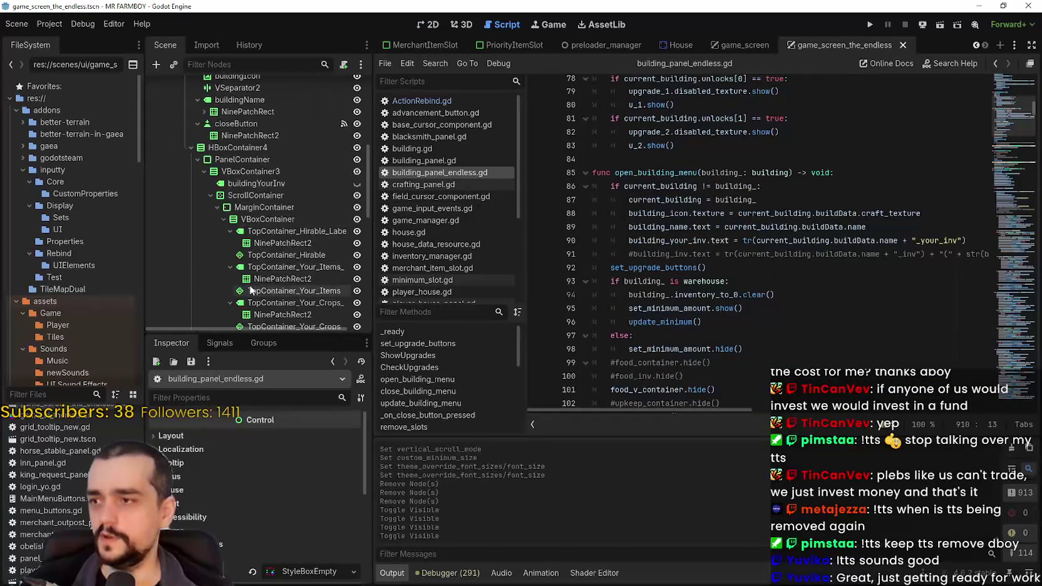
pyautogui.scroll(-3)
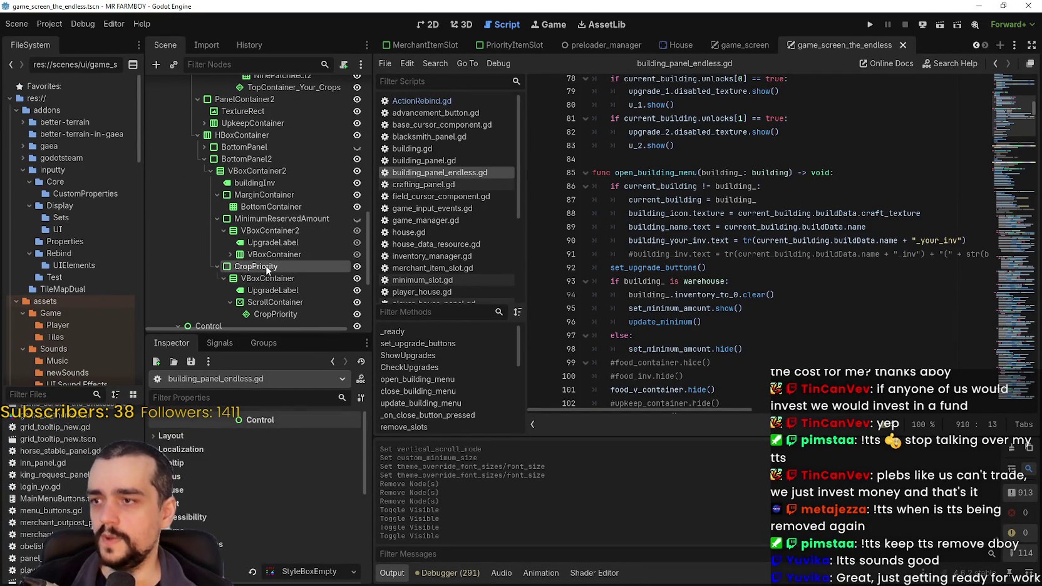
pyautogui.moveTo(1014, 81); pyautogui.dragTo(1015, 102)
pyautogui.click(783, 151)
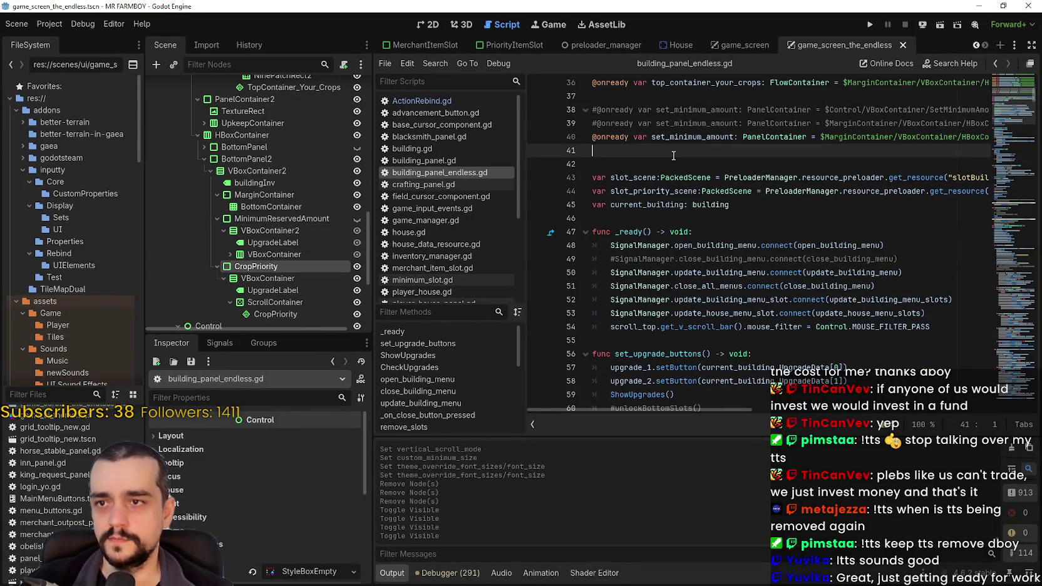
pyautogui.moveTo(255, 266); pyautogui.dragTo(638, 152)
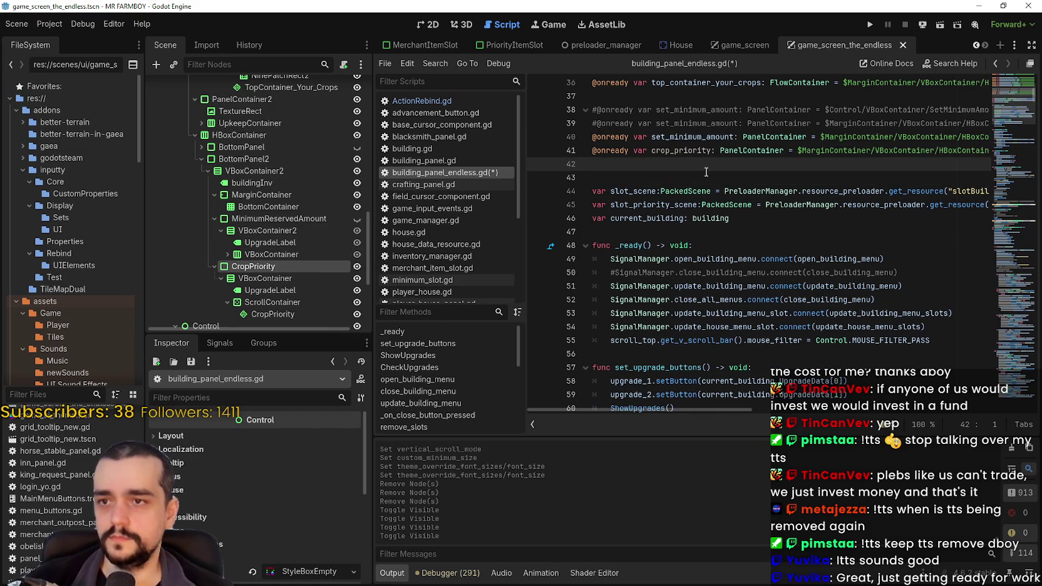
pyautogui.doubleClick(695, 153)
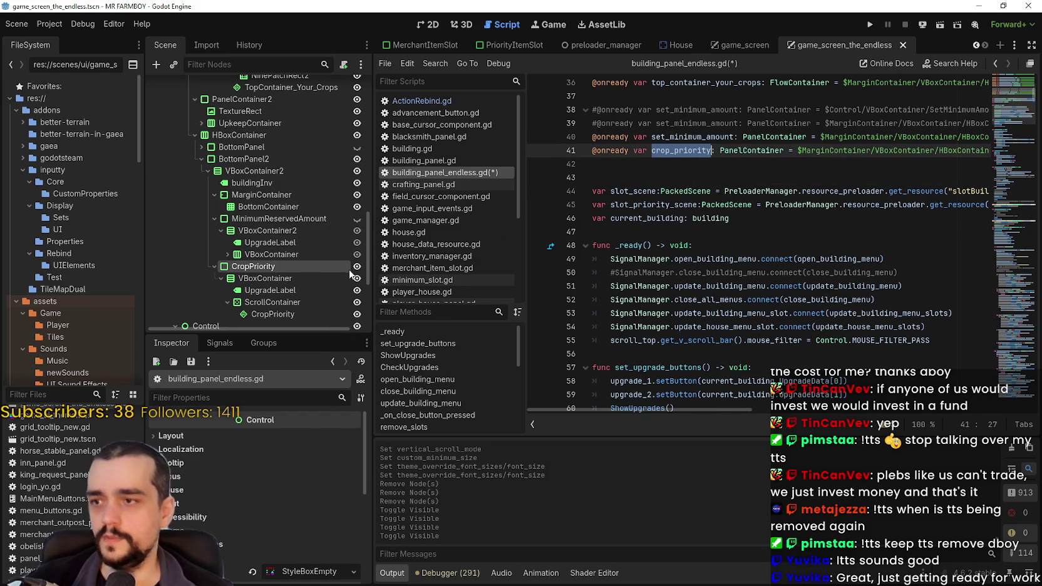
# - Hide the CropPriority node in the scene and reselect the crop_priority variable name
pyautogui.click(357, 266)
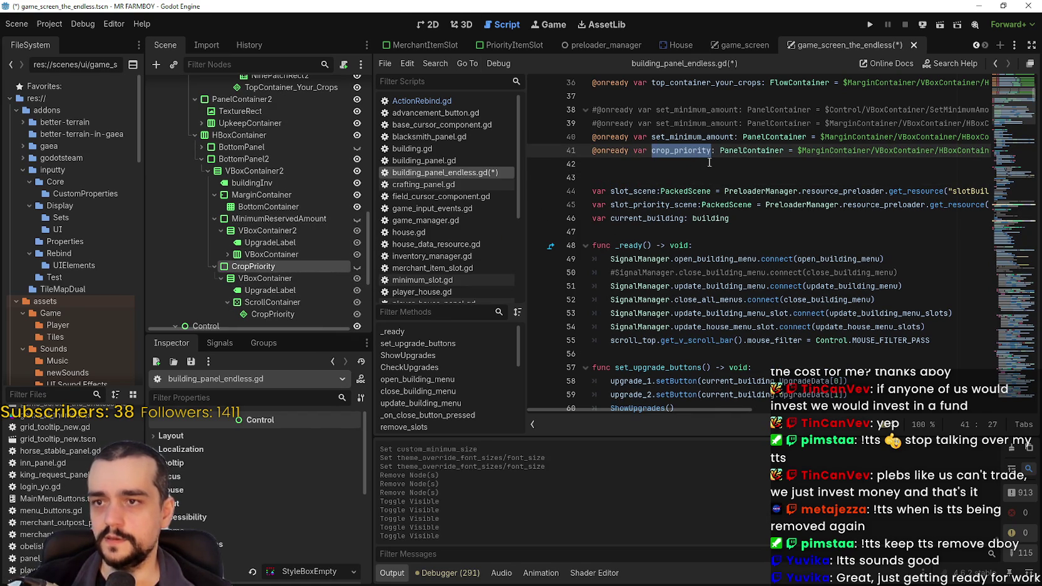
pyautogui.click(710, 162)
pyautogui.doubleClick(686, 151)
# - Under set_minimum_amount.hide() in open_building_menu, add the condition 'if building_ is House:'
pyautogui.scroll(-3)
pyautogui.scroll(-3)
pyautogui.scroll(3)
pyautogui.scroll(-3)
pyautogui.scroll(3)
pyautogui.scroll(-3)
pyautogui.scroll(3)
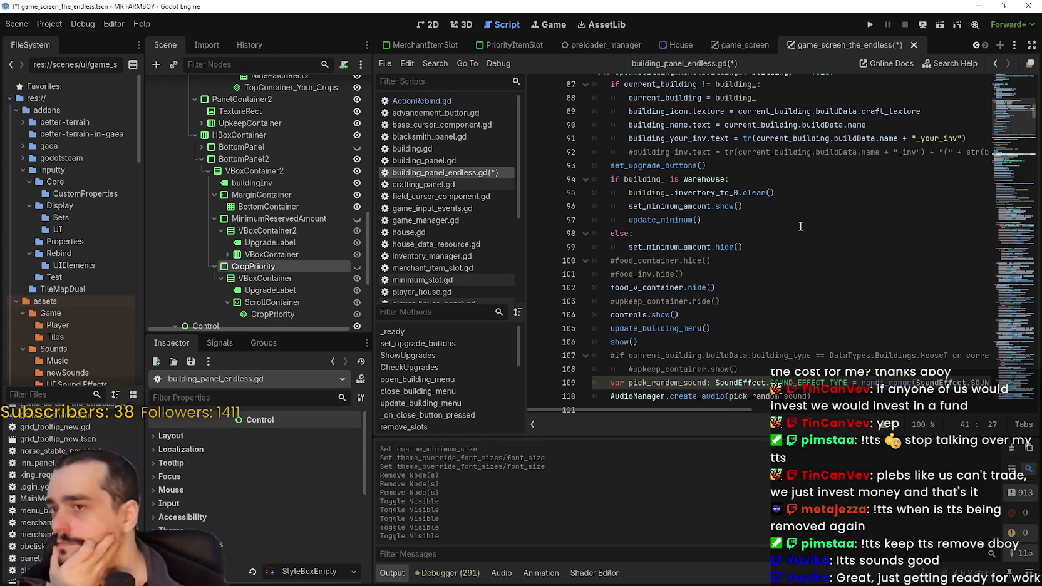
pyautogui.scroll(-3)
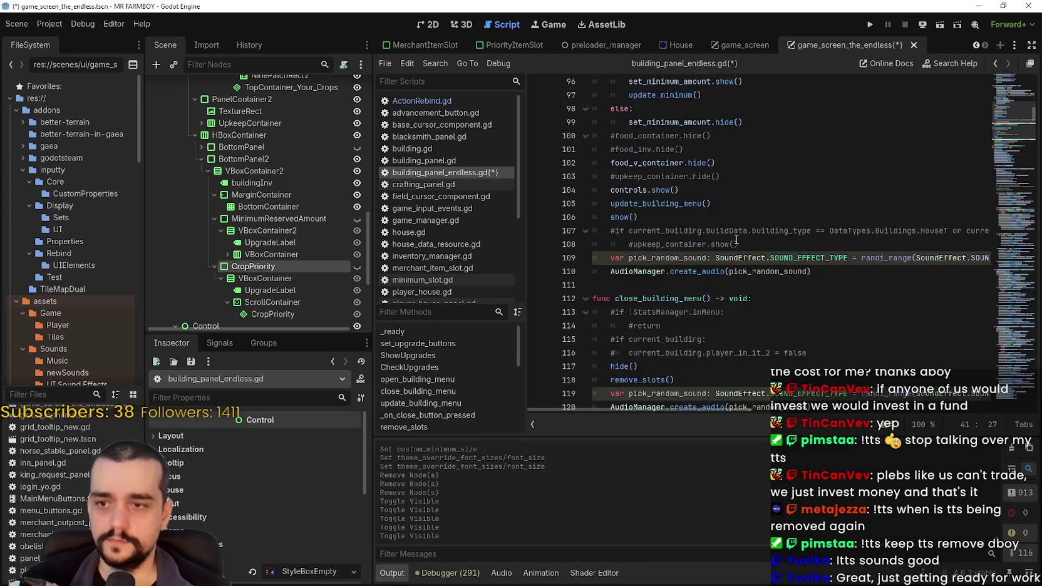
pyautogui.scroll(-3)
pyautogui.scroll(3)
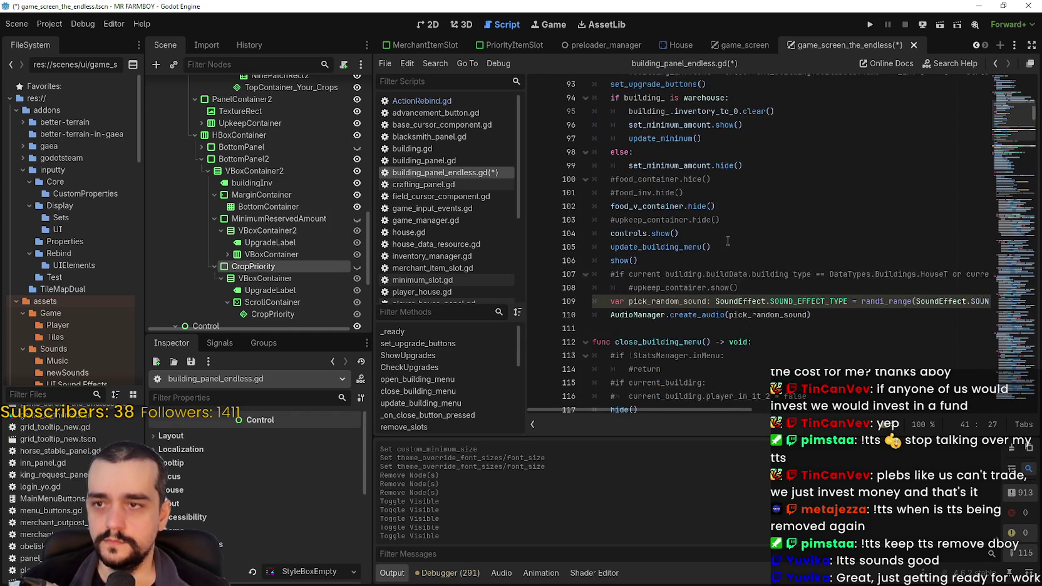
pyautogui.click(763, 254)
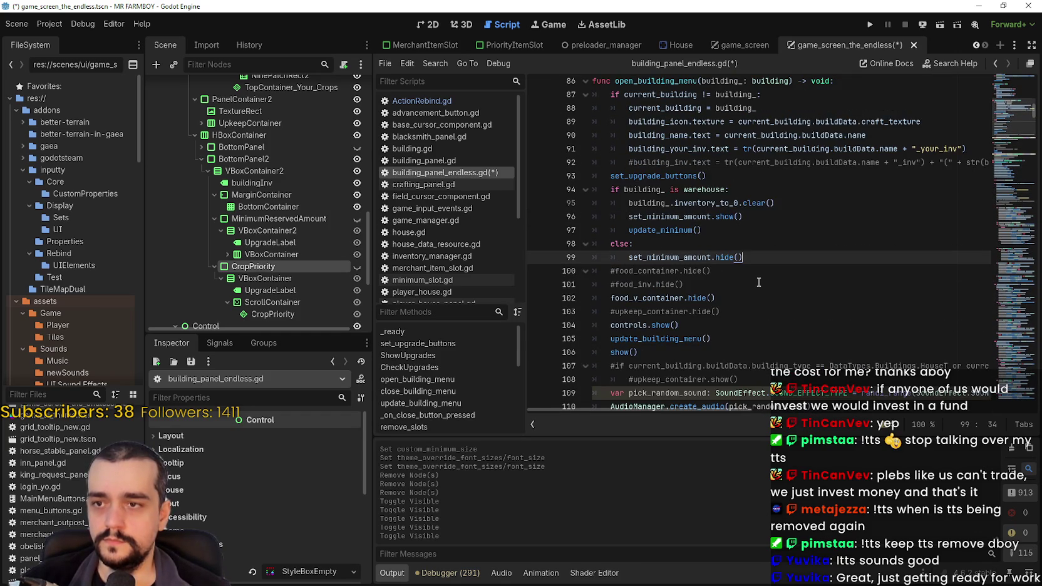
pyautogui.press('Return')
pyautogui.press('BackSpace')
pyautogui.press('Return')
pyautogui.write('if ')
pyautogui.write('bu')
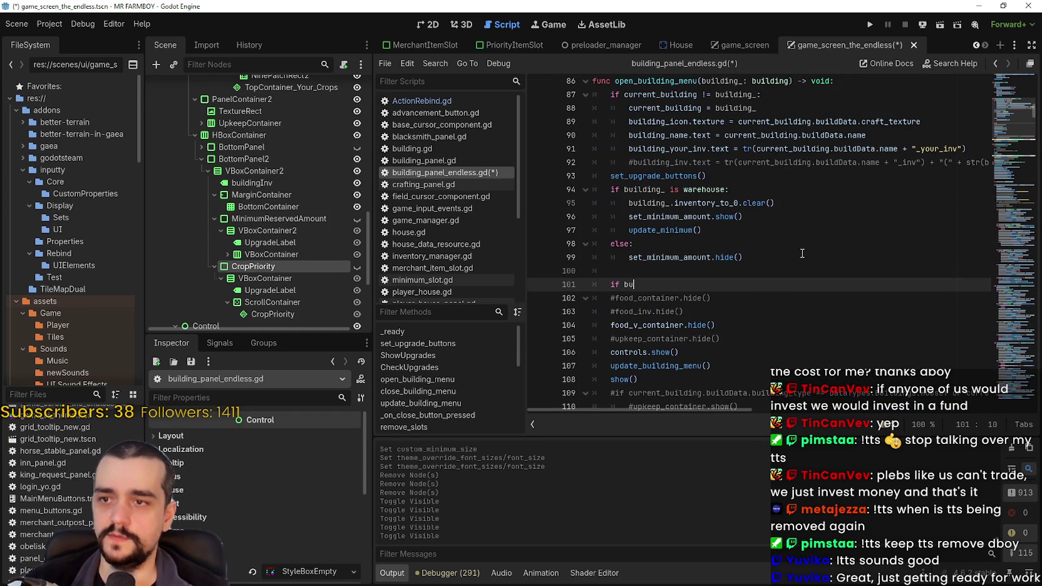
pyautogui.write('il')
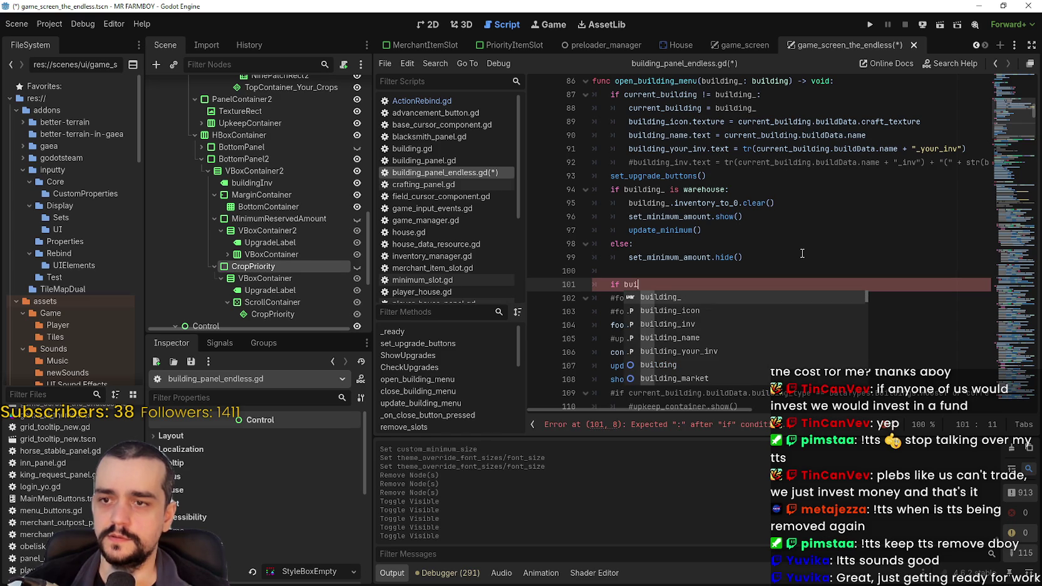
pyautogui.press('Return')
pyautogui.write('s H')
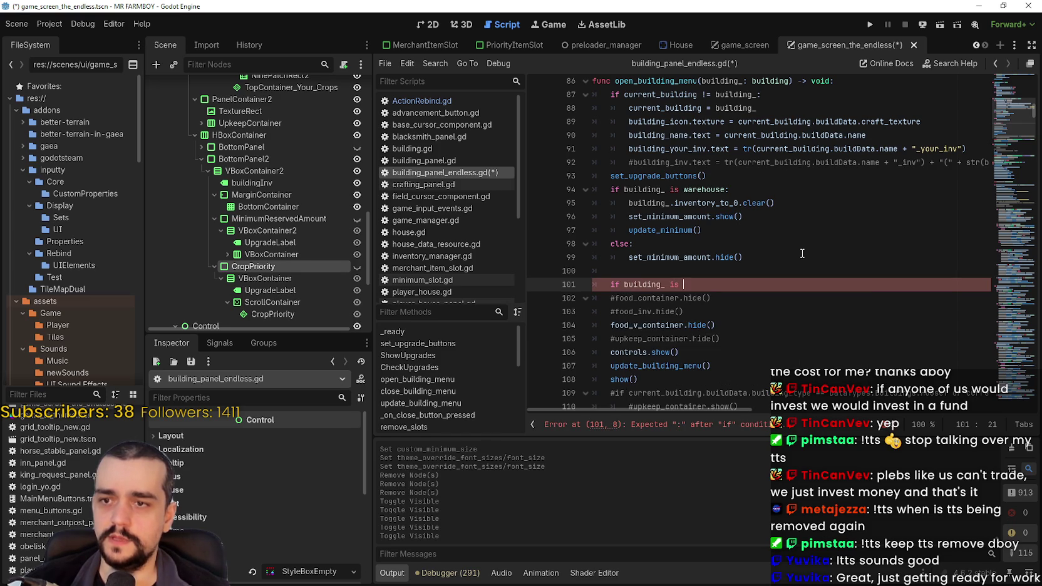
pyautogui.write('ouse')
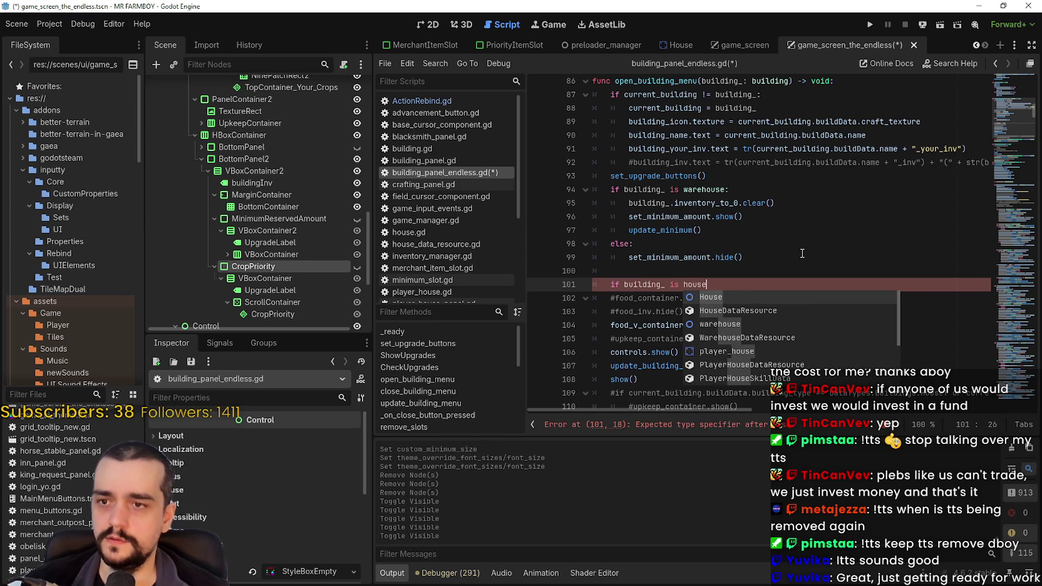
pyautogui.press('Return')
pyautogui.write(':')
pyautogui.press('Return')
# - Call crop_priority.show() in the House branch and crop_priority.hide() in an else branch
pyautogui.write('bu')
pyautogui.press('BackSpace')
pyautogui.press('BackSpace')
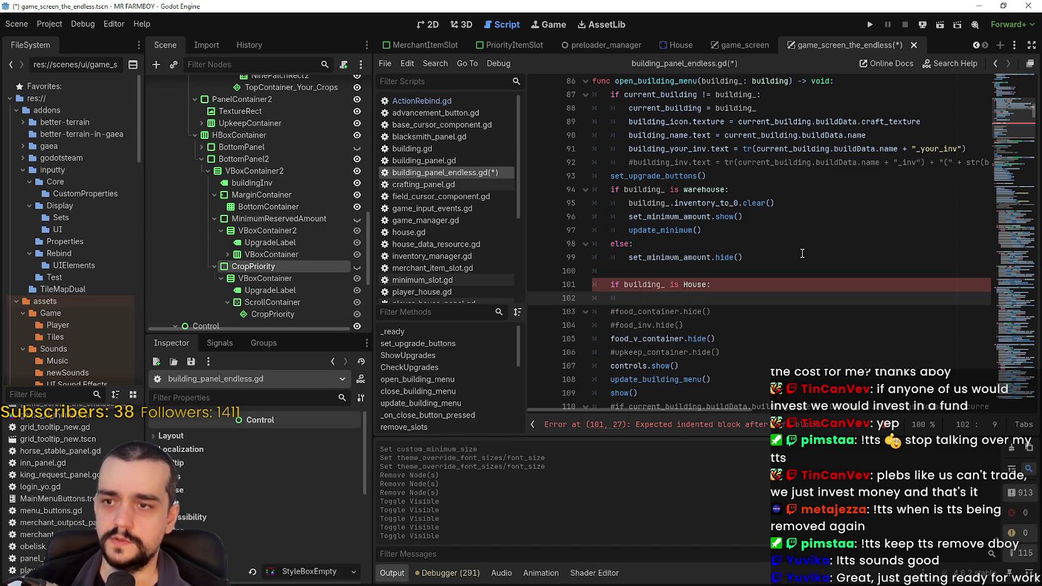
pyautogui.write('crop_priority.')
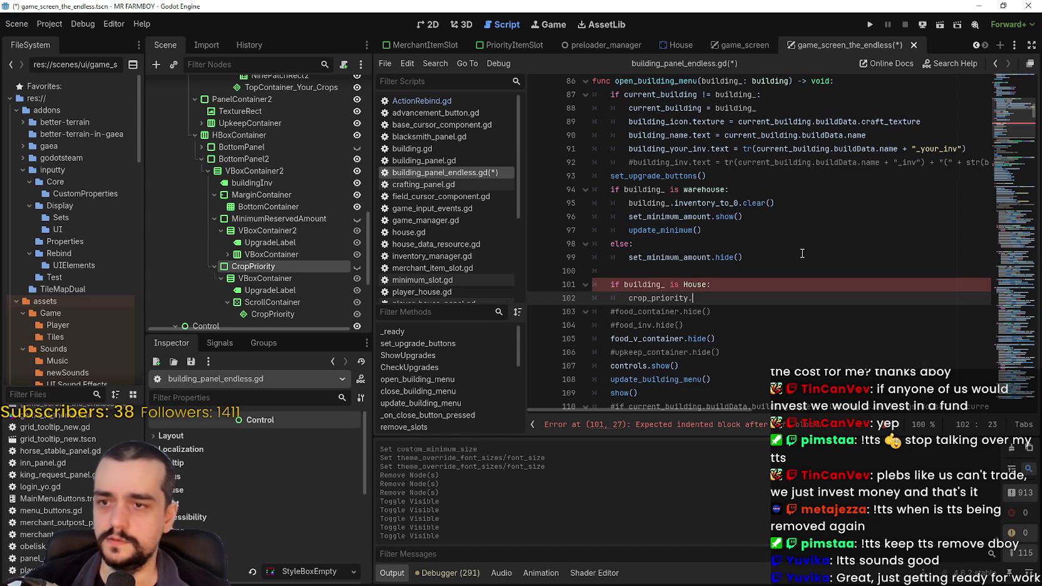
pyautogui.write('show(')
pyautogui.press('Return')
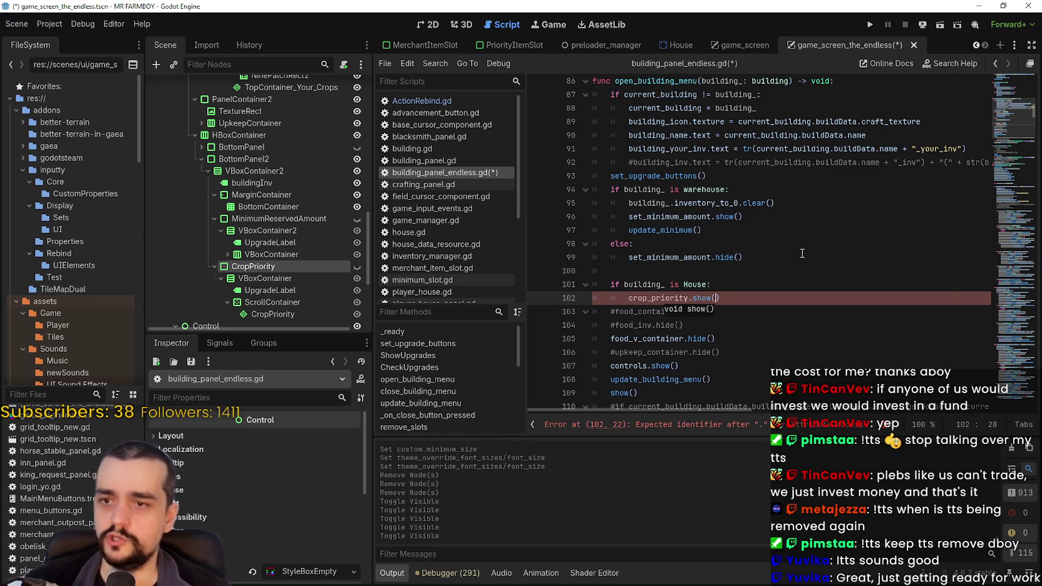
pyautogui.press('End')
pyautogui.press('Return')
pyautogui.press('BackSpace')
pyautogui.write('el;se')
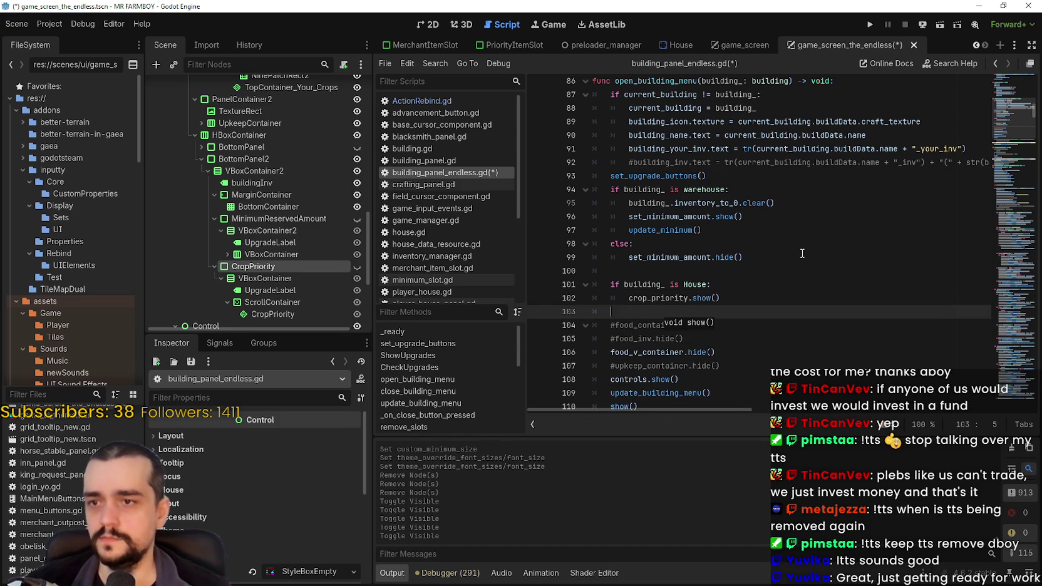
pyautogui.press('BackSpace')
pyautogui.press('BackSpace')
pyautogui.press('BackSpace')
pyautogui.write('se:')
pyautogui.press('Return')
pyautogui.write('hi')
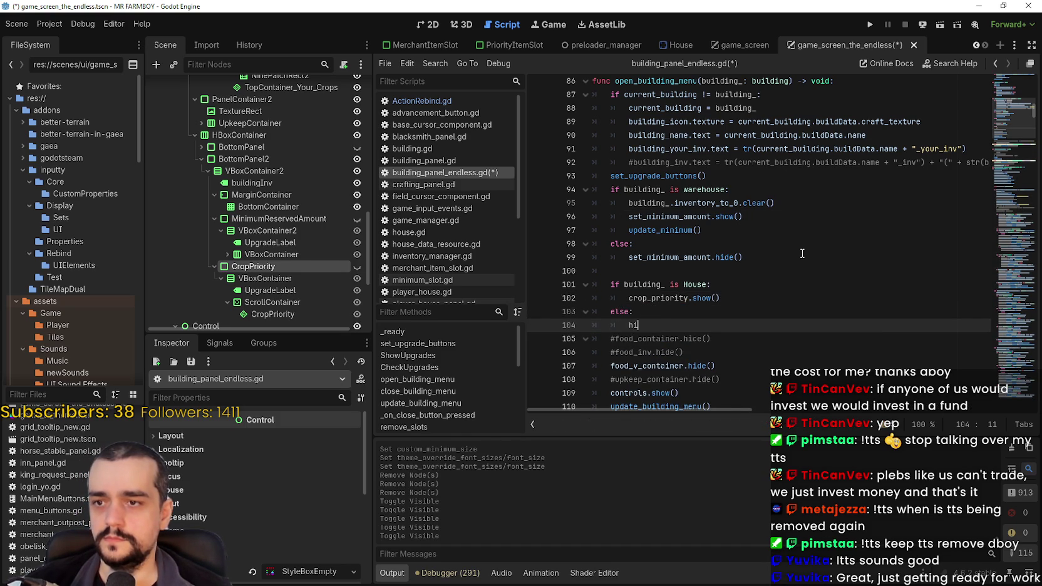
pyautogui.press('BackSpace')
pyautogui.press('BackSpace')
pyautogui.write('crop')
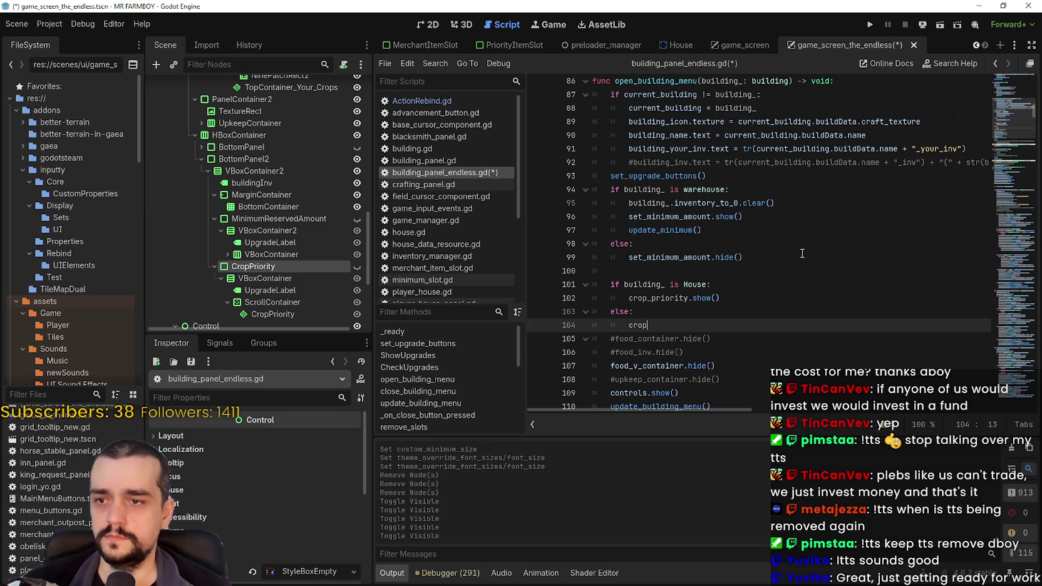
pyautogui.write('_pr')
pyautogui.press('Return')
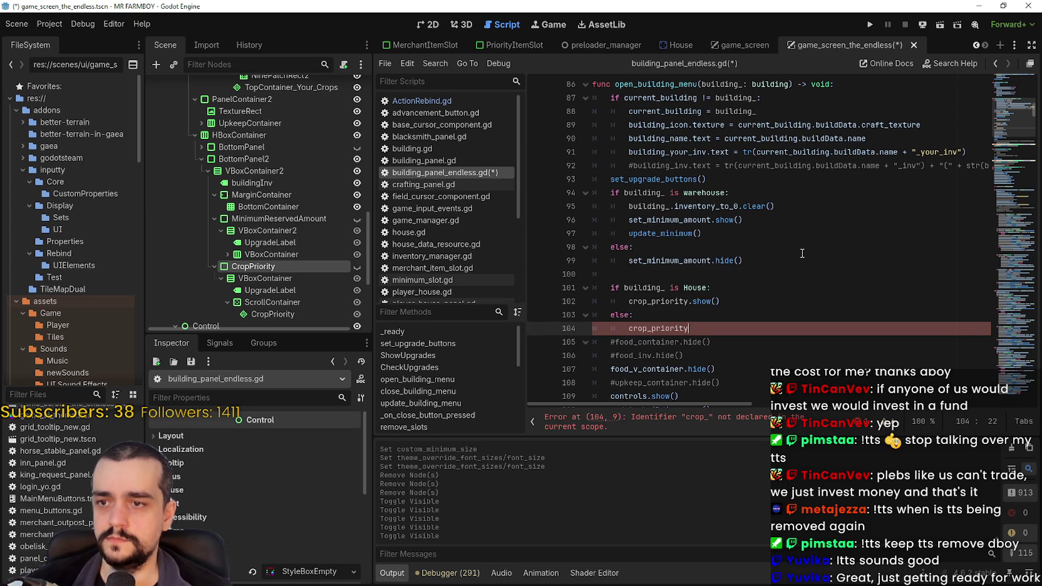
pyautogui.write('.hide(')
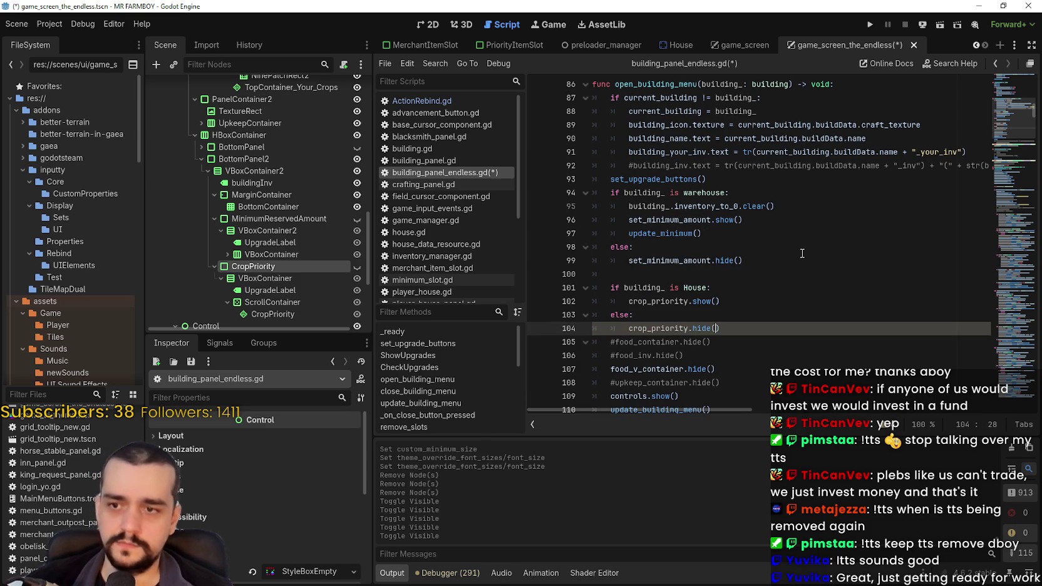
# - Remove the extra blank lines around the House check and save the script
pyautogui.click(723, 275)
pyautogui.press('BackSpace')
pyautogui.click(761, 315)
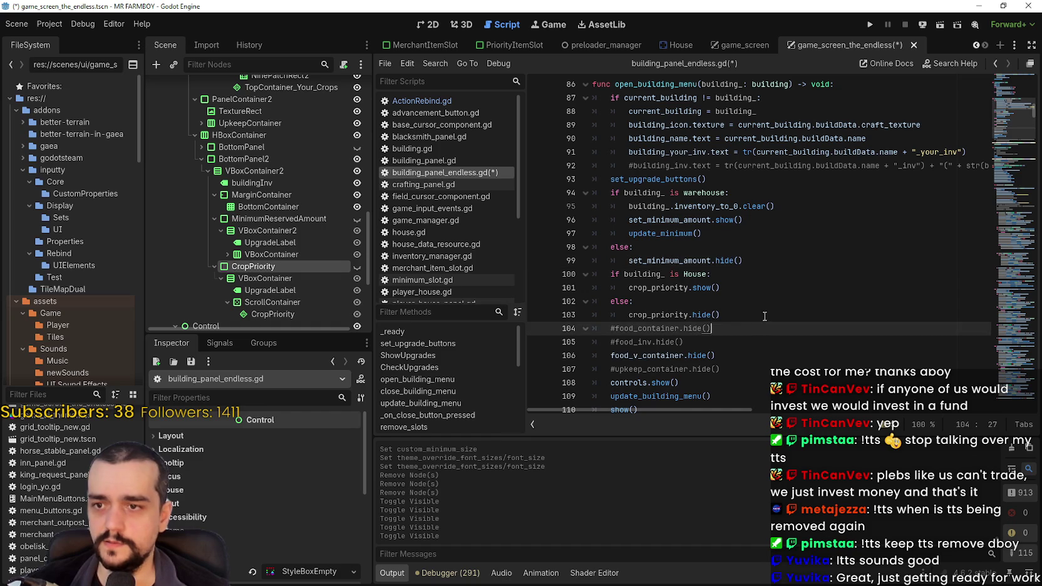
pyautogui.press('Return')
pyautogui.press('BackSpace')
pyautogui.press('BackSpace')
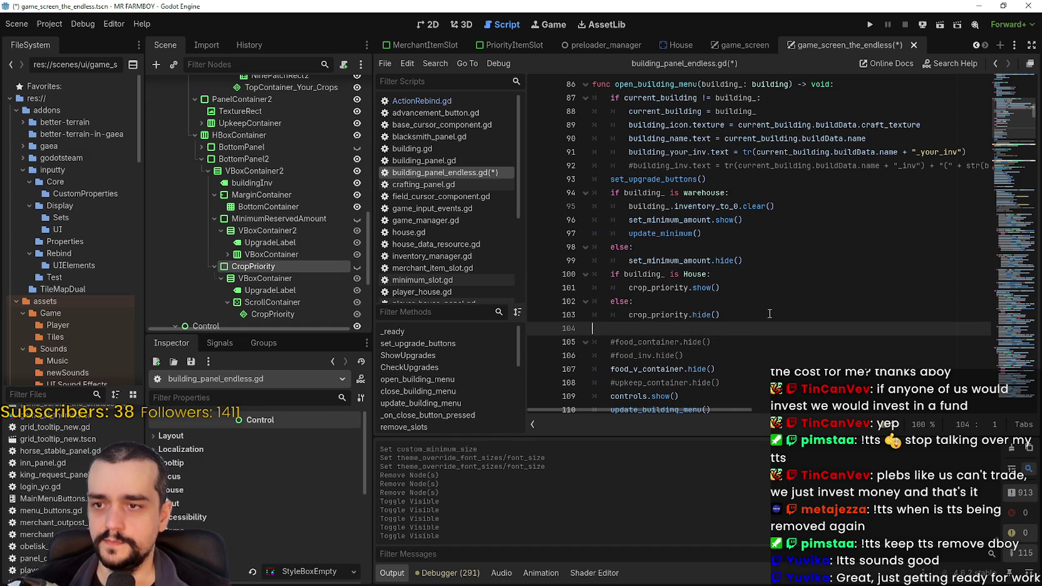
pyautogui.press('BackSpace')
pyautogui.hotkey('ctrl', 's')
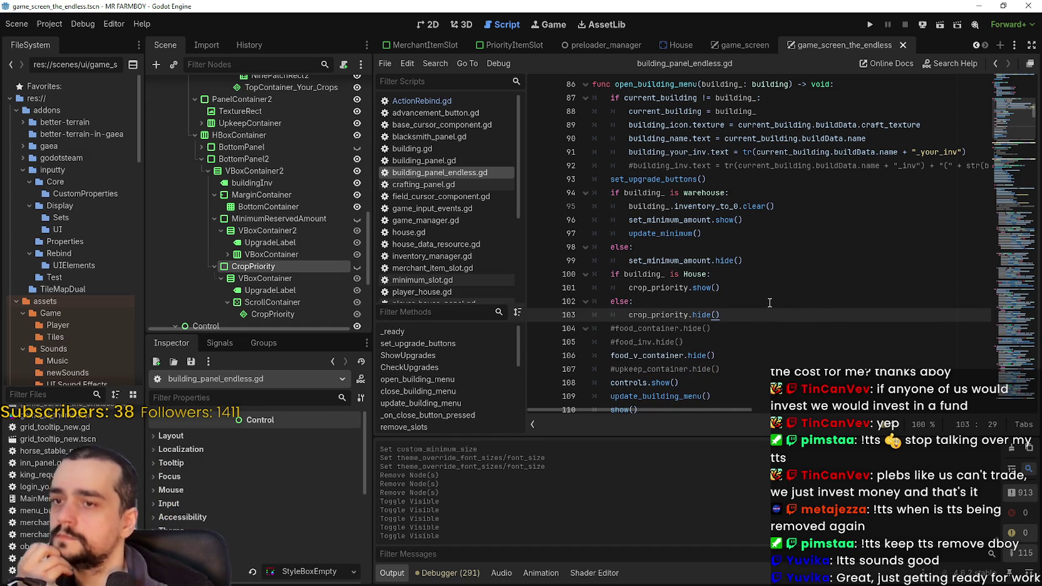
# - Widen the Scene dock so TopContainer_Your_Crops and TopContainer_Your_Crops_Label are fully readable
pyautogui.scroll(-3)
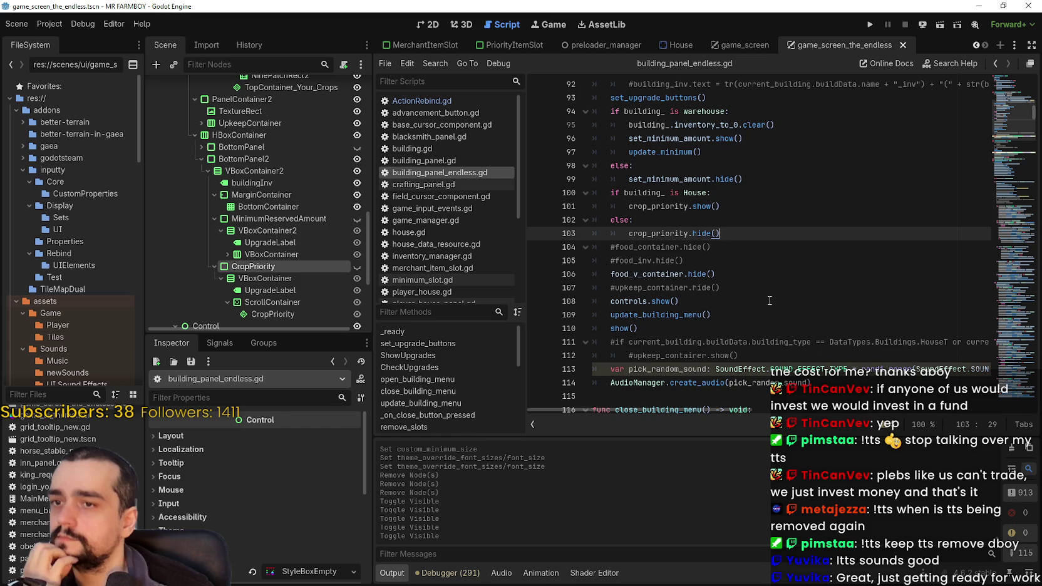
pyautogui.scroll(3)
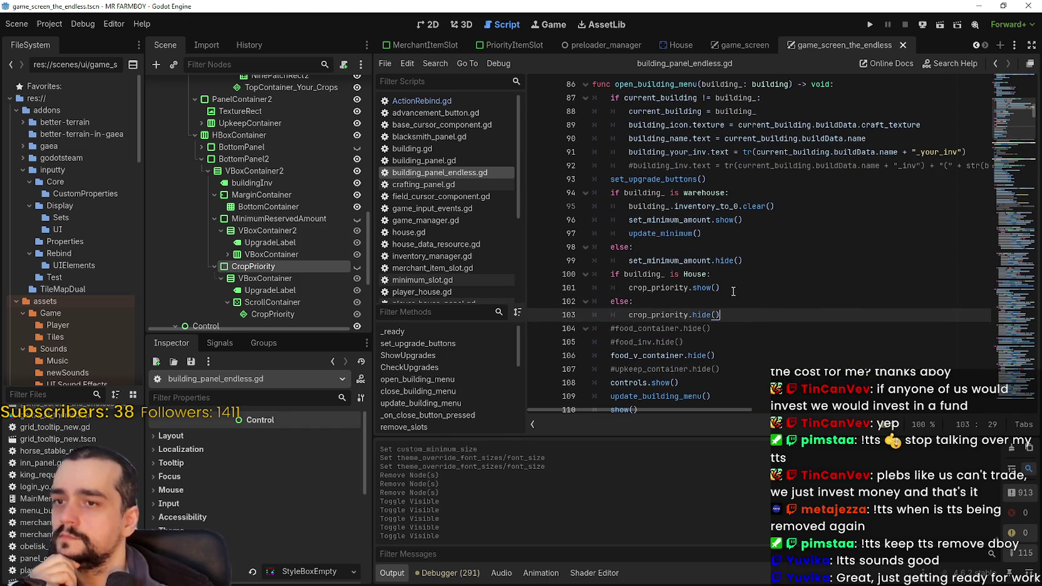
pyautogui.click(735, 288)
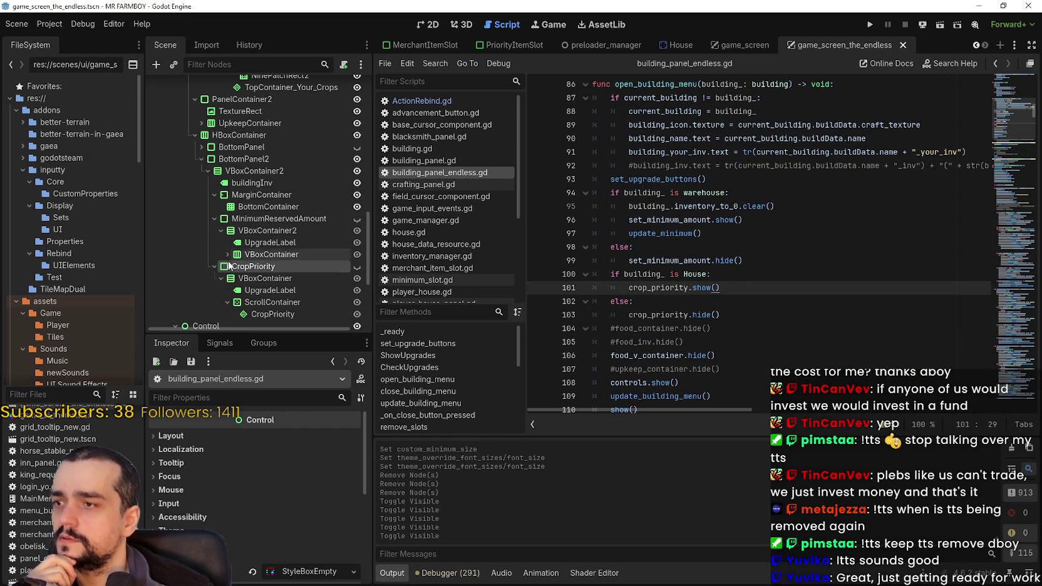
pyautogui.scroll(3)
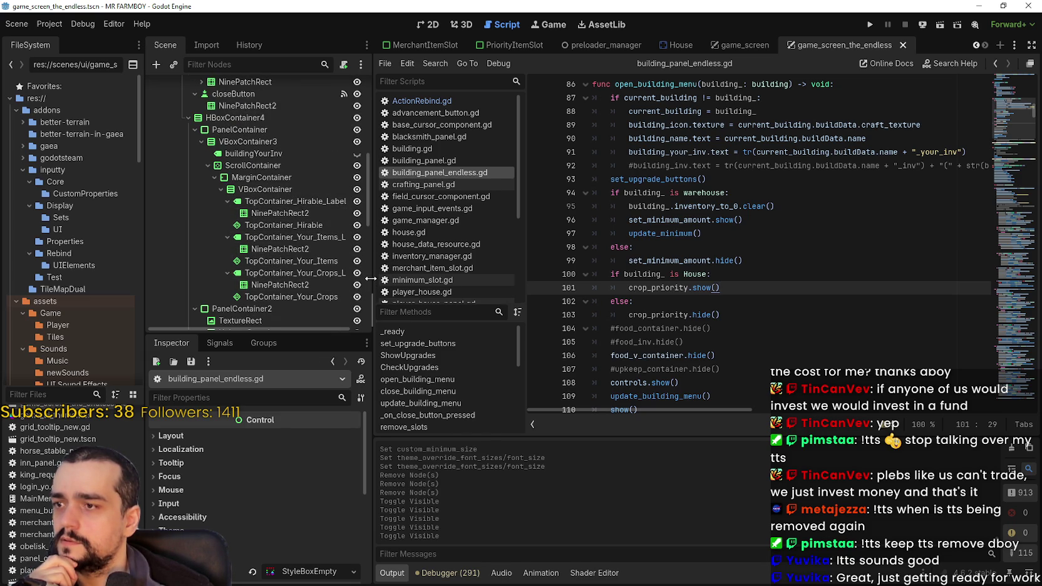
pyautogui.moveTo(371, 278); pyautogui.dragTo(425, 278)
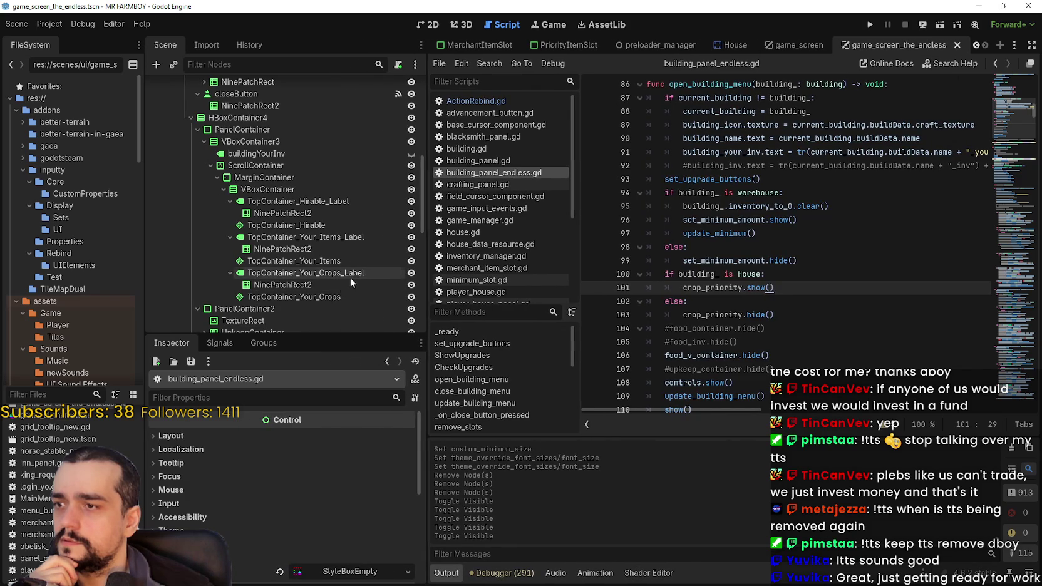
# - Add an empty indented line in the House branch just above crop_priority.show()
pyautogui.click(817, 269)
pyautogui.click(824, 258)
pyautogui.click(818, 271)
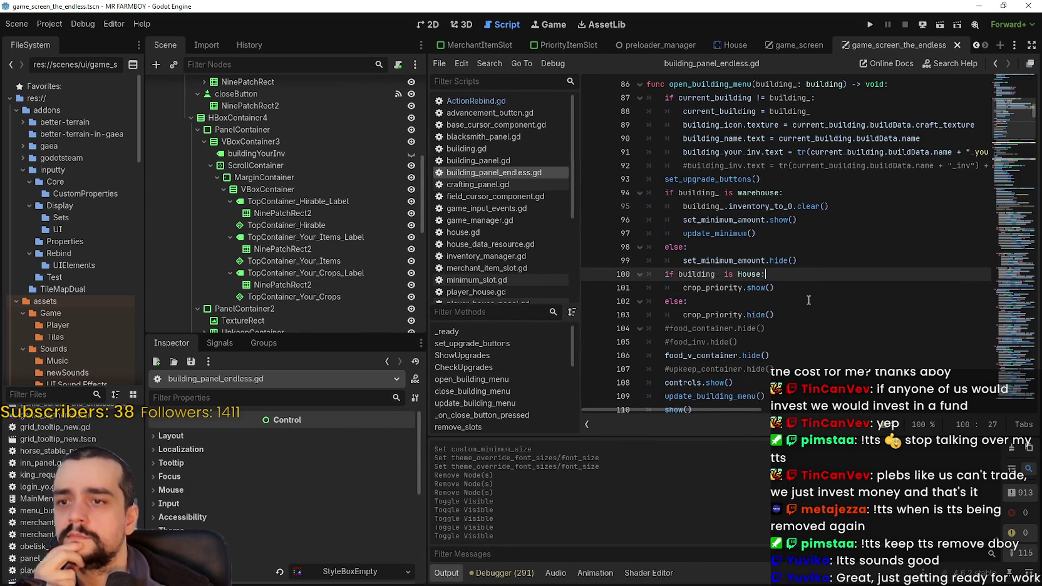
pyautogui.click(808, 290)
pyautogui.click(807, 276)
pyautogui.click(806, 287)
pyautogui.press('Up')
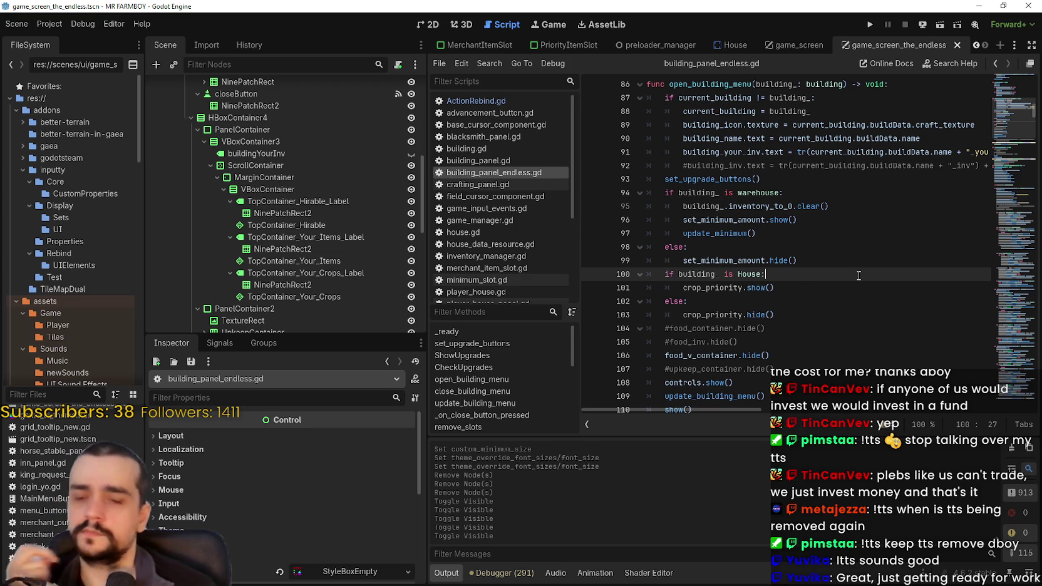
pyautogui.press('Return')
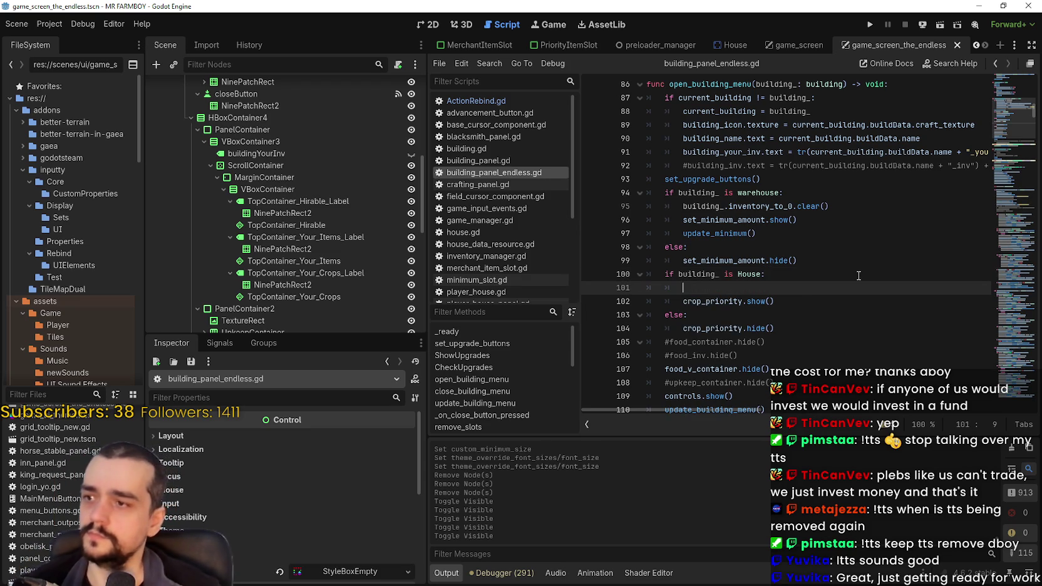
# - Insert top_container_your_crops.hide() and top_container_your_crops_label.hide() under the House check
pyautogui.write('Top')
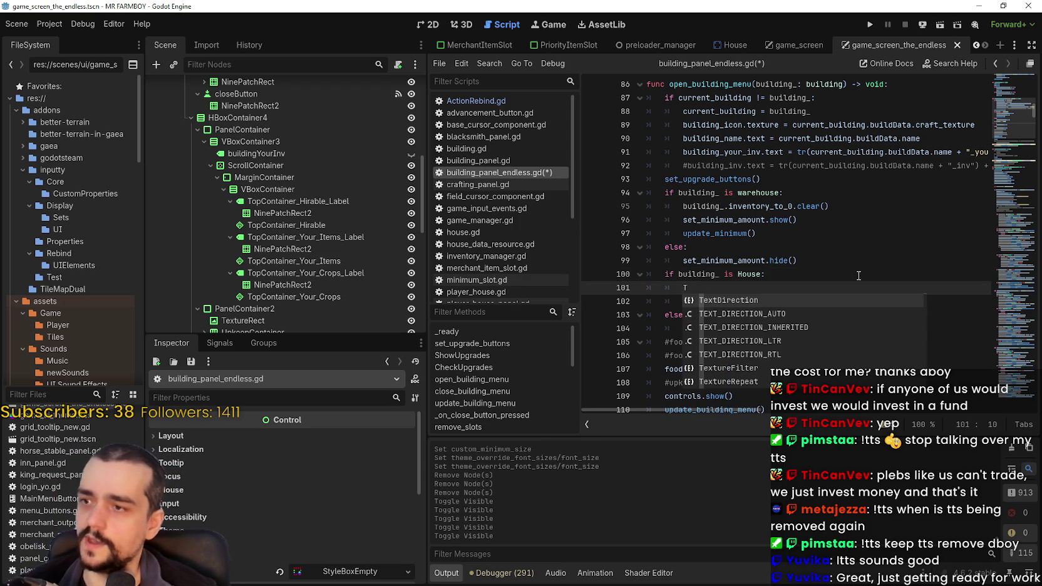
pyautogui.write('Coin')
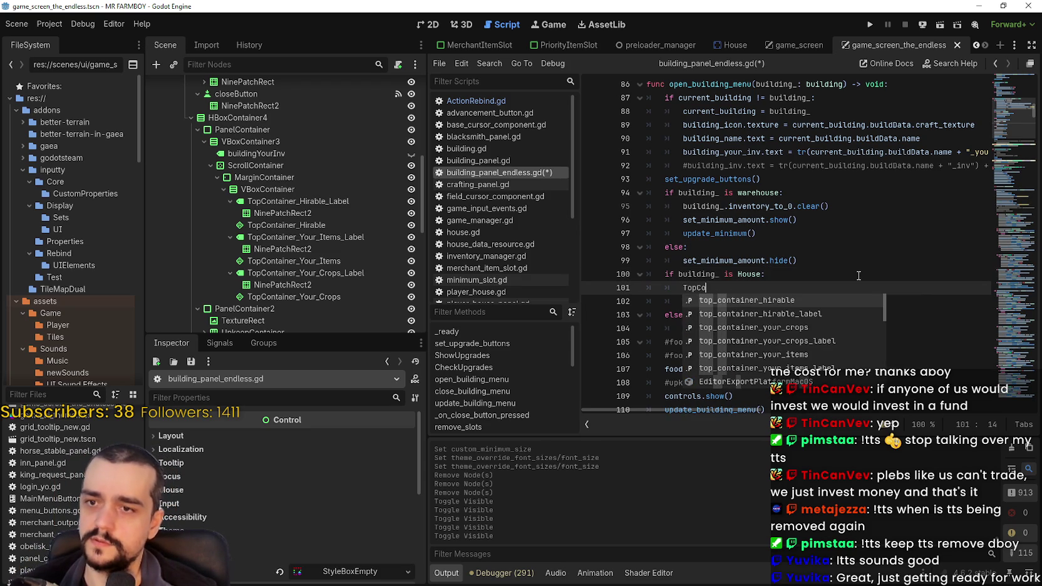
pyautogui.press('Down')
pyautogui.press('Return')
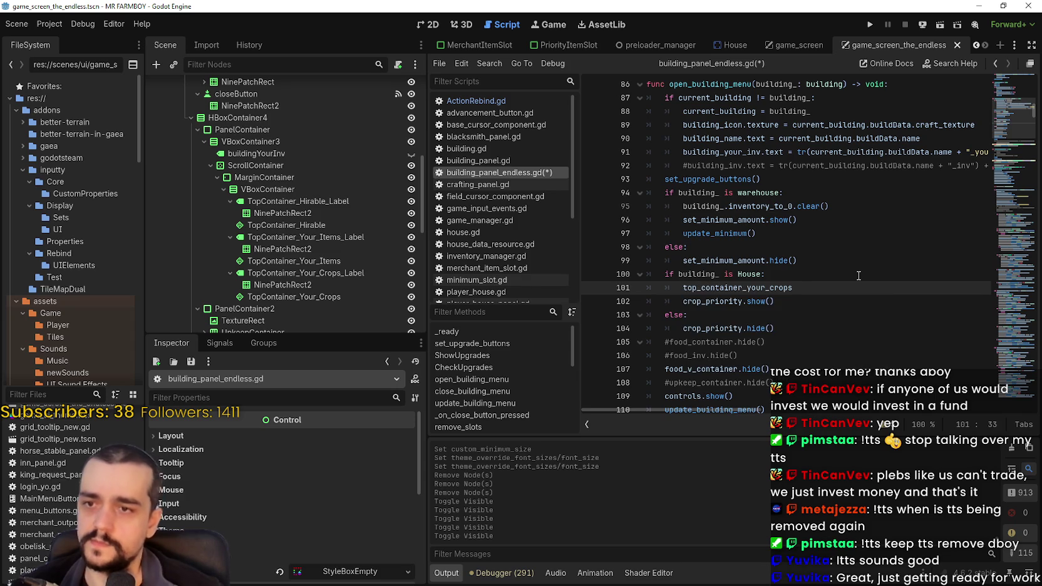
pyautogui.write('.hide')
pyautogui.press('Return')
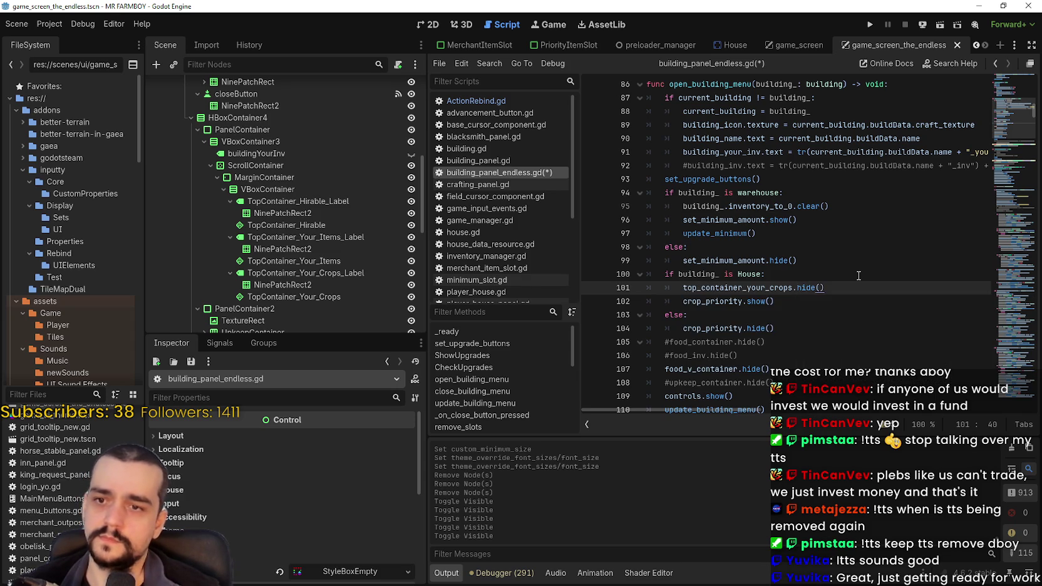
pyautogui.press('Return')
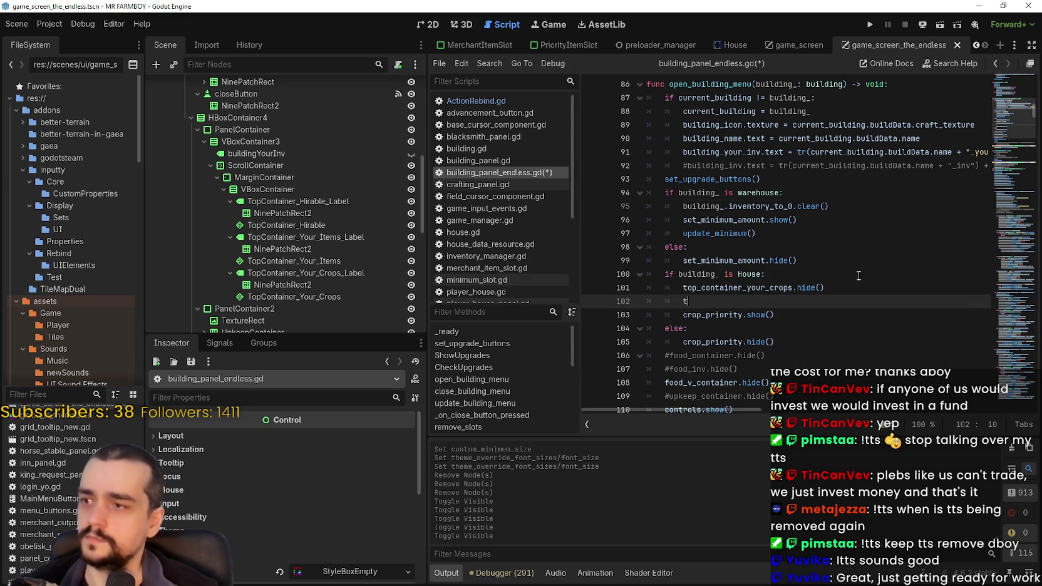
pyautogui.write('op')
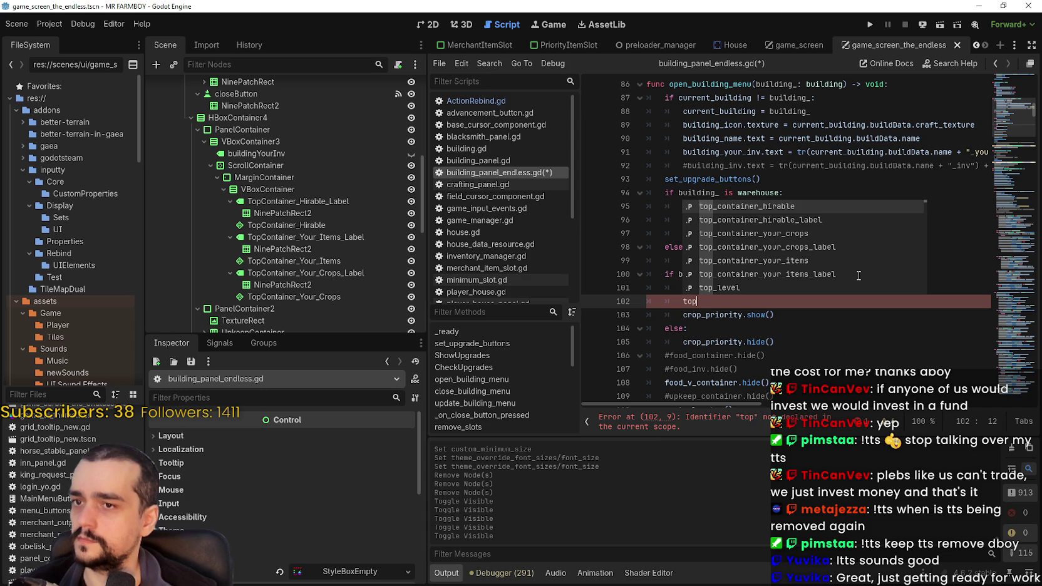
pyautogui.write('_container')
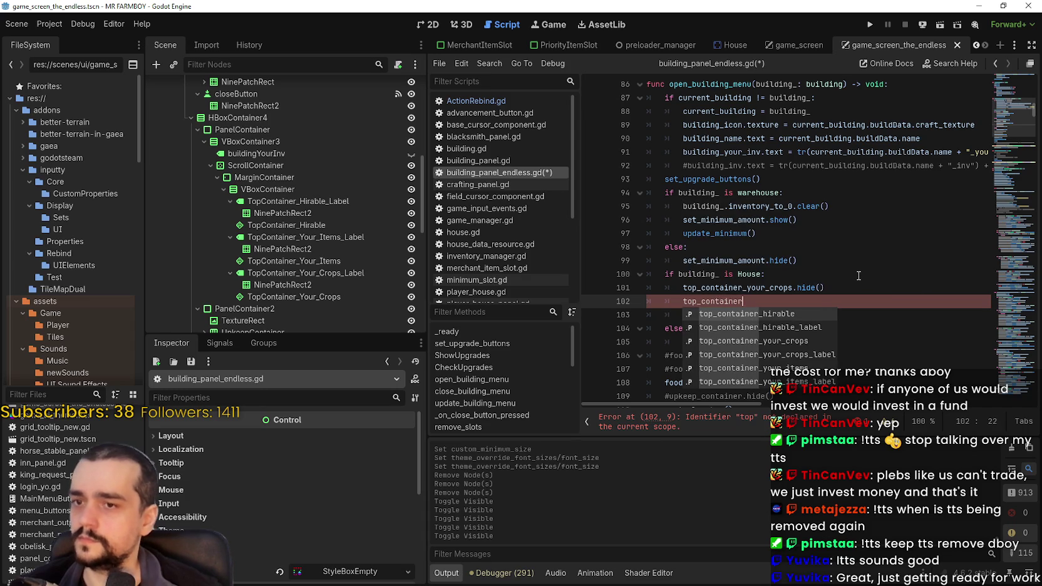
pyautogui.press('Down')
pyautogui.press('Down')
pyautogui.press('Down')
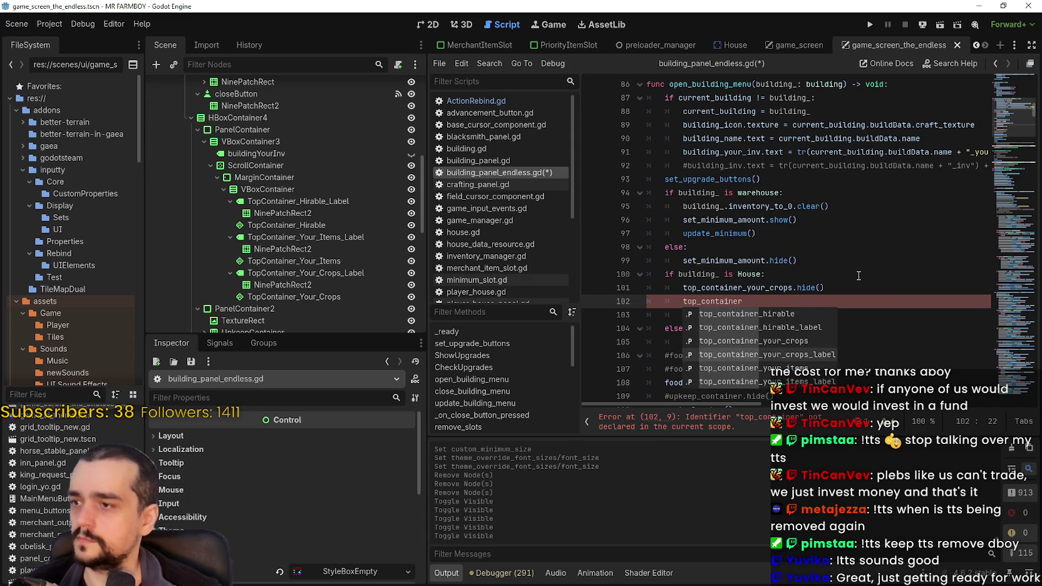
pyautogui.press('Return')
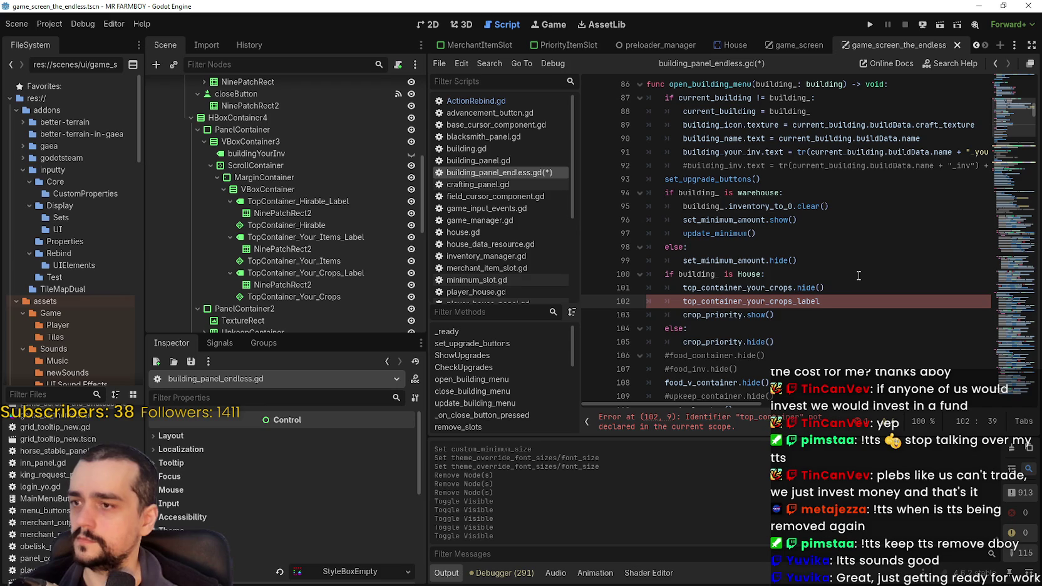
pyautogui.write('.')
pyautogui.write('hide(')
pyautogui.press('Return')
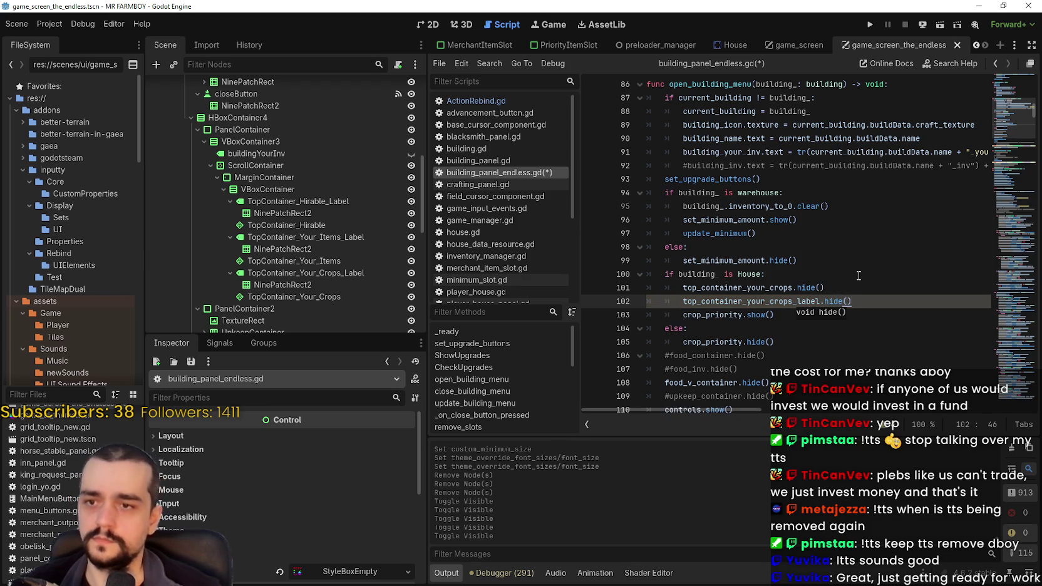
# - Select the top_container_your_crops name on line 101
pyautogui.scroll(-3)
pyautogui.click(756, 249)
pyautogui.doubleClick(756, 249)
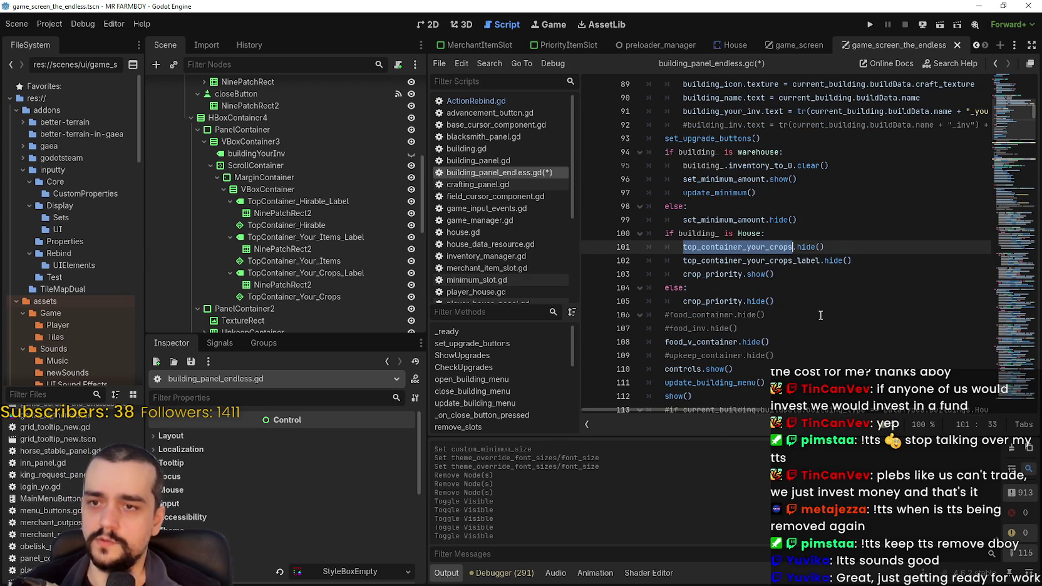
# - Search the script for top_container_your_crops occurrences, stepping through to line 150
pyautogui.hotkey('ctrl', 'f')
pyautogui.click(879, 428)
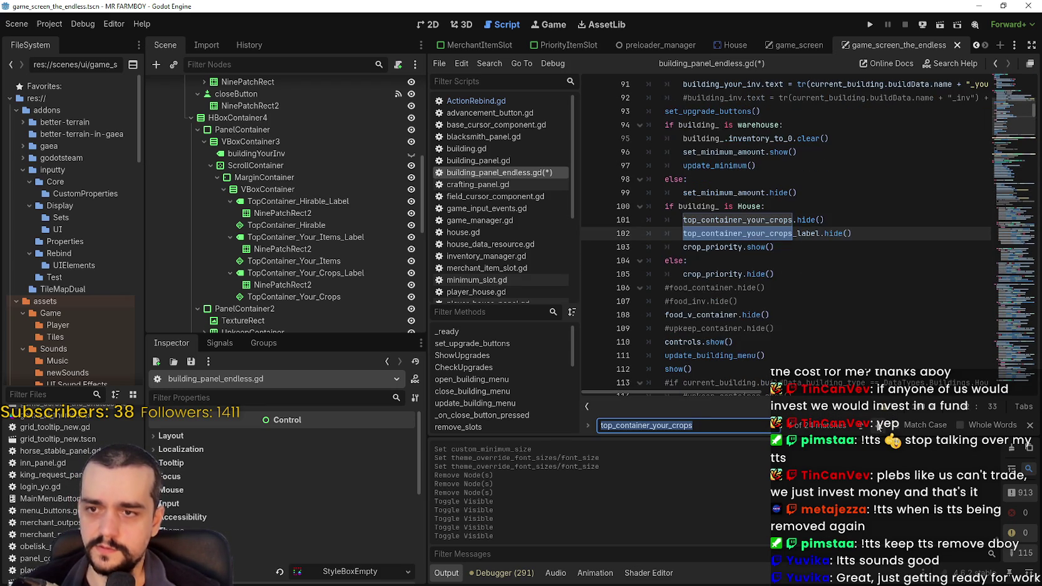
pyautogui.click(879, 428)
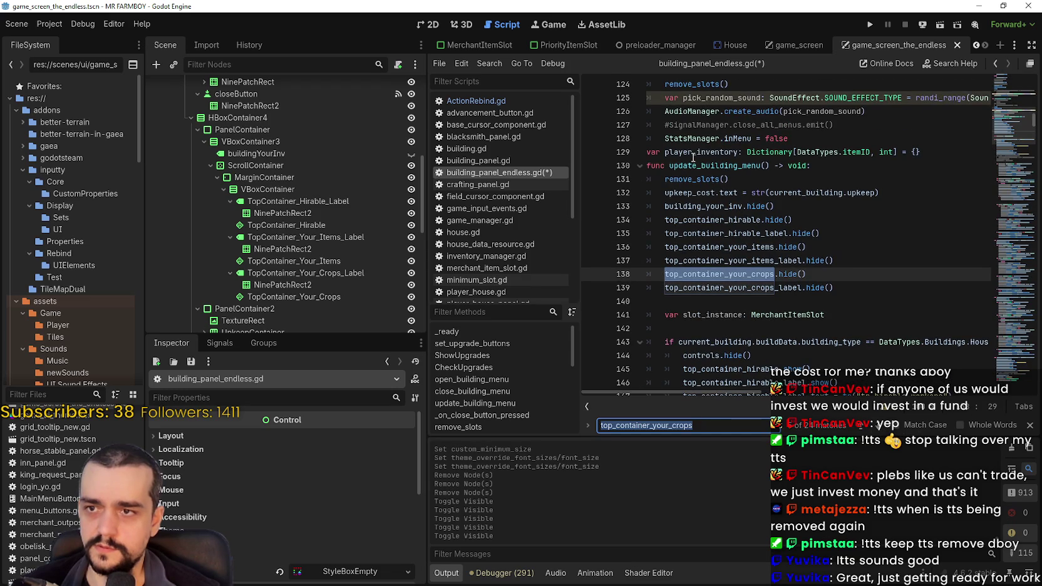
pyautogui.scroll(3)
pyautogui.moveTo(860, 338); pyautogui.dragTo(605, 314)
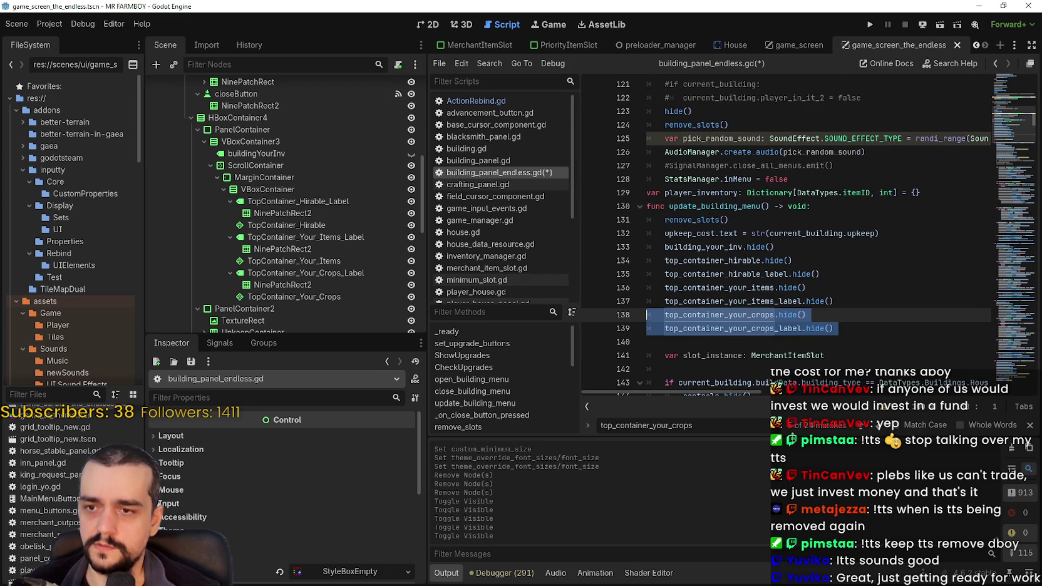
pyautogui.click(876, 428)
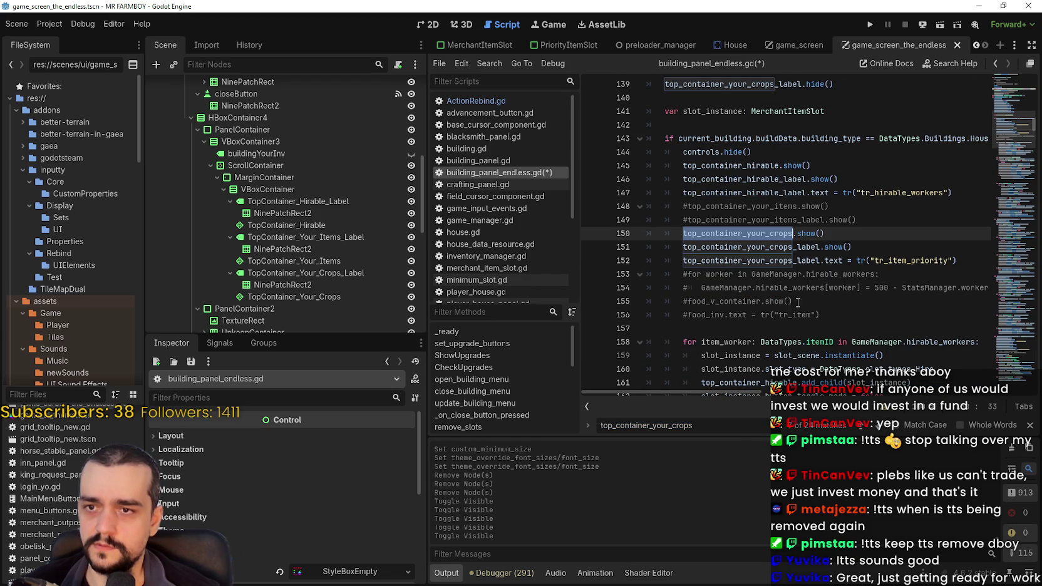
pyautogui.scroll(3)
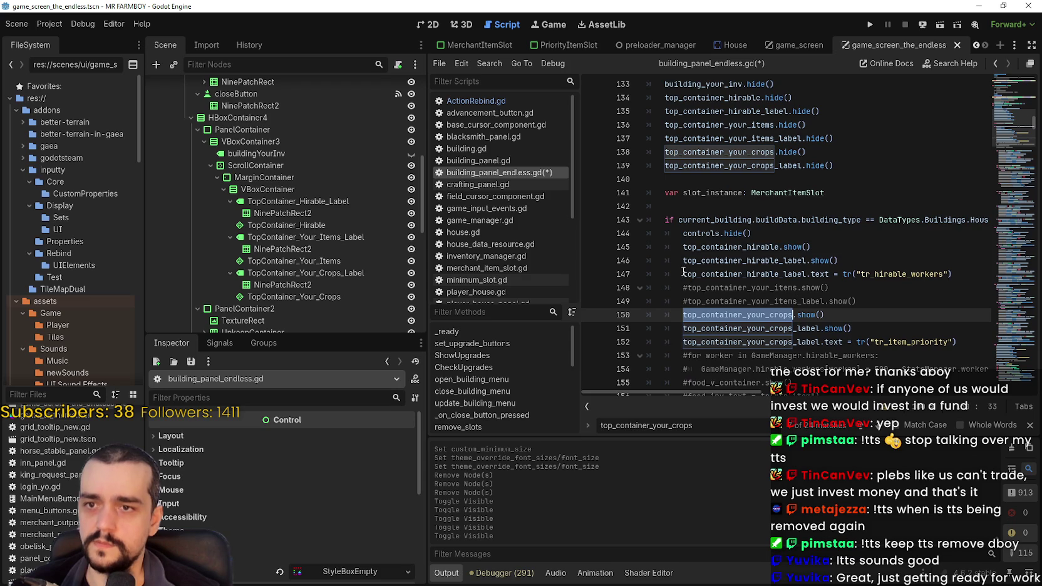
# - Comment out lines 150–152: the crops-container show calls and the tr_item_priority text line
pyautogui.click(684, 315)
pyautogui.write('#')
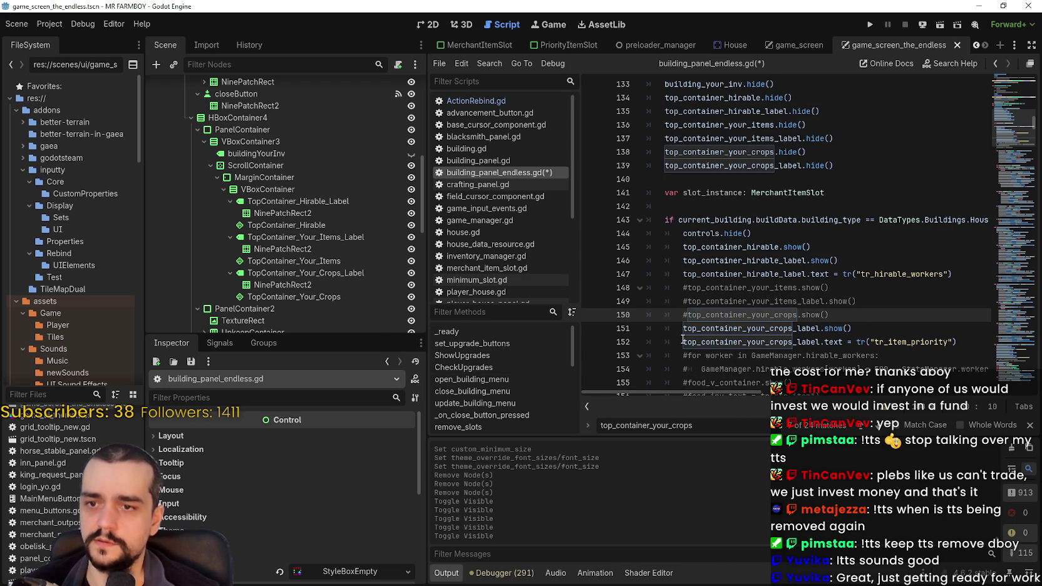
pyautogui.click(681, 330)
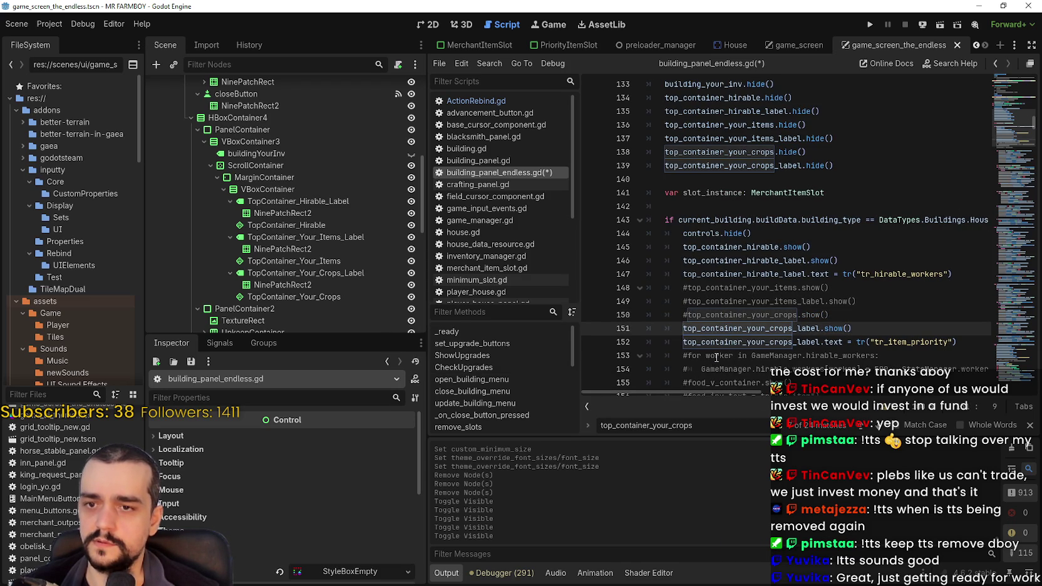
pyautogui.write('#')
pyautogui.click(683, 342)
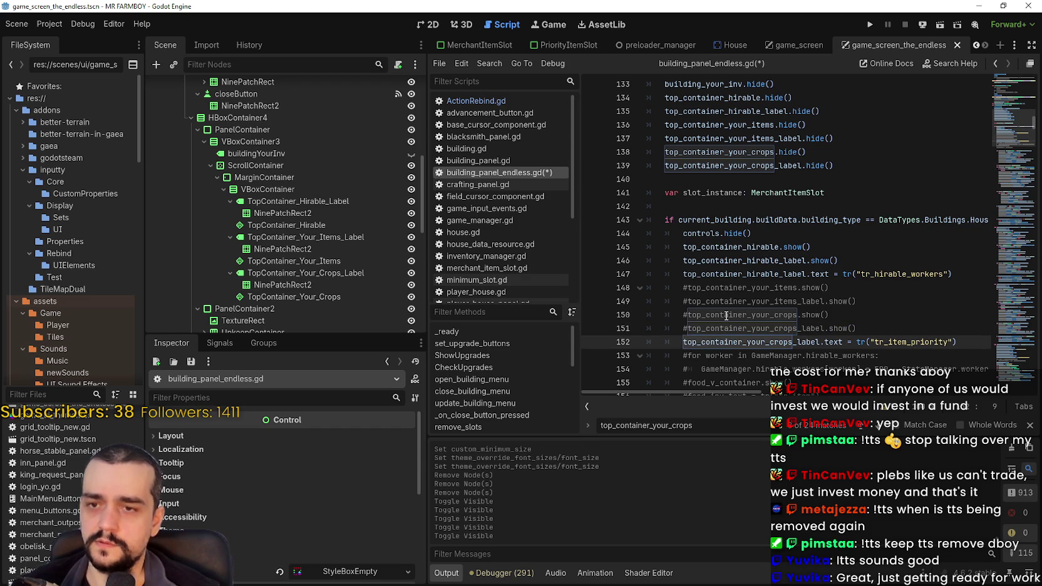
pyautogui.scroll(-3)
pyautogui.write('#')
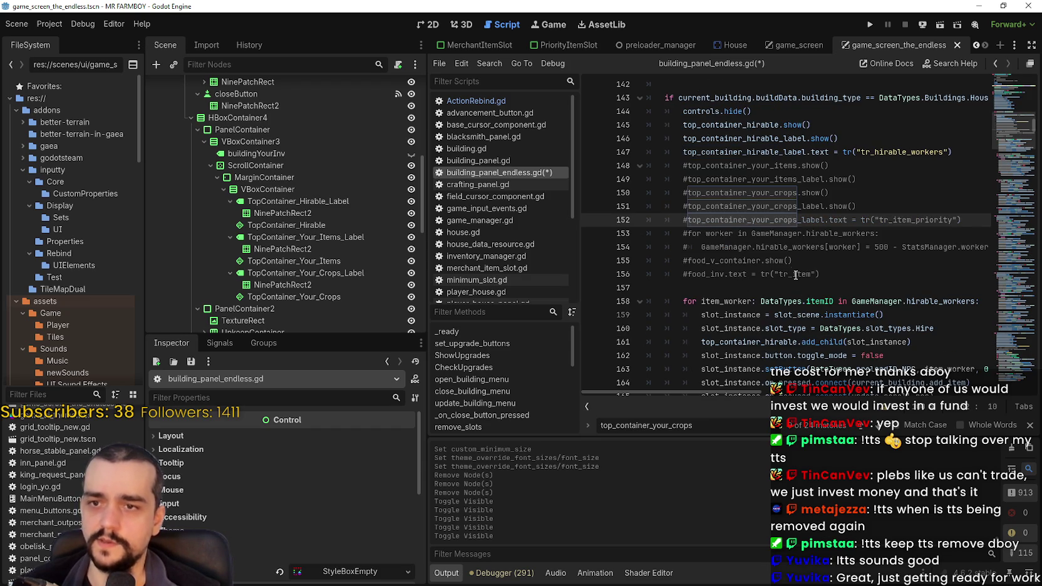
# - Return to the House branch's crop-container hide lines near the top of open_building_menu
pyautogui.scroll(3)
pyautogui.scroll(3)
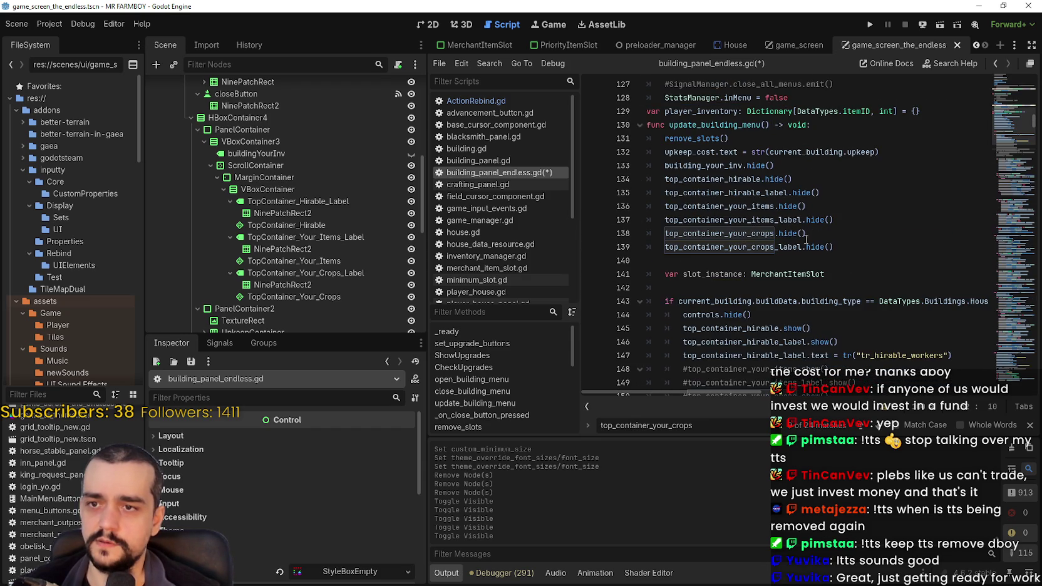
pyautogui.scroll(3)
pyautogui.scroll(-3)
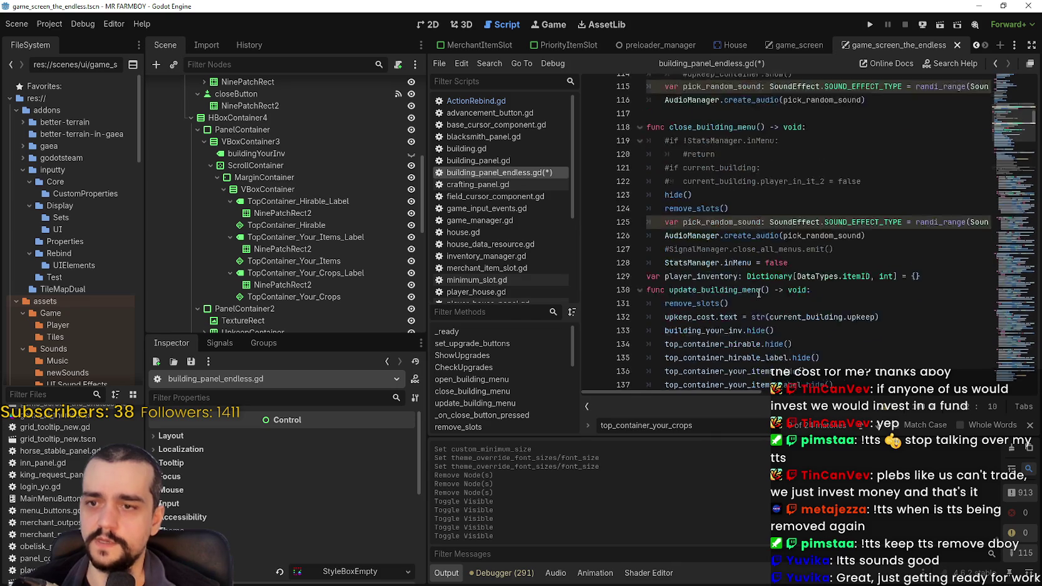
pyautogui.click(844, 324)
pyautogui.scroll(-3)
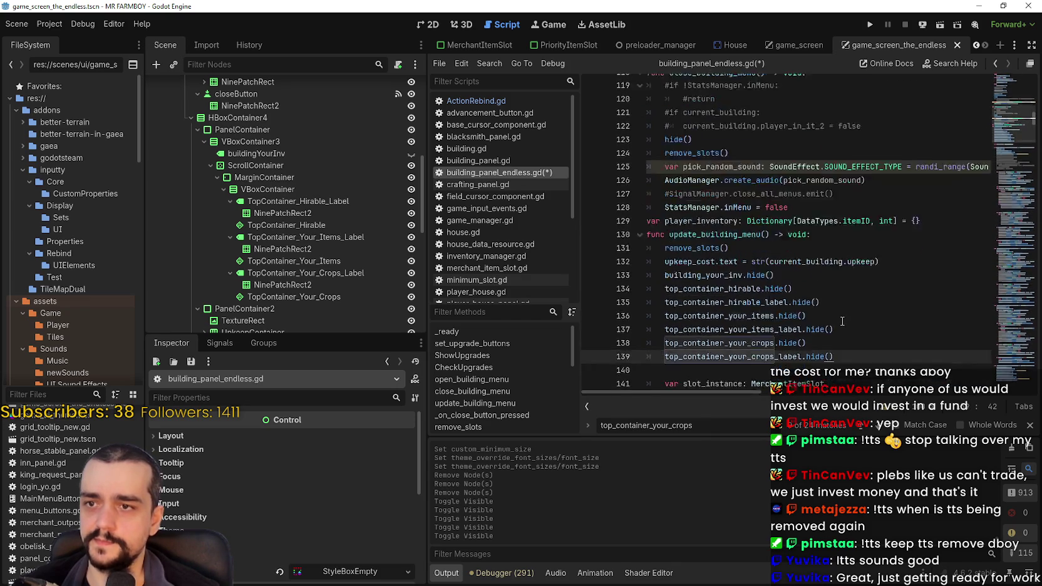
pyautogui.click(653, 256)
pyautogui.scroll(3)
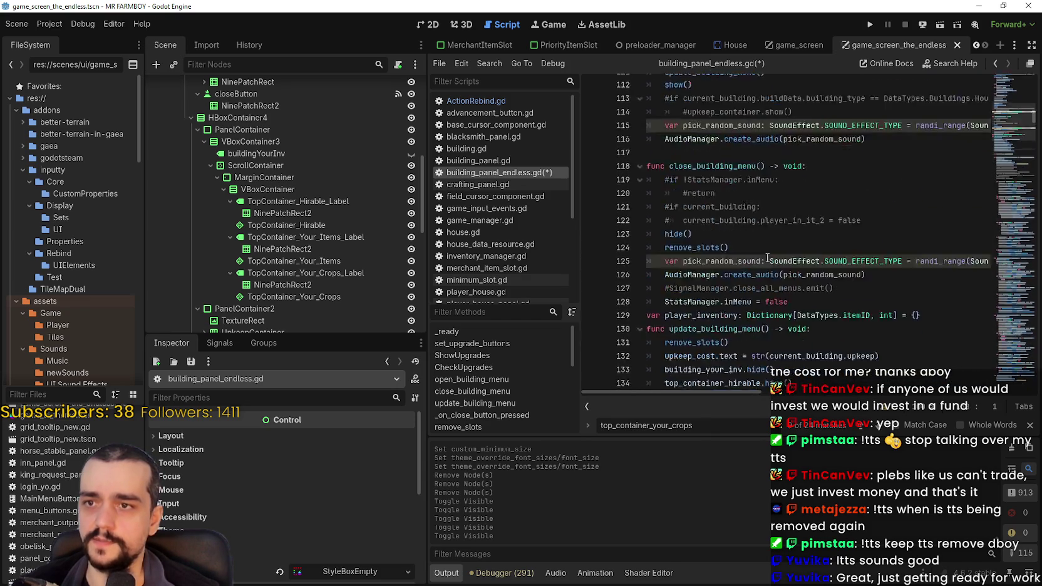
pyautogui.scroll(3)
pyautogui.click(770, 282)
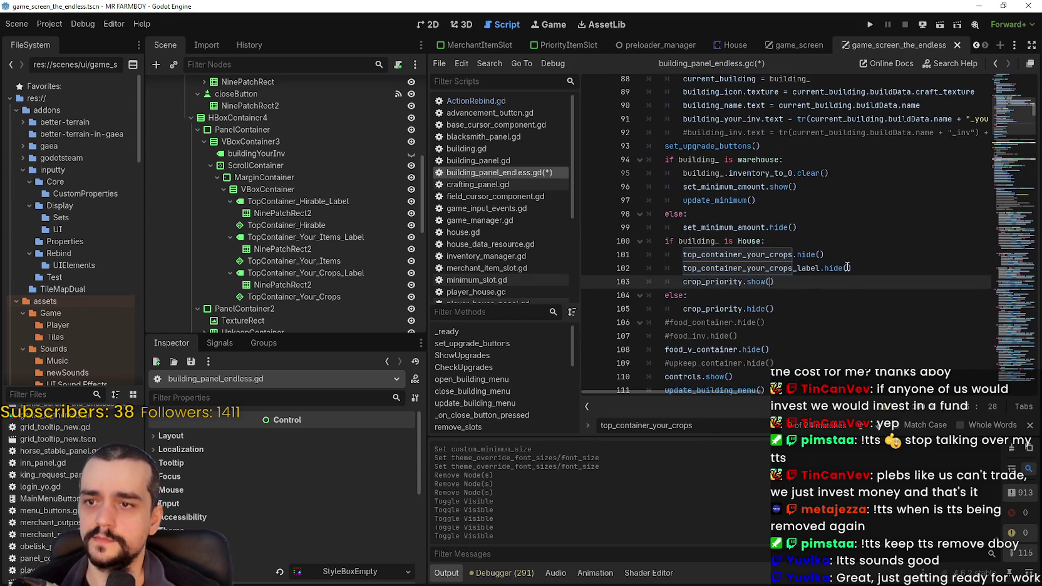
# - Comment out the House branch's two lines hiding the crop container and its label
pyautogui.click(843, 268)
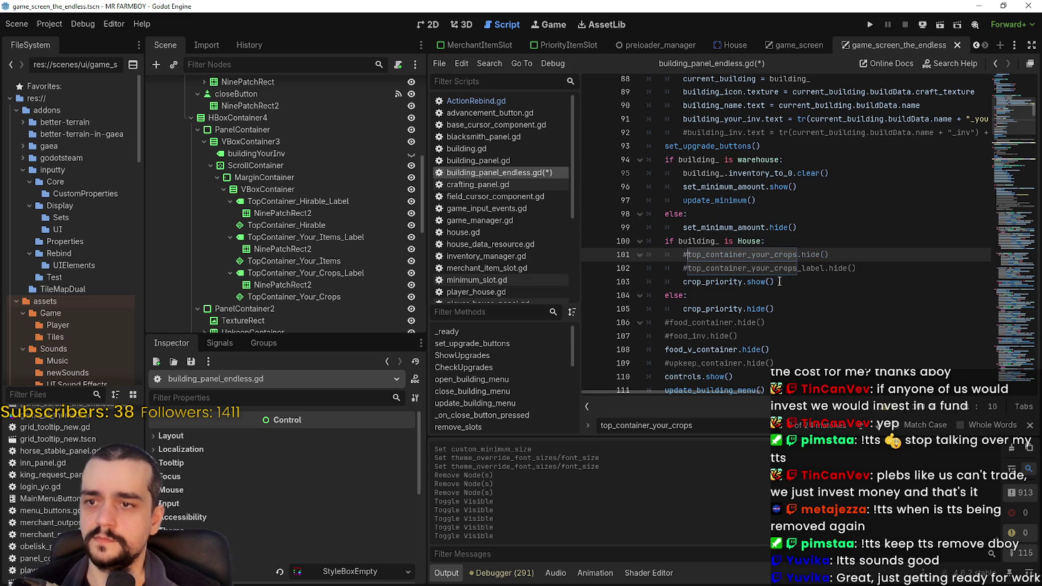
pyautogui.click(784, 288)
pyautogui.scroll(-3)
pyautogui.scroll(-3)
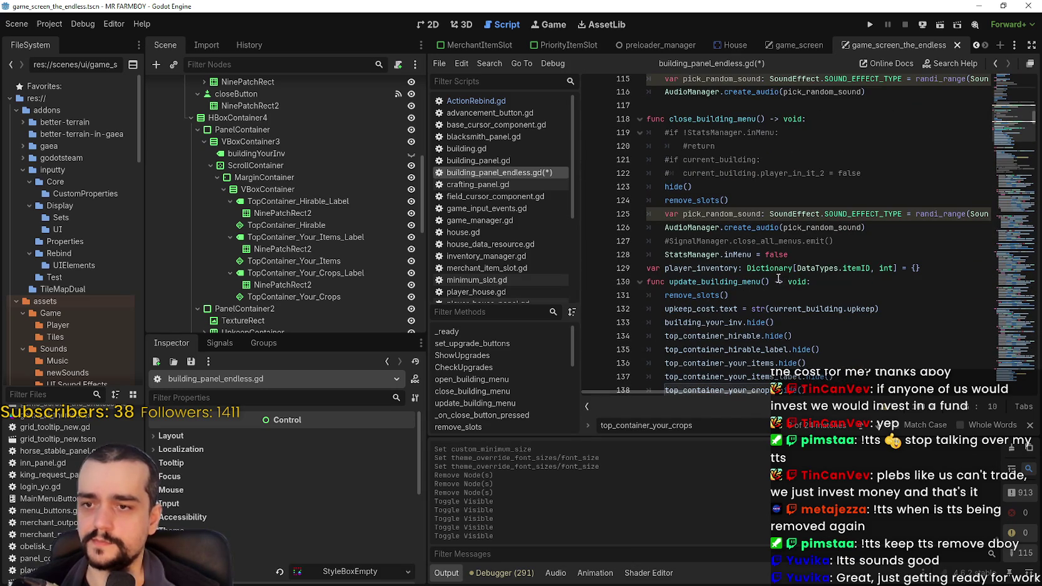
pyautogui.click(813, 309)
pyautogui.scroll(-3)
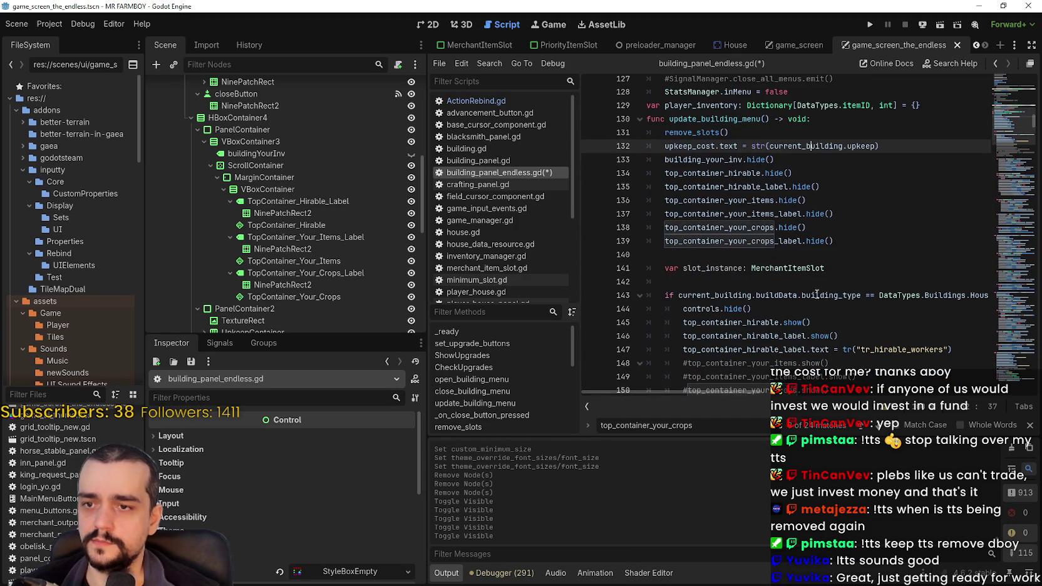
pyautogui.click(826, 285)
pyautogui.scroll(-3)
pyautogui.click(856, 281)
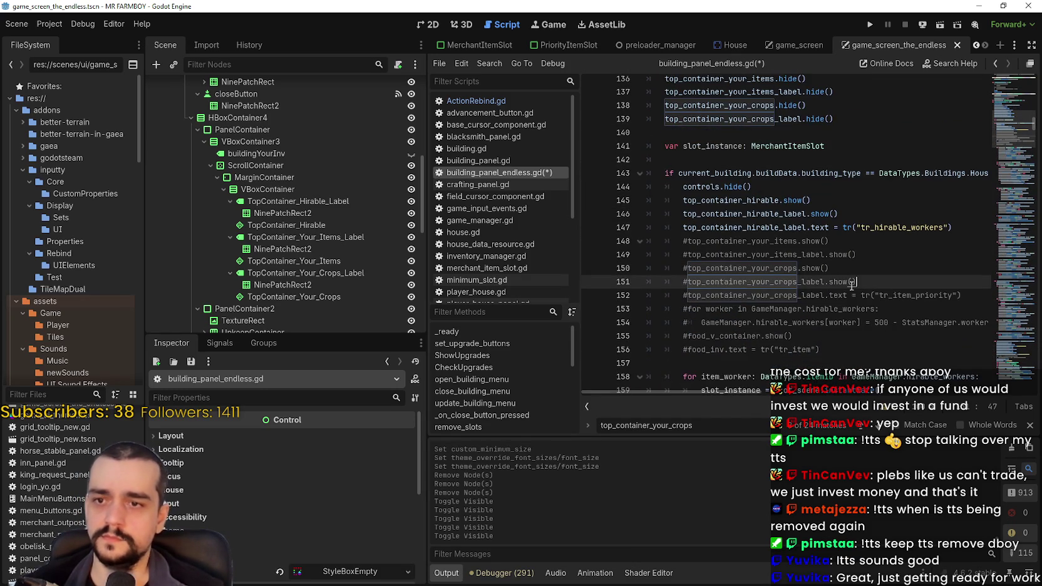
pyautogui.scroll(-3)
pyautogui.scroll(-3)
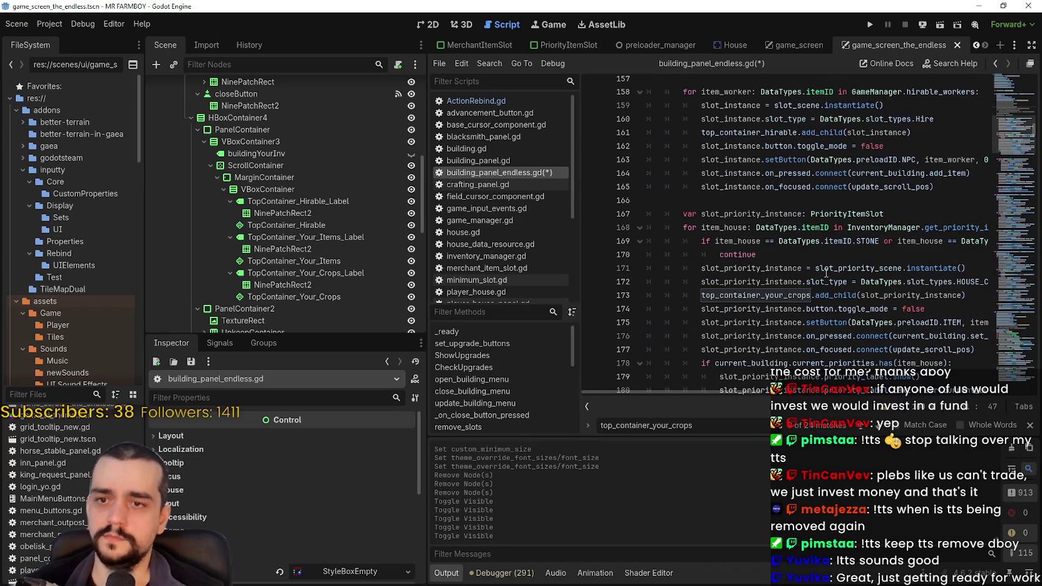
# - Try renaming line 173's add_child target, then restore top_container_your_crops
pyautogui.doubleClick(792, 214)
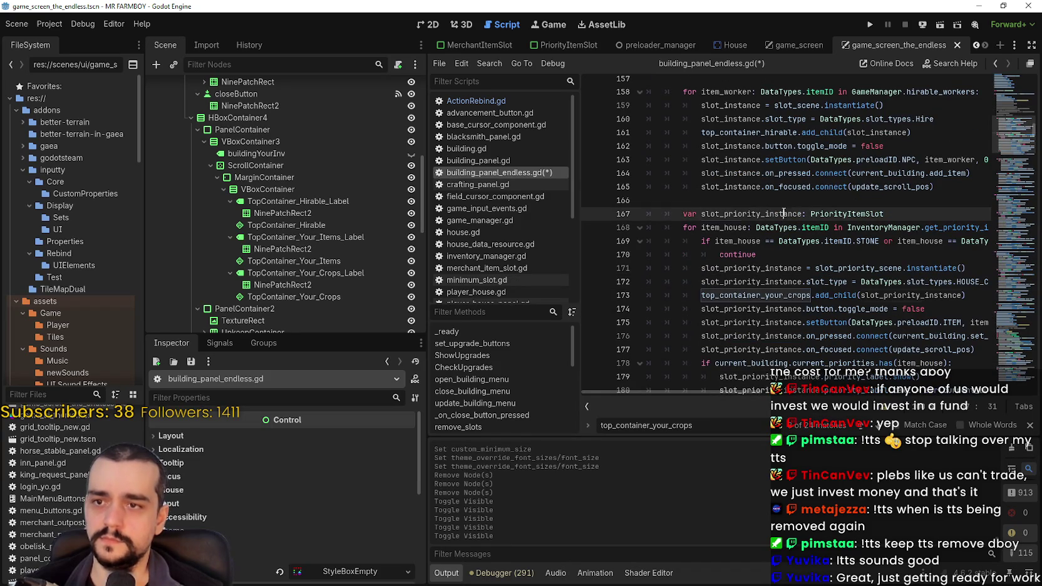
pyautogui.scroll(-3)
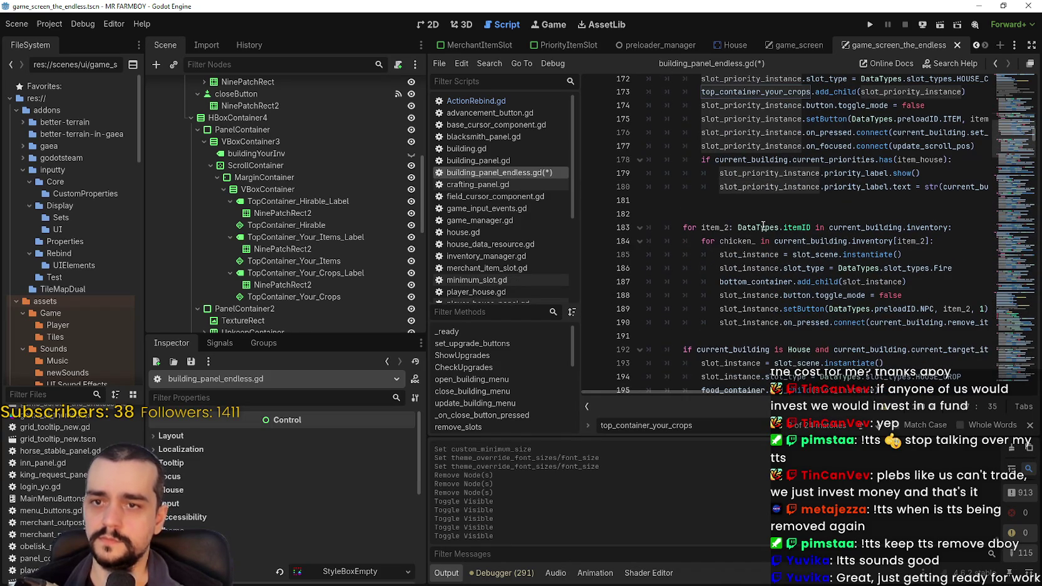
pyautogui.scroll(3)
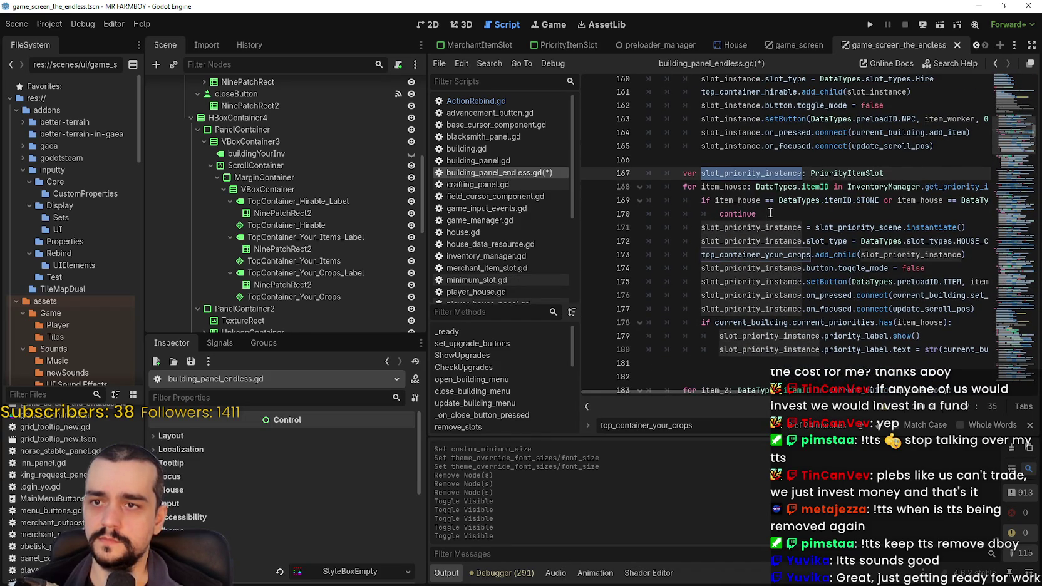
pyautogui.click(882, 191)
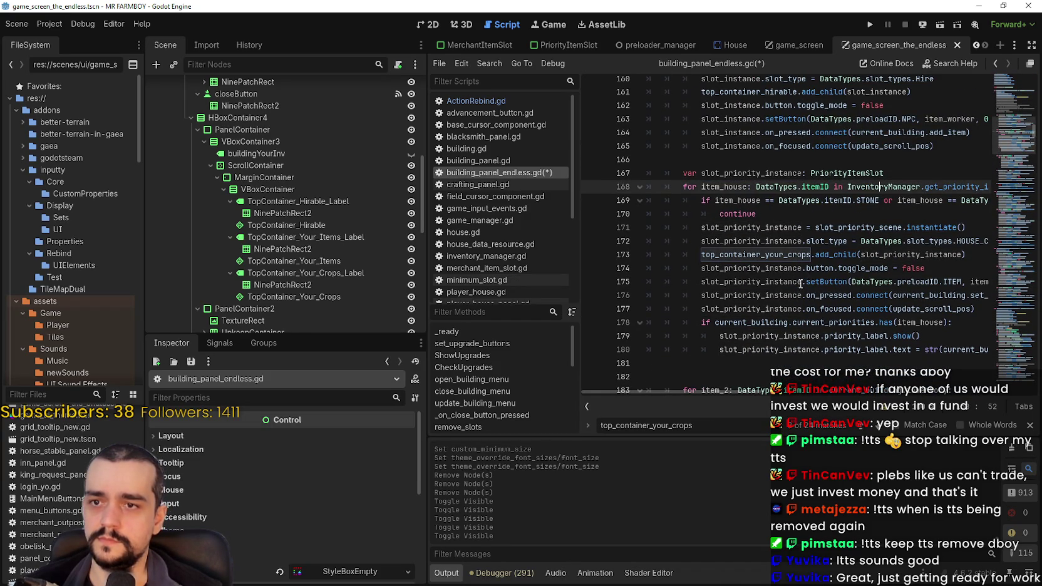
pyautogui.doubleClick(759, 228)
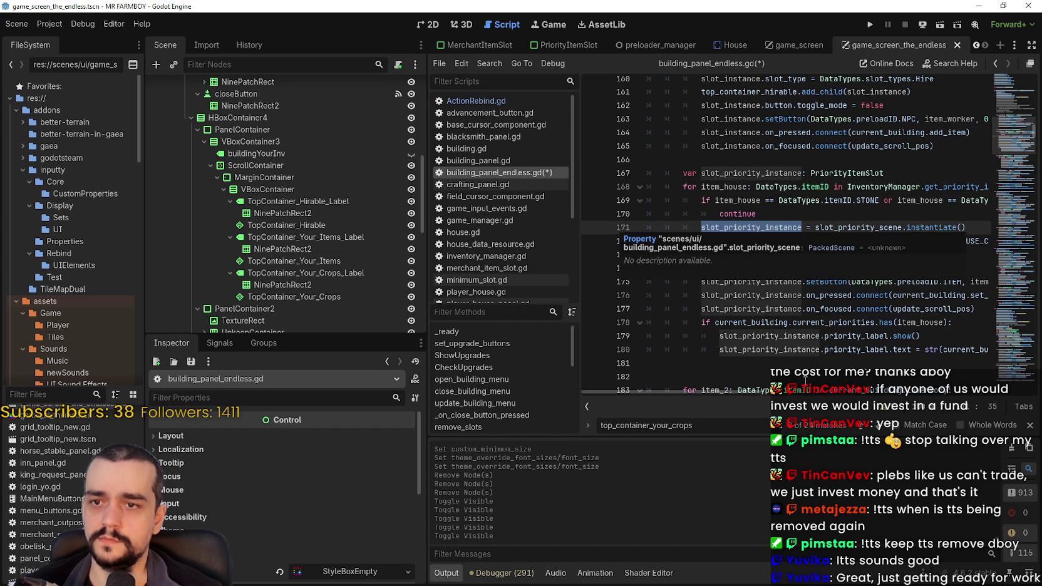
pyautogui.doubleClick(738, 254)
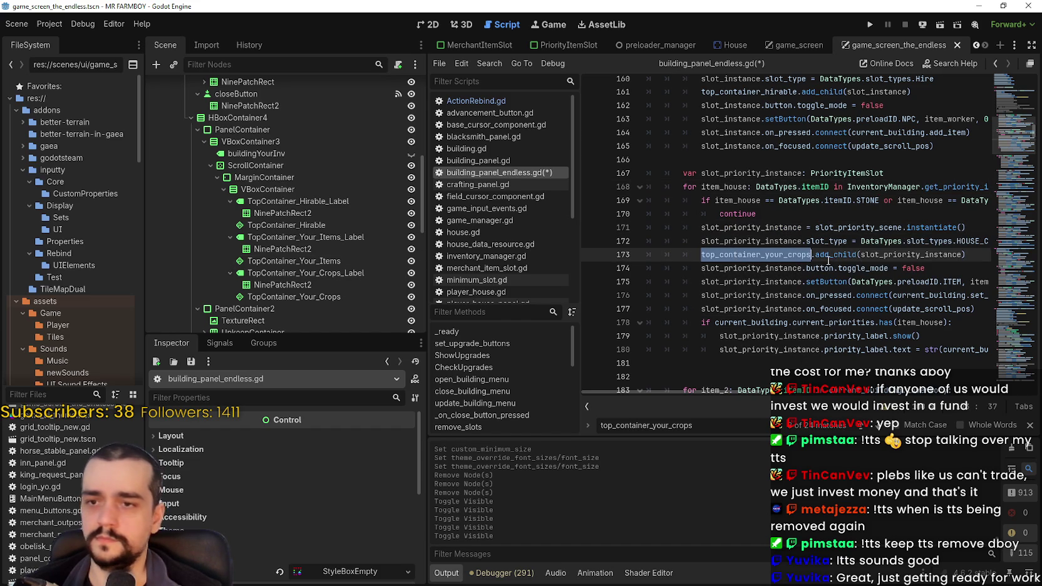
pyautogui.write('pri')
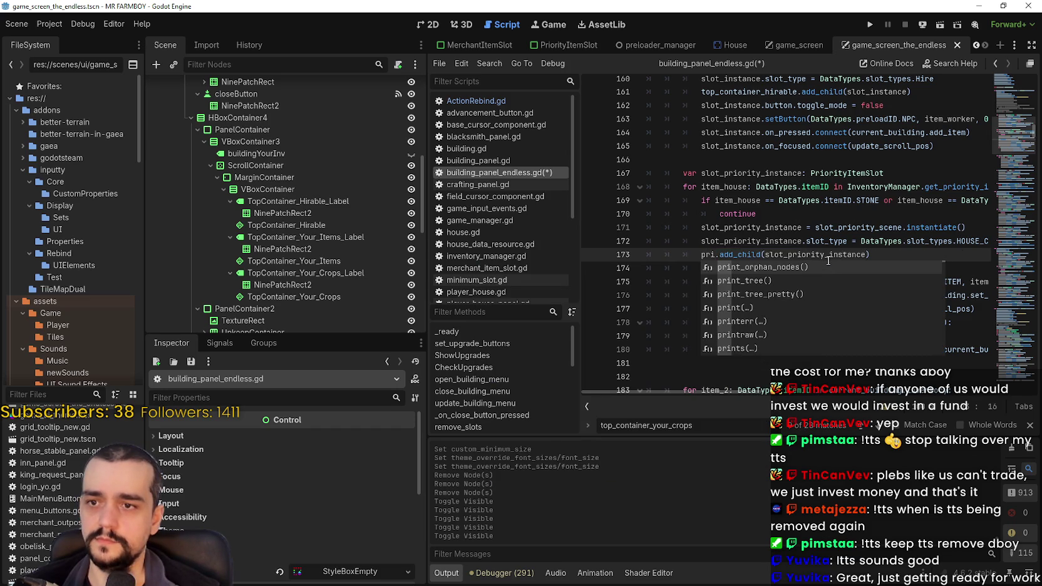
pyautogui.write('o')
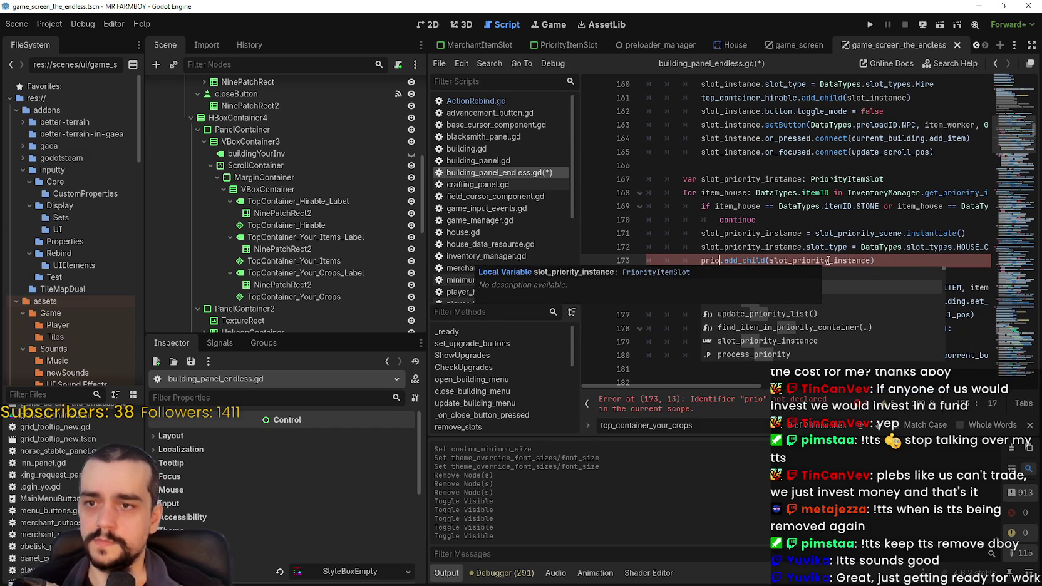
pyautogui.hotkey('ctrl', 'BackSpace')
pyautogui.hotkey('ctrl', 'v')
pyautogui.click(825, 239)
pyautogui.scroll(-3)
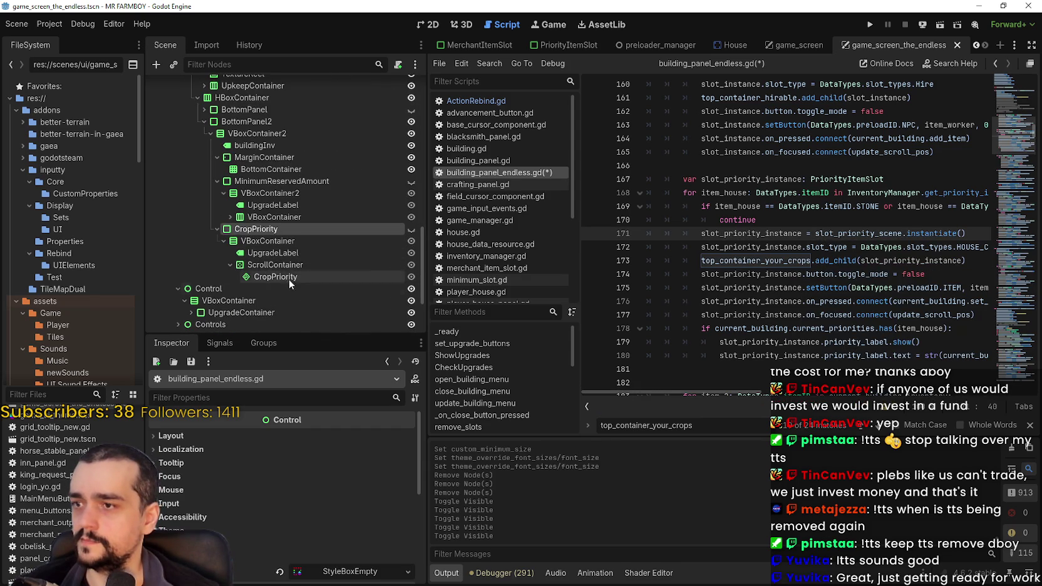
pyautogui.click(276, 276)
pyautogui.scroll(3)
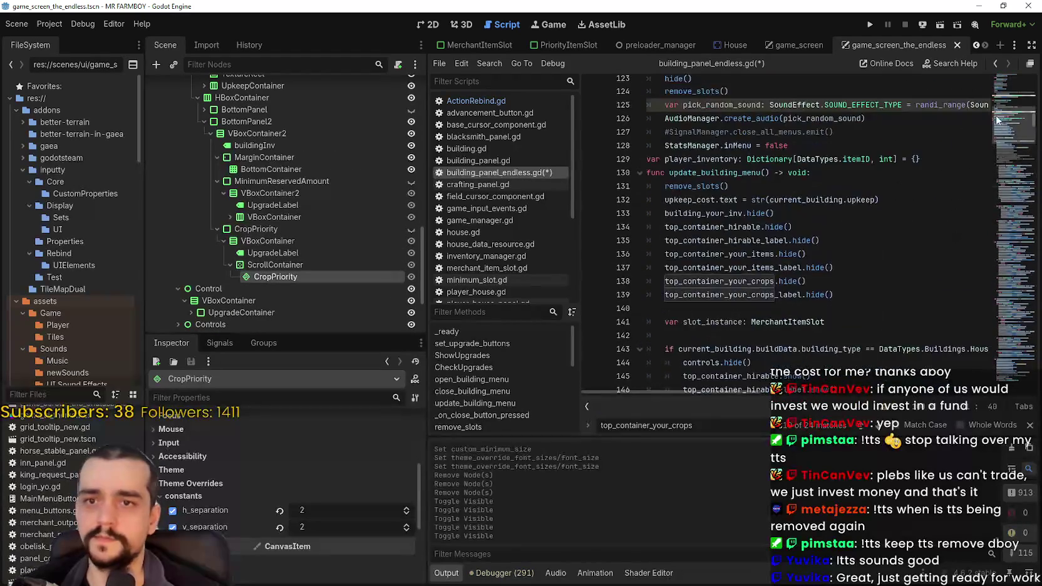
pyautogui.scroll(3)
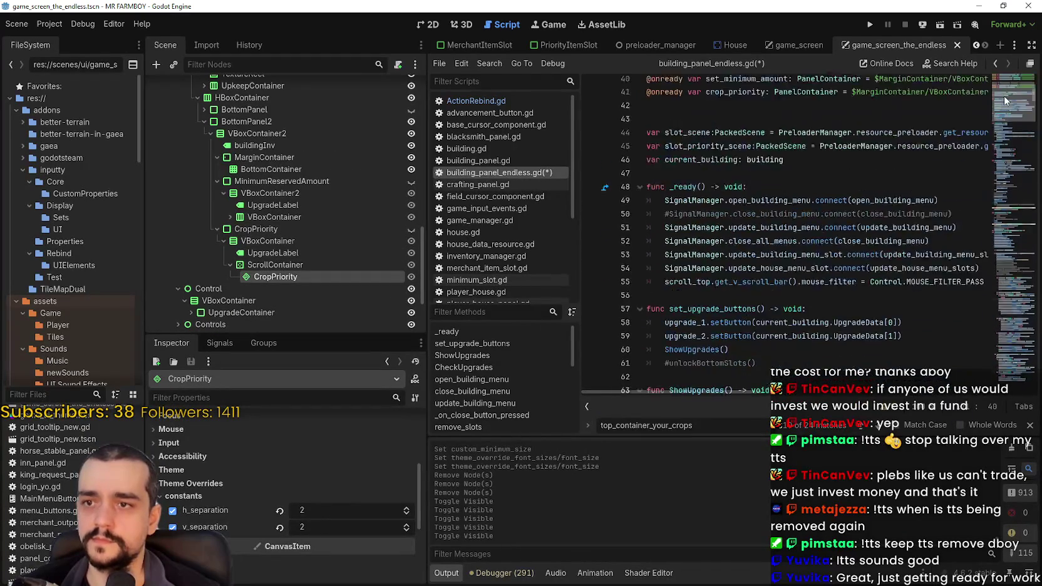
pyautogui.scroll(-3)
pyautogui.click(689, 269)
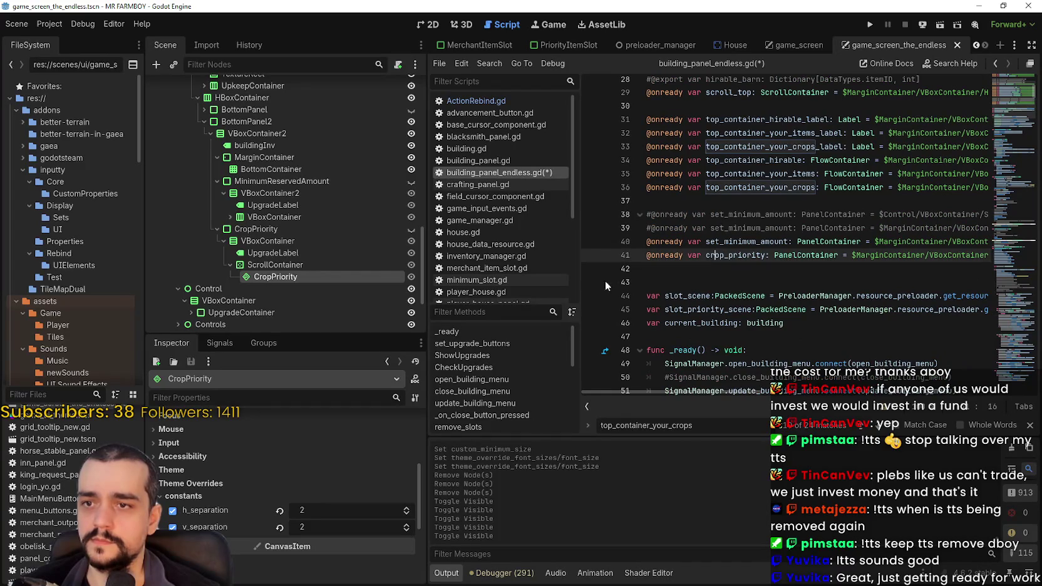
pyautogui.moveTo(291, 278); pyautogui.dragTo(703, 268)
pyautogui.click(768, 270)
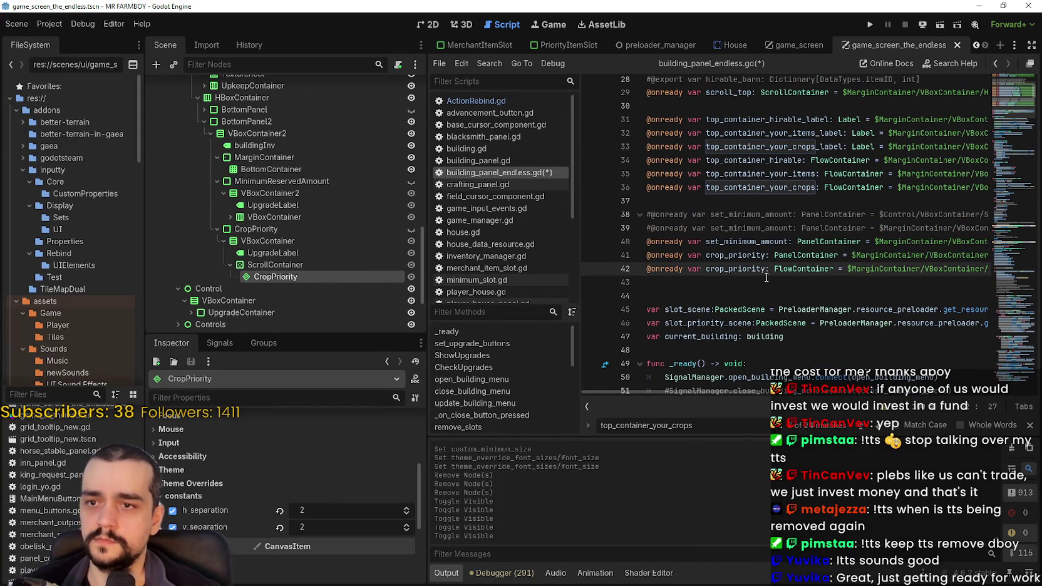
pyautogui.write('_c')
pyautogui.write('ontainer')
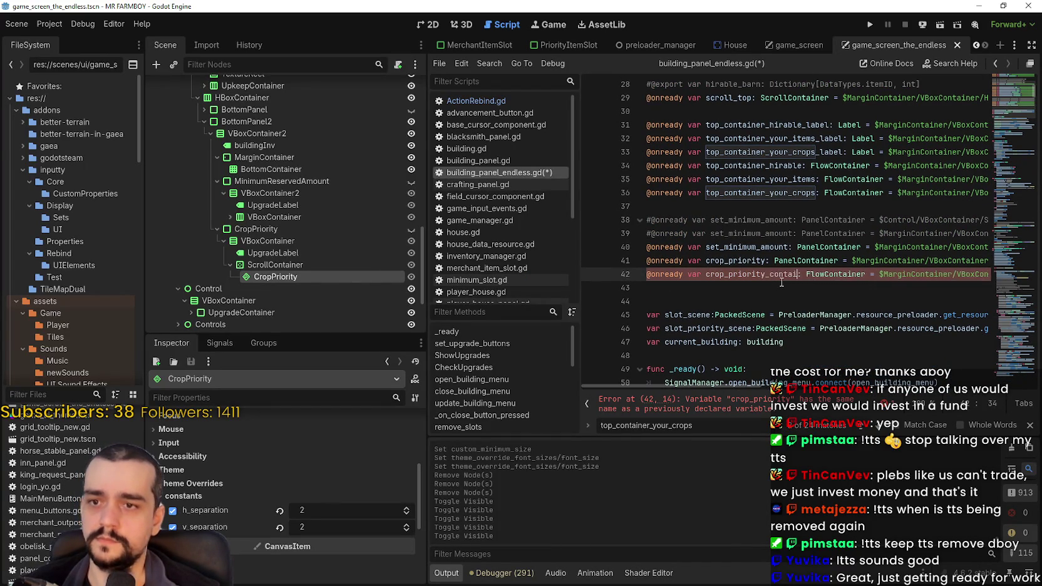
pyautogui.doubleClick(765, 274)
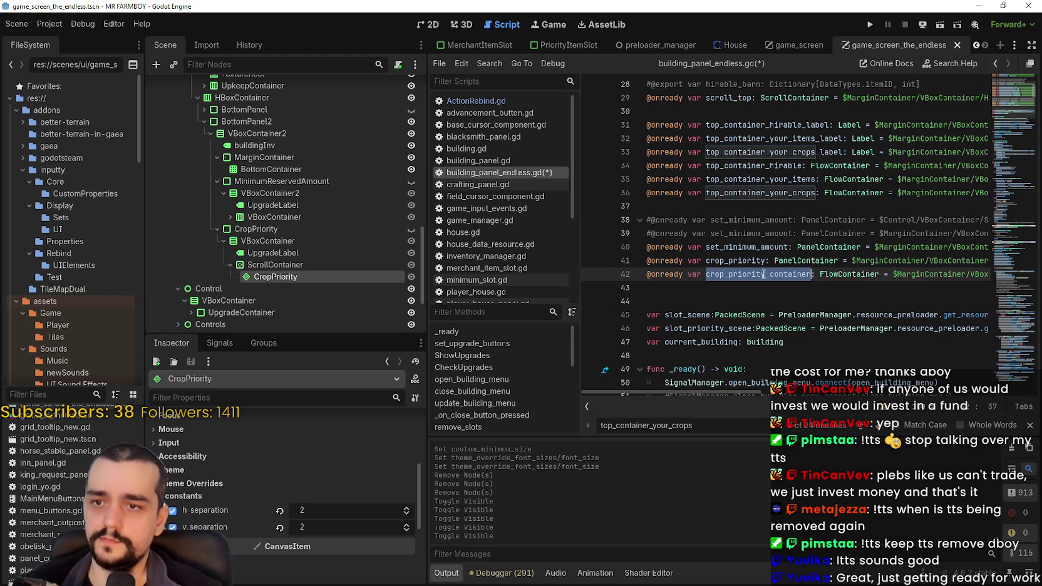
pyautogui.moveTo(1010, 100); pyautogui.dragTo(1011, 131)
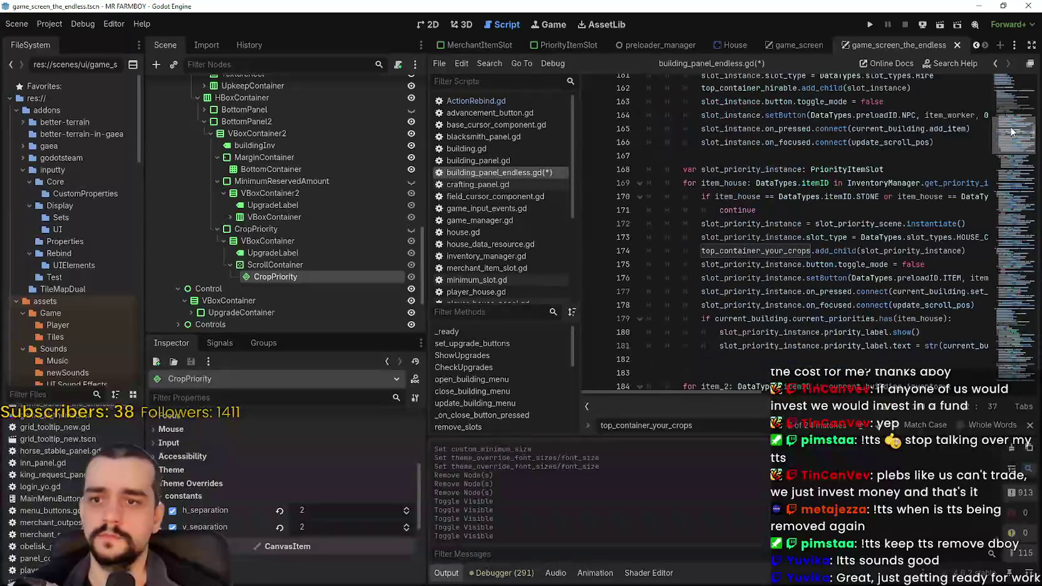
# - Replace the crops container on line 174 with crop_priority_container
pyautogui.doubleClick(800, 250)
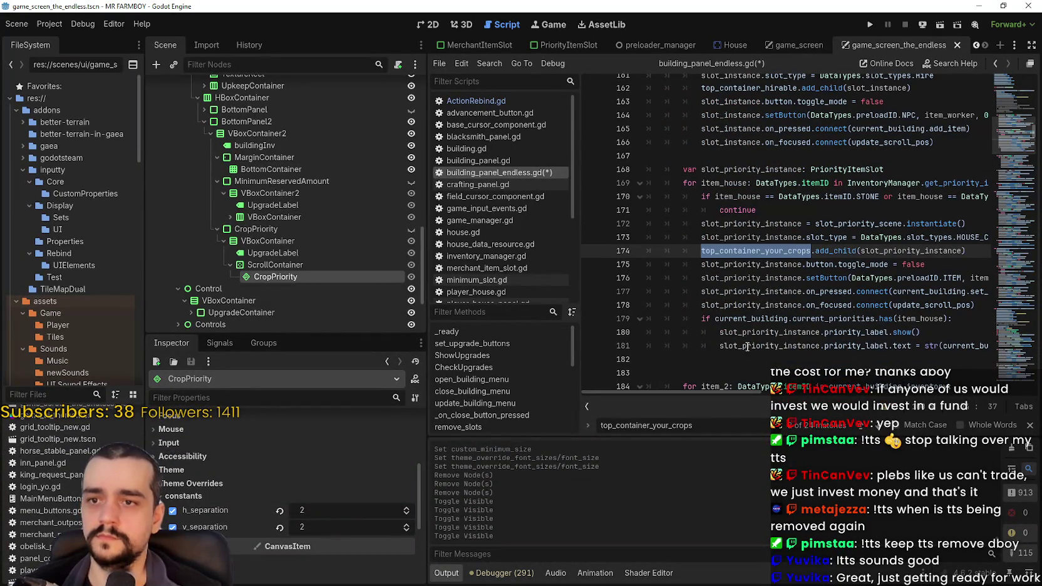
pyautogui.hotkey('ctrl', 'v')
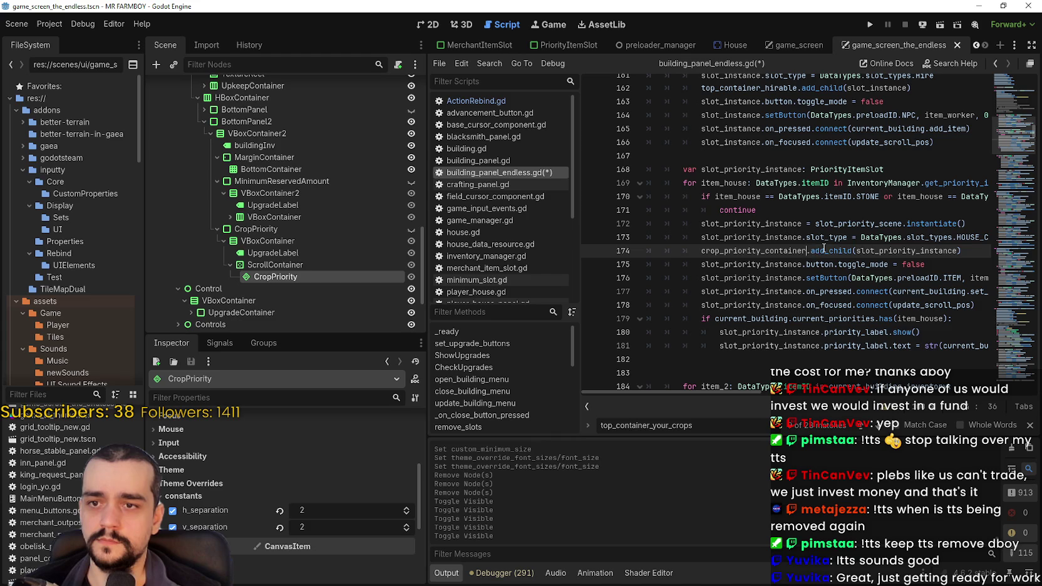
pyautogui.doubleClick(746, 250)
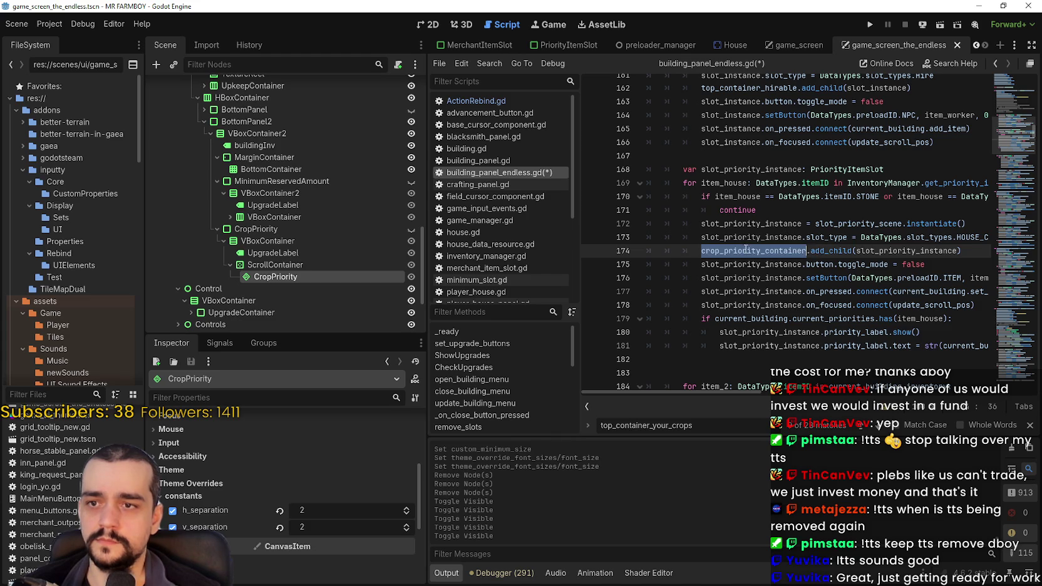
pyautogui.scroll(-3)
pyautogui.click(736, 199)
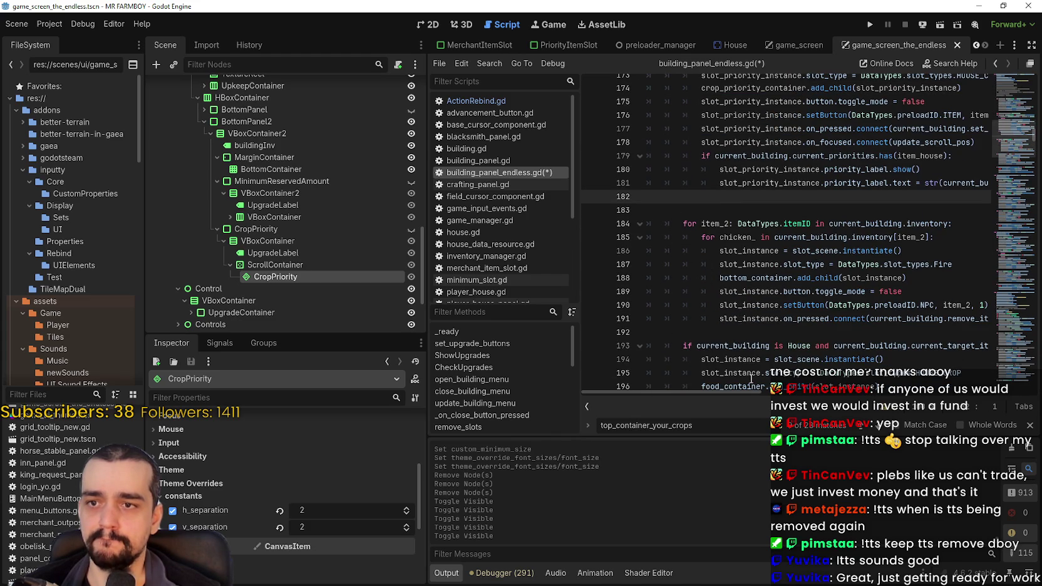
pyautogui.moveTo(1009, 177); pyautogui.dragTo(1000, 120)
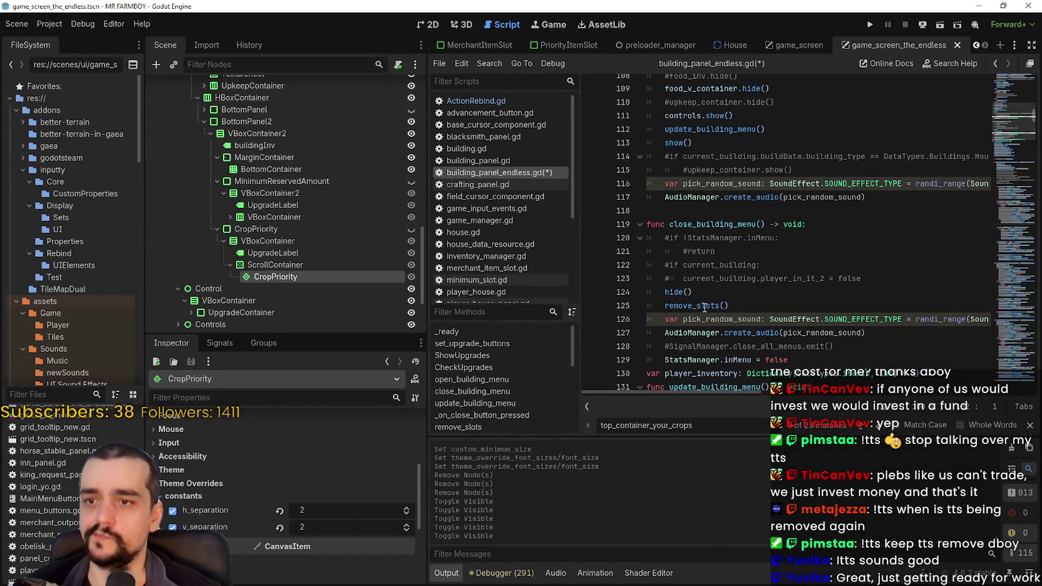
# - In the remove_slots definition, replace the container name on line 559 with crop_priority_container
pyautogui.rightClick(703, 307)
pyautogui.click(722, 185)
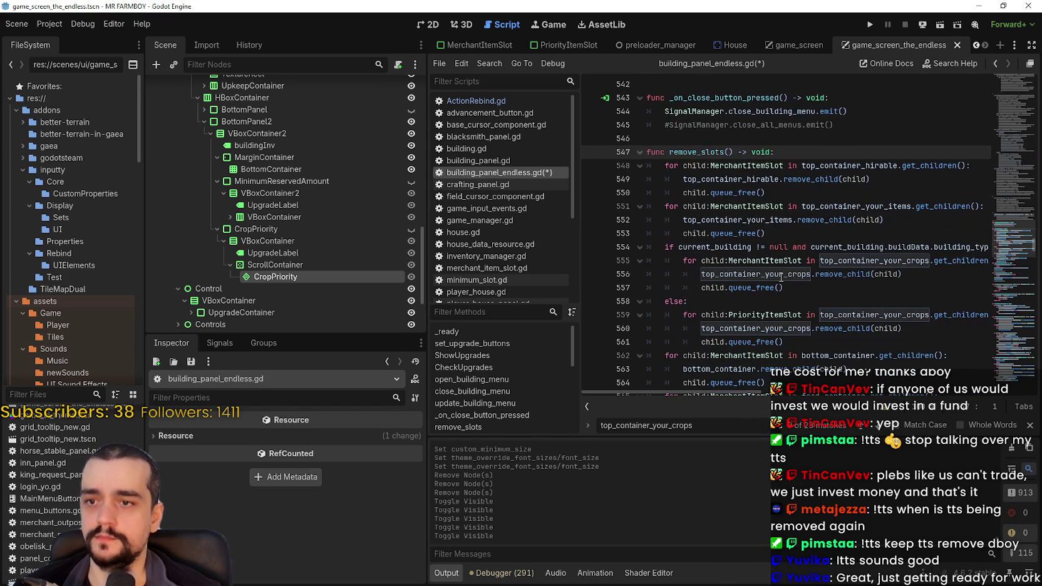
pyautogui.moveTo(752, 394); pyautogui.dragTo(766, 396)
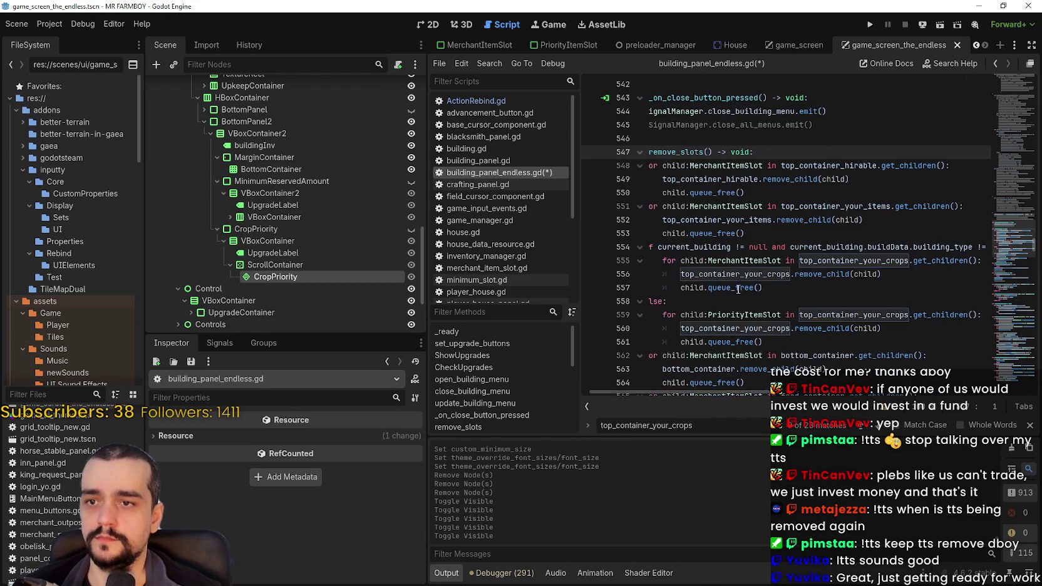
pyautogui.scroll(-3)
pyautogui.doubleClick(848, 220)
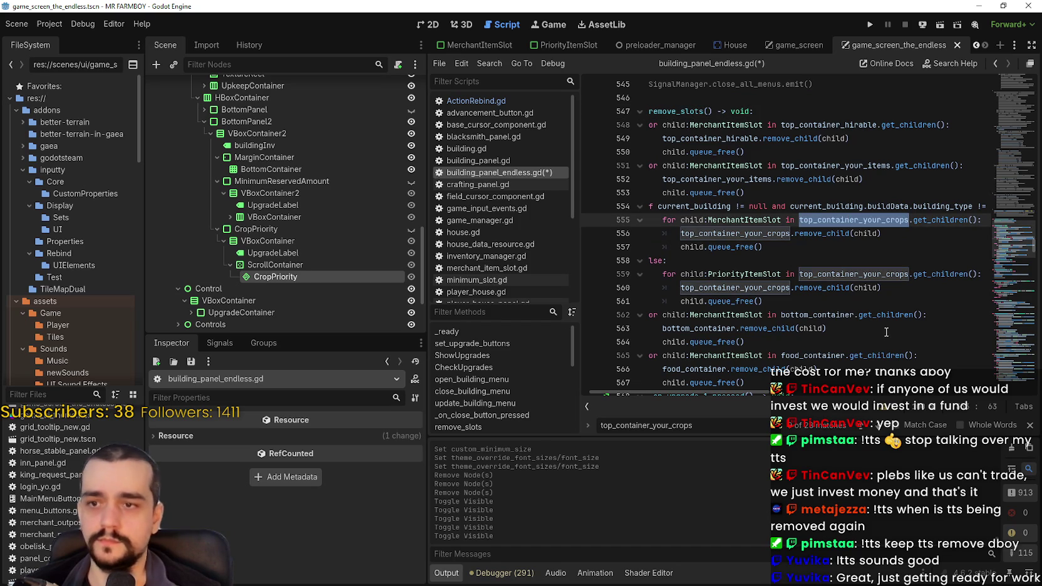
pyautogui.scroll(-3)
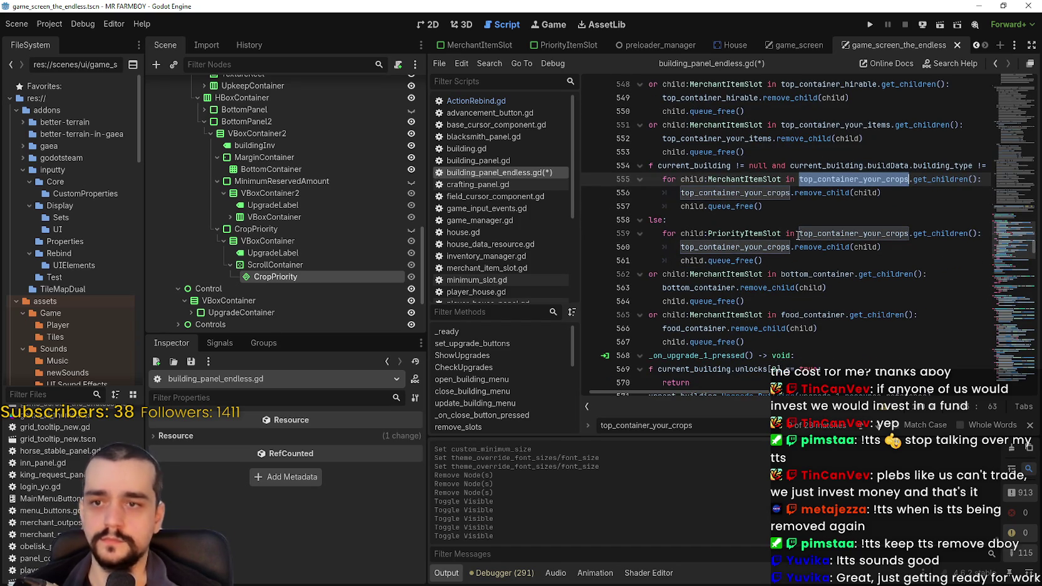
pyautogui.click(813, 242)
pyautogui.doubleClick(822, 245)
pyautogui.doubleClick(823, 236)
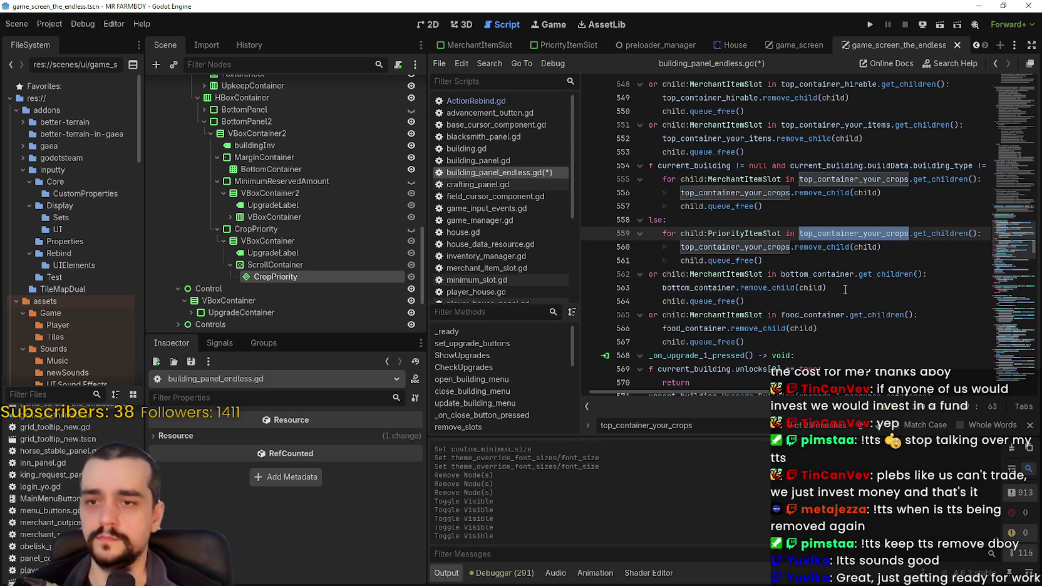
pyautogui.hscroll(-3)
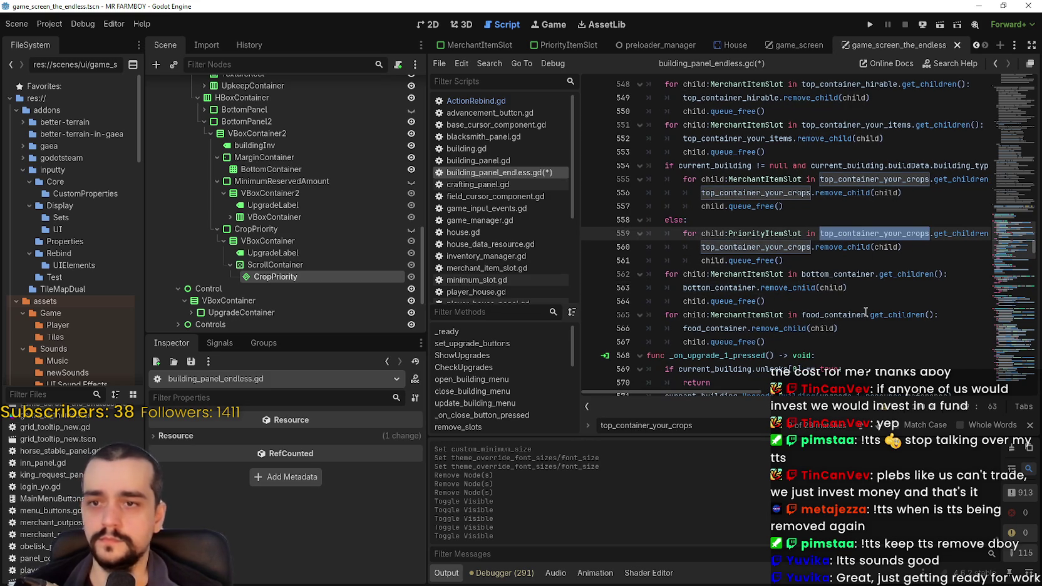
pyautogui.hotkey('ctrl', 'v')
# - Replace the old container name on line 560 with crop_priority_container and save the script
pyautogui.click(858, 257)
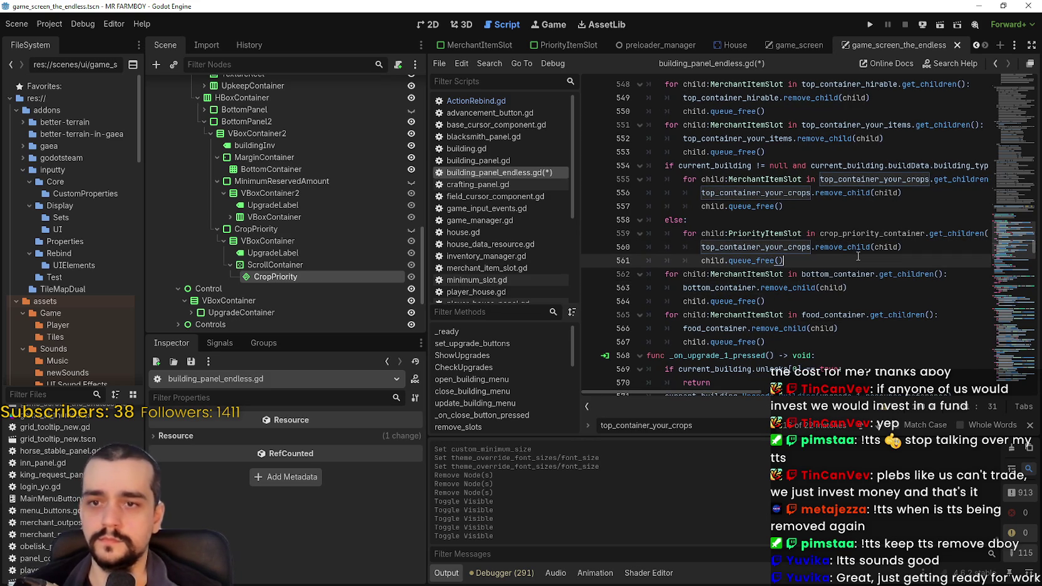
pyautogui.doubleClick(752, 247)
pyautogui.hotkey('ctrl', 'v')
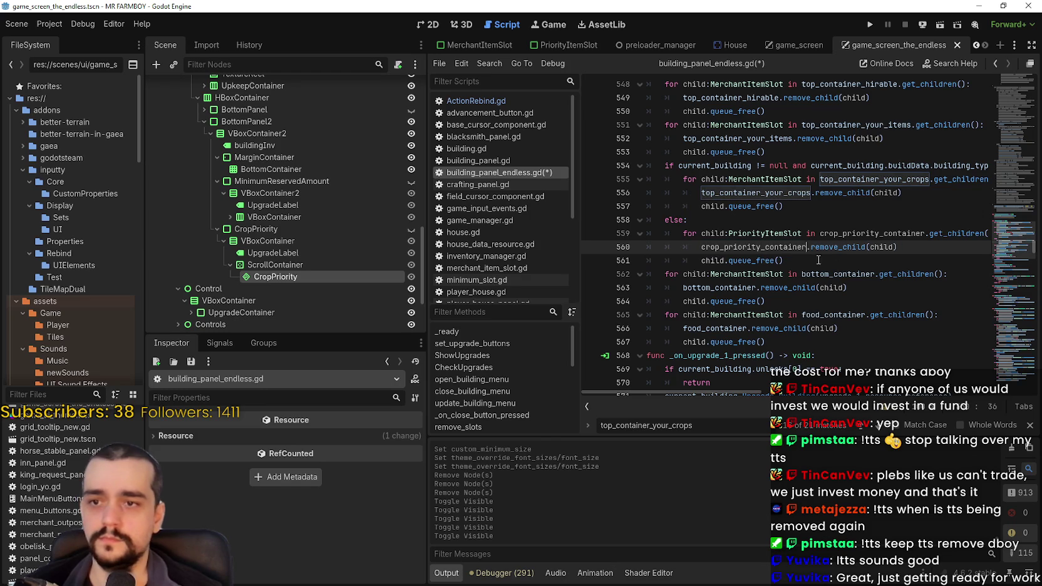
pyautogui.click(816, 263)
pyautogui.hotkey('ctrl', 's')
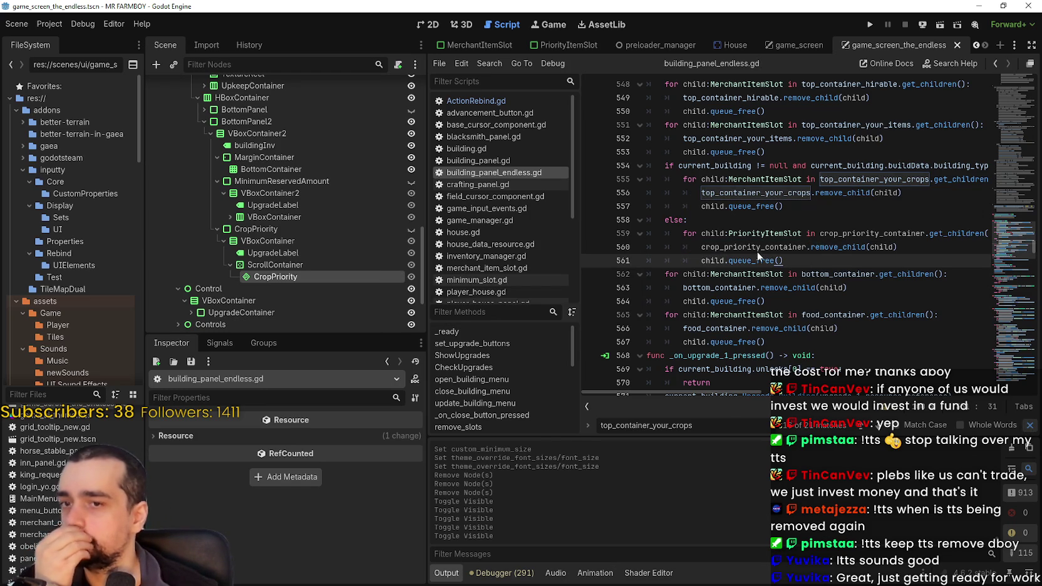
pyautogui.click(1029, 426)
pyautogui.click(775, 288)
pyautogui.scroll(-3)
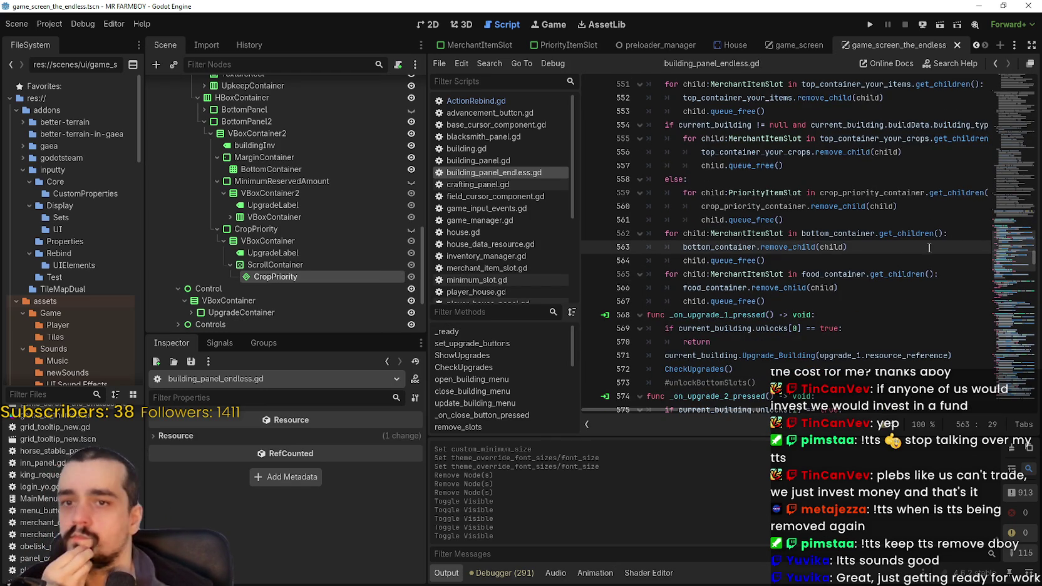
# - Change the line 606 condition to check crop_priority, accepted from autocomplete
pyautogui.scroll(-3)
pyautogui.scroll(3)
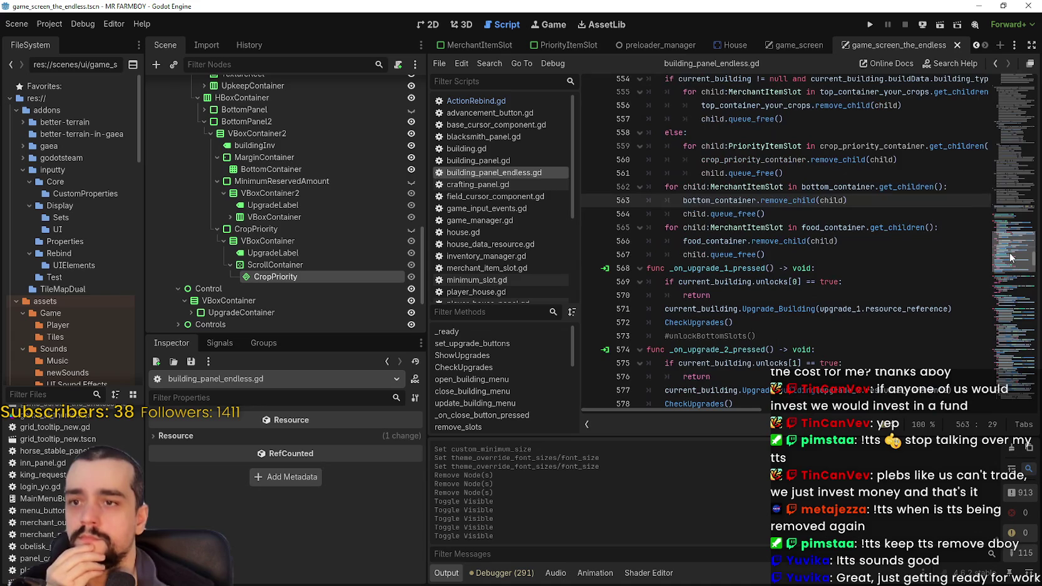
pyautogui.scroll(-3)
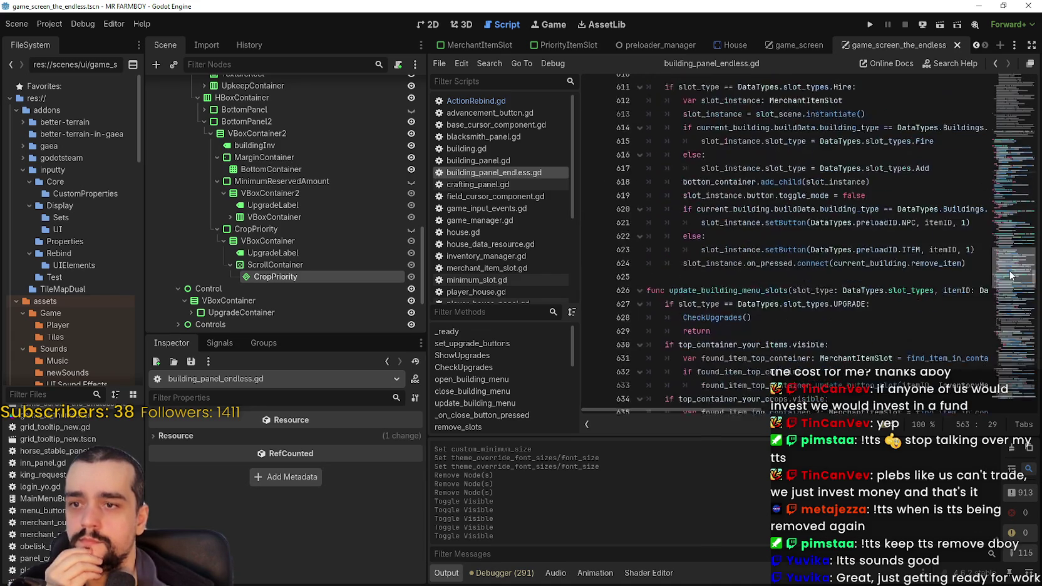
pyautogui.scroll(-3)
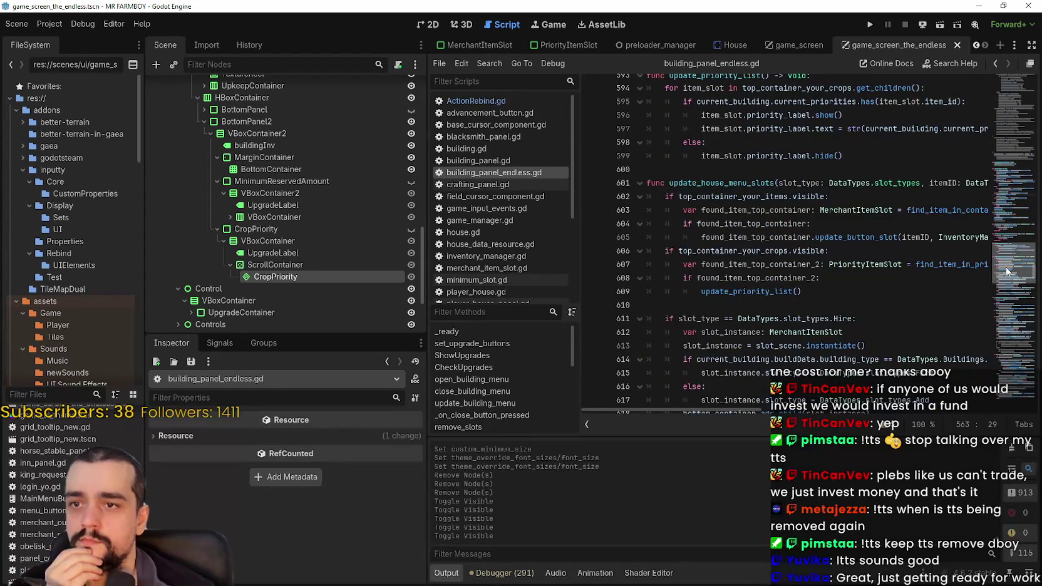
pyautogui.click(774, 252)
pyautogui.hotkey('shift', 'Home')
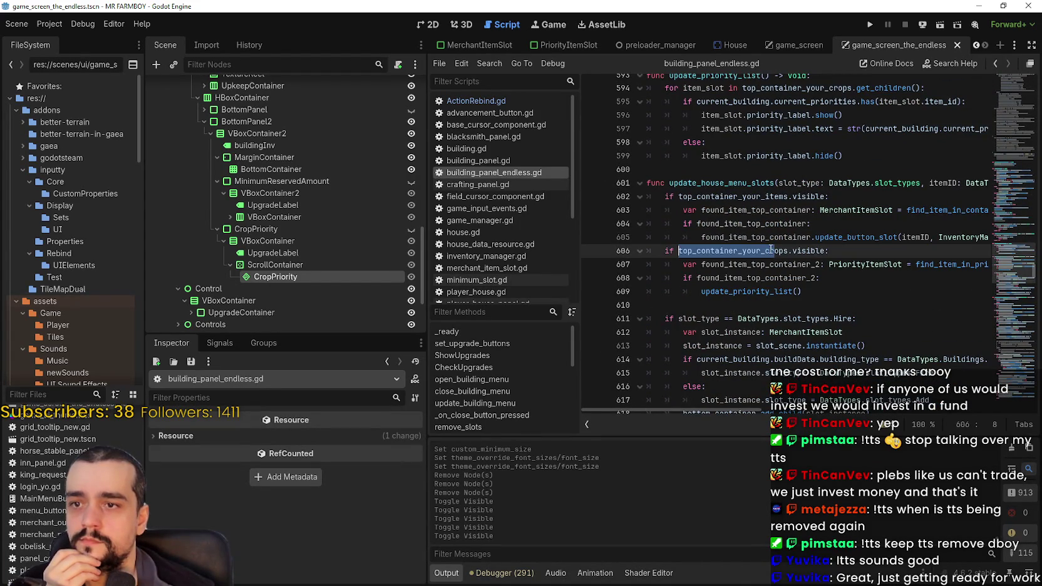
pyautogui.doubleClick(746, 250)
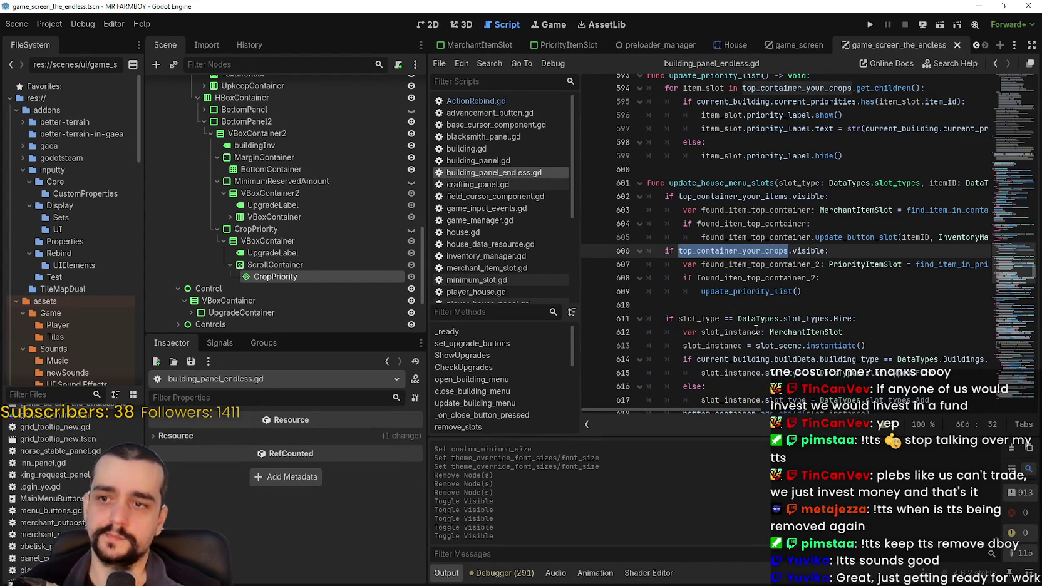
pyautogui.moveTo(739, 409); pyautogui.dragTo(714, 387)
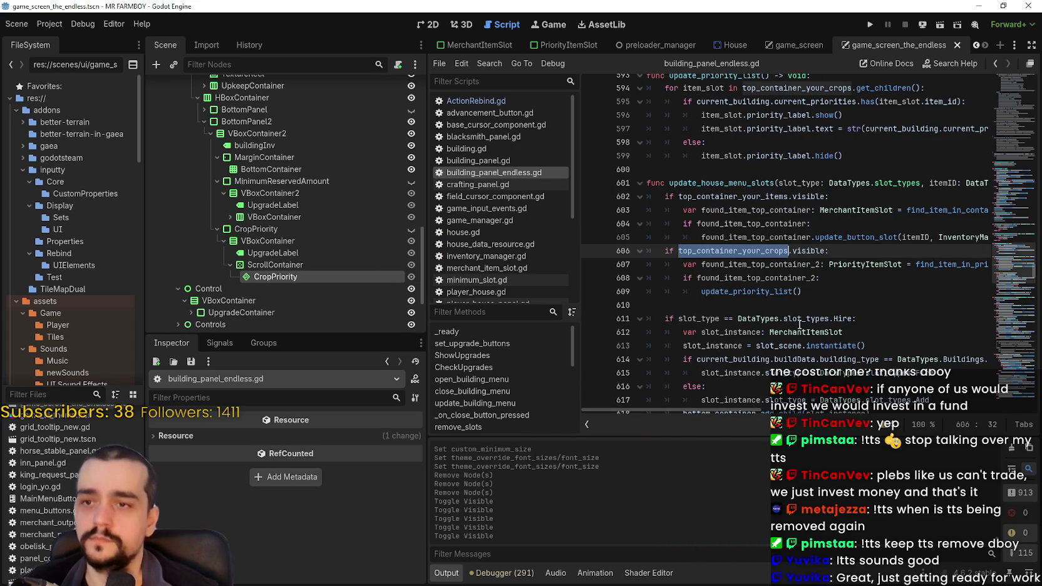
pyautogui.write('crop_priority_container')
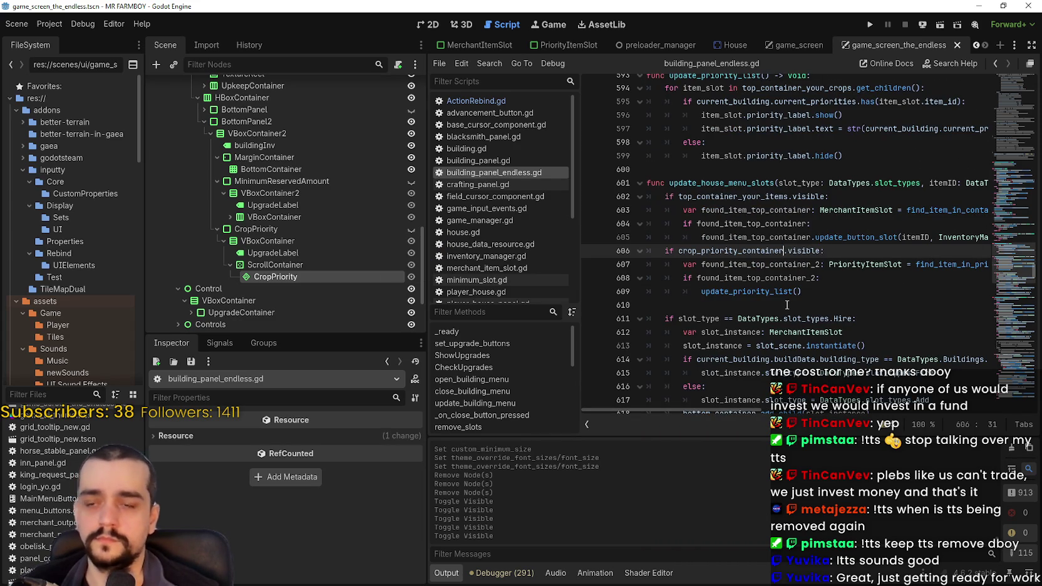
pyautogui.hotkey('ctrl', 'z')
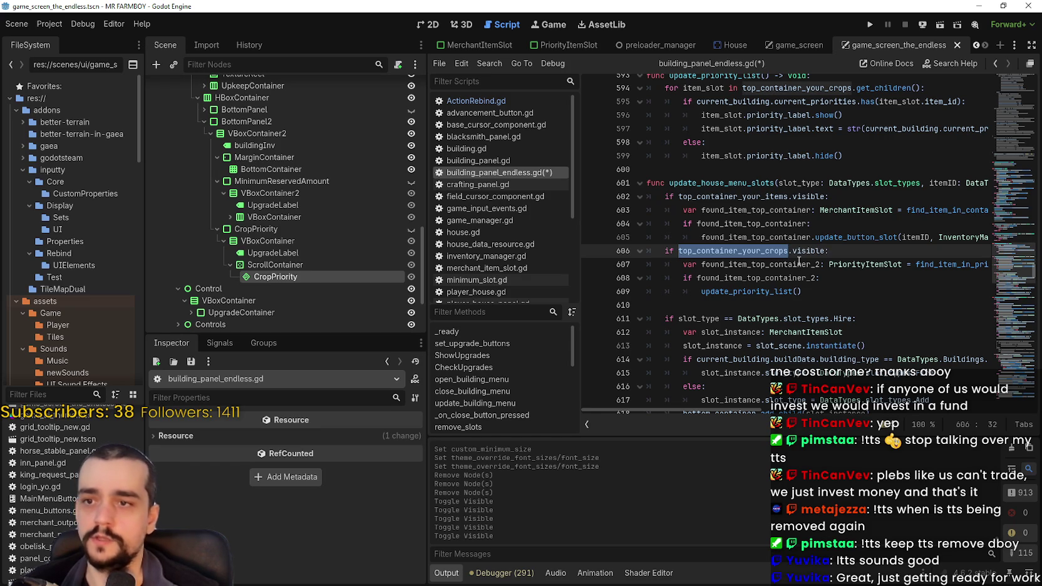
pyautogui.hotkey('ctrl', 's')
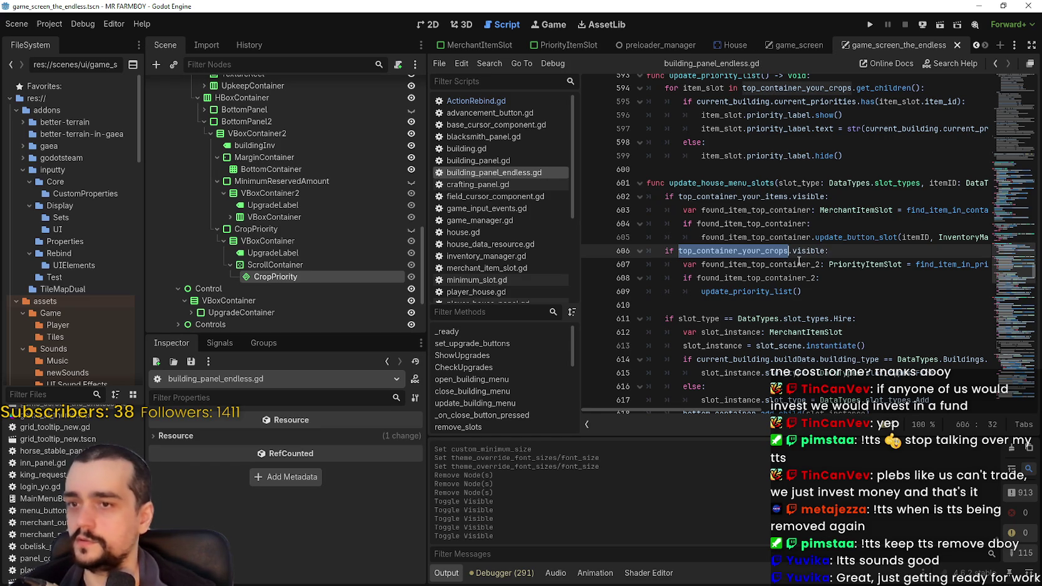
pyautogui.write('crop')
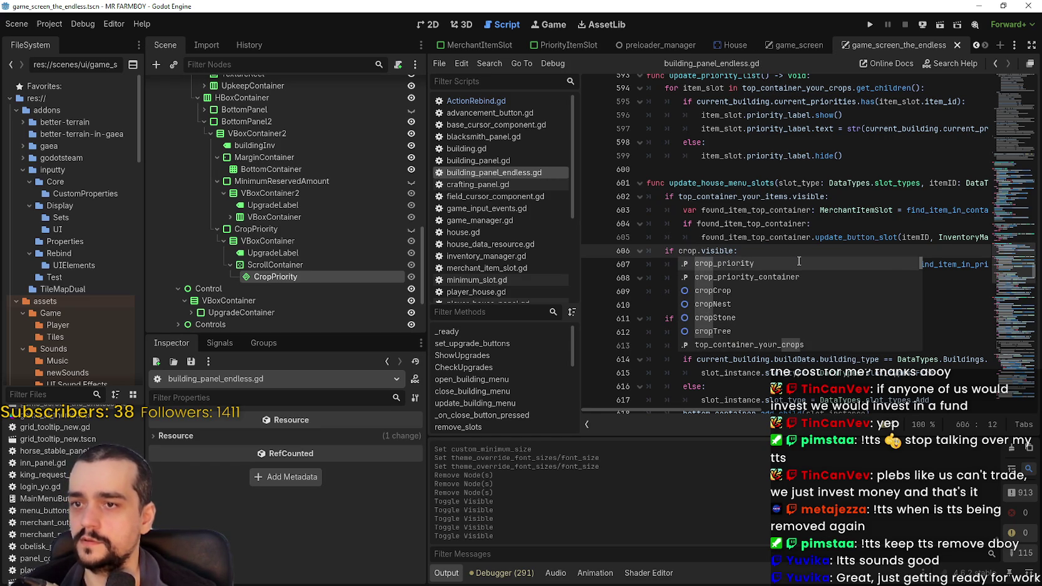
pyautogui.press('Return')
# - Replace the container argument on line 607 with crop_priority_container
pyautogui.click(804, 263)
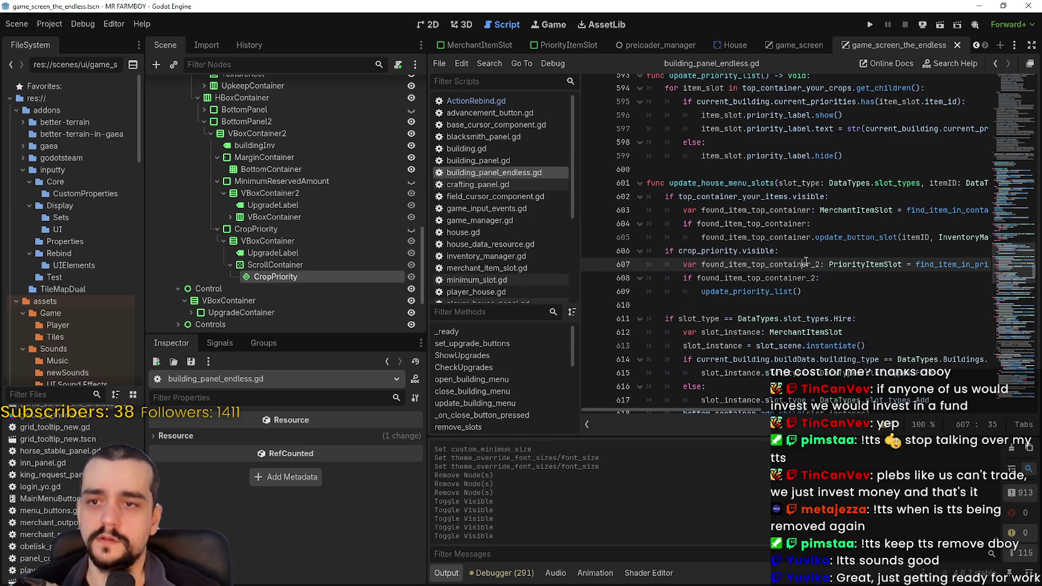
pyautogui.doubleClick(739, 264)
pyautogui.moveTo(671, 410); pyautogui.dragTo(767, 411)
pyautogui.doubleClick(883, 265)
pyautogui.write('crop_priority_container, itemID)')
pyautogui.click(841, 282)
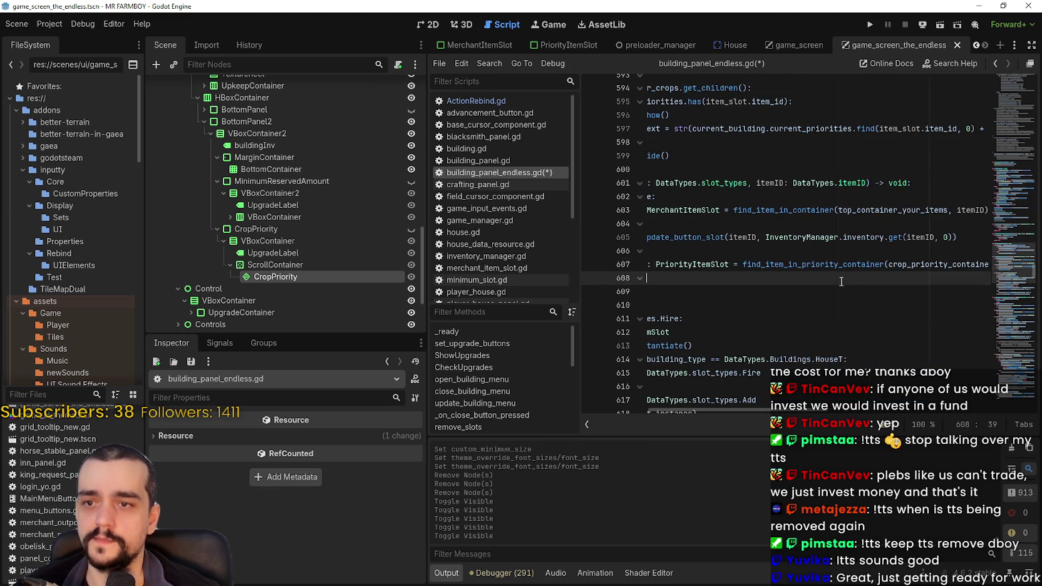
pyautogui.click(801, 307)
pyautogui.scroll(-3)
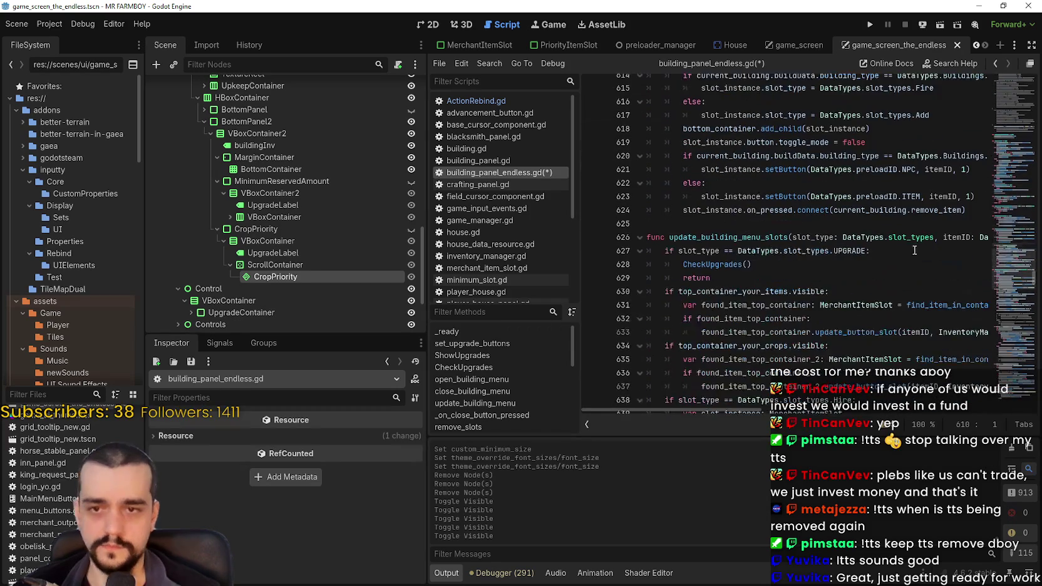
pyautogui.scroll(-3)
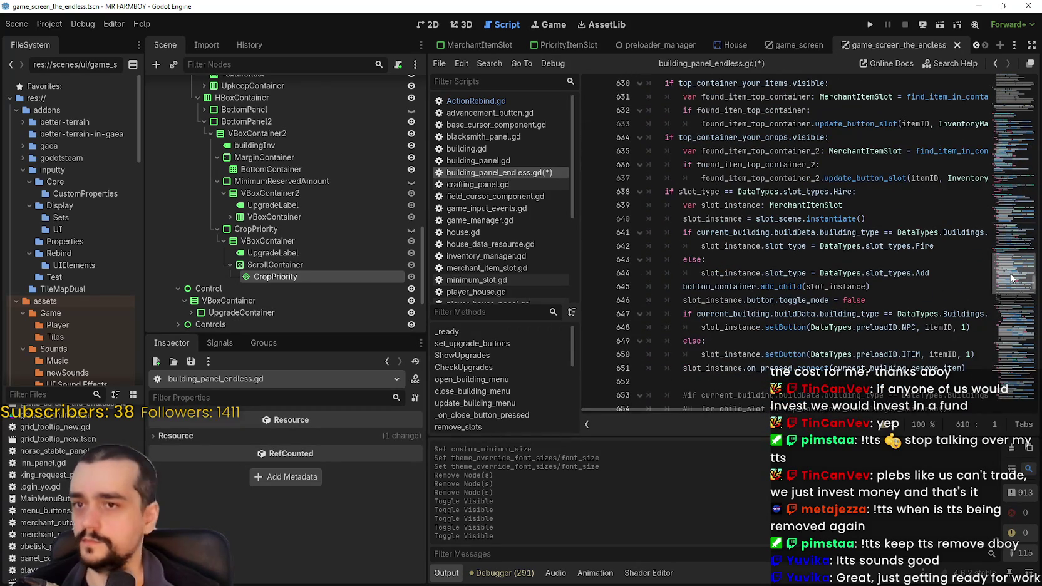
pyautogui.scroll(-3)
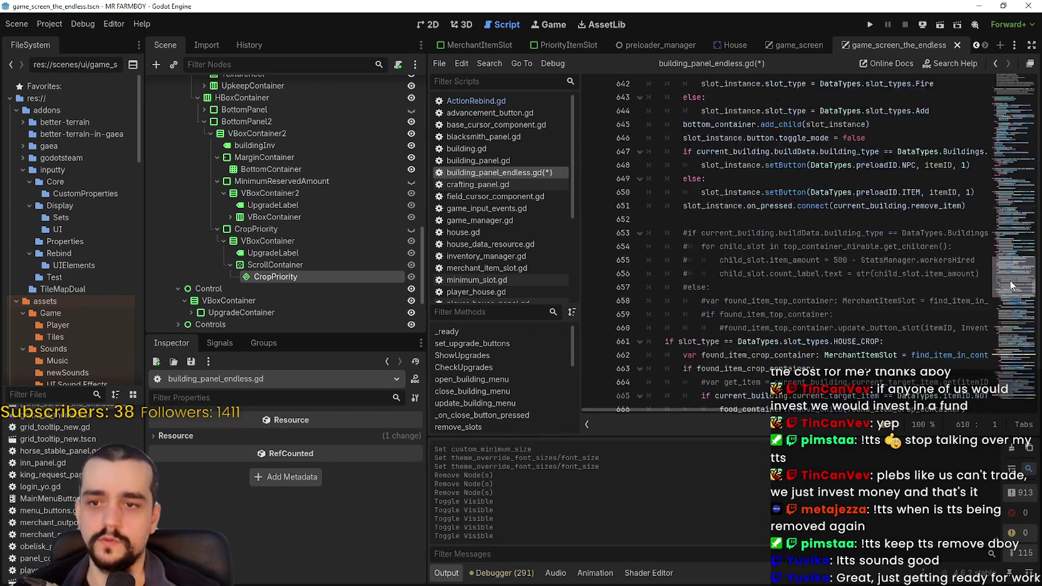
pyautogui.scroll(-3)
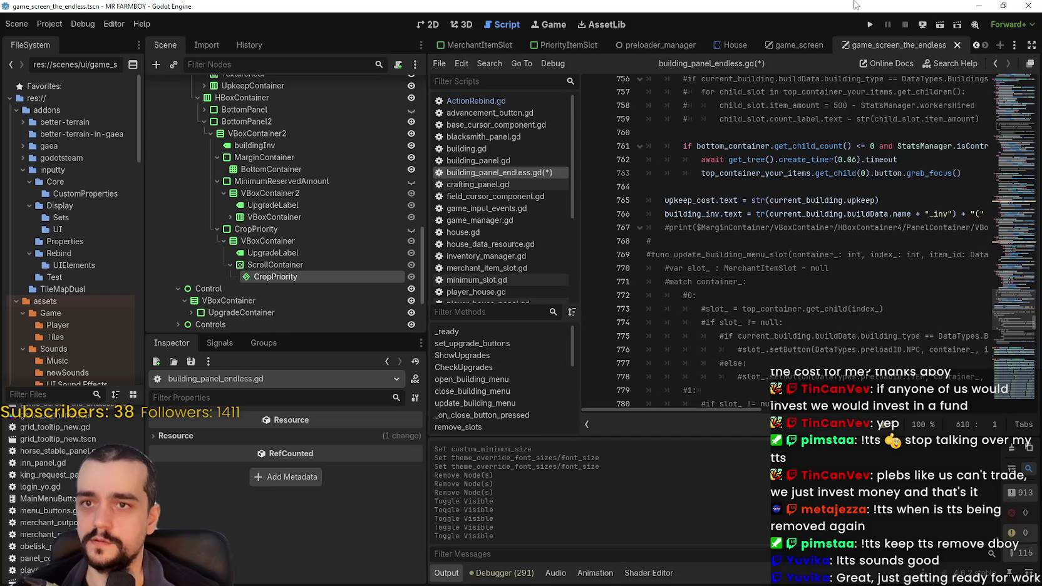
pyautogui.scroll(3)
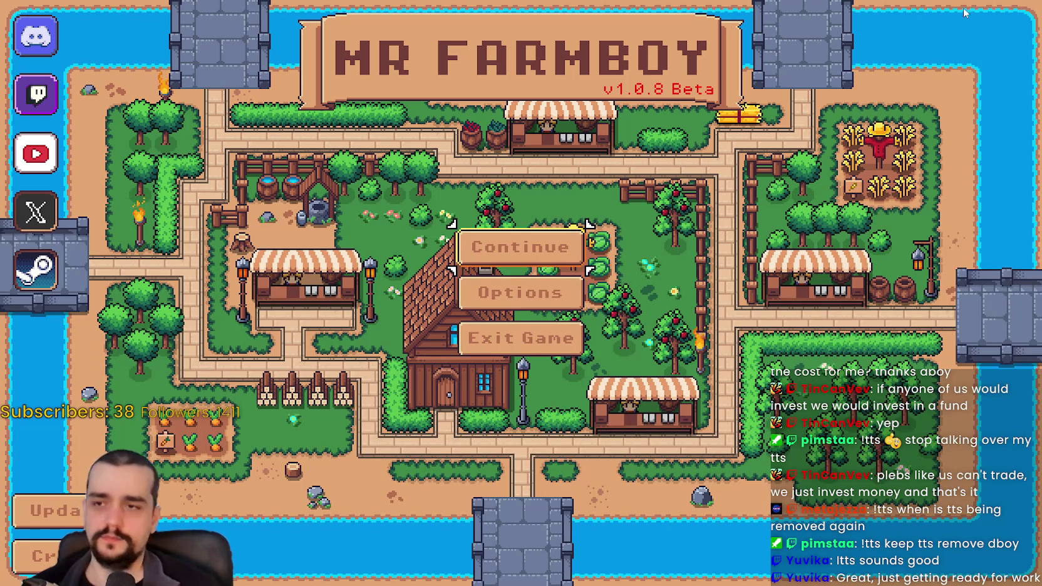
# - Continue past the main menu and load Save 6 in the running game
pyautogui.click(526, 248)
pyautogui.scroll(-3)
pyautogui.scroll(-3)
pyautogui.click(476, 276)
pyautogui.click(418, 290)
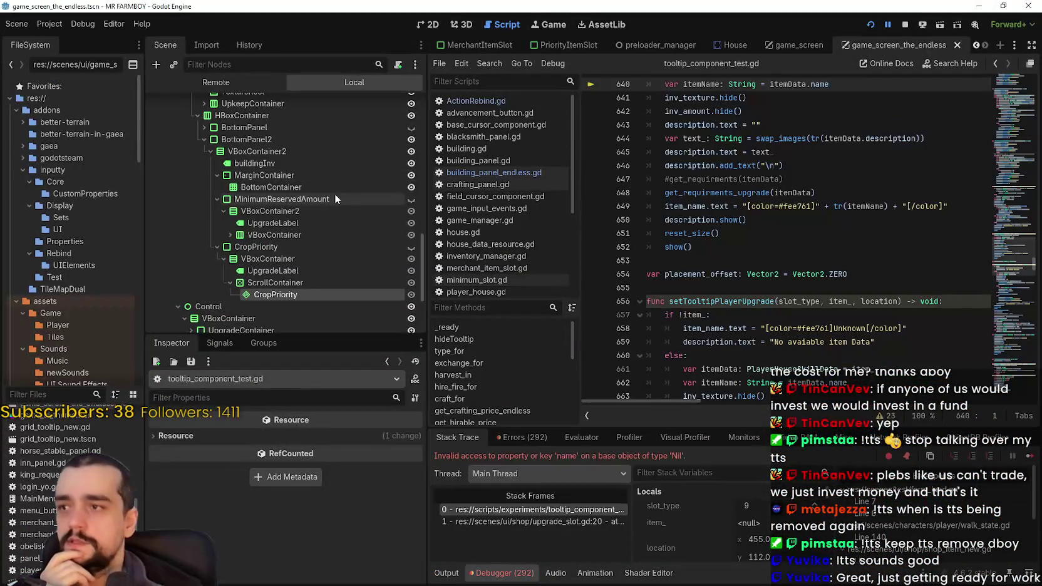
# - Resume the game from the debugger break and review the error list
pyautogui.scroll(-3)
pyautogui.scroll(3)
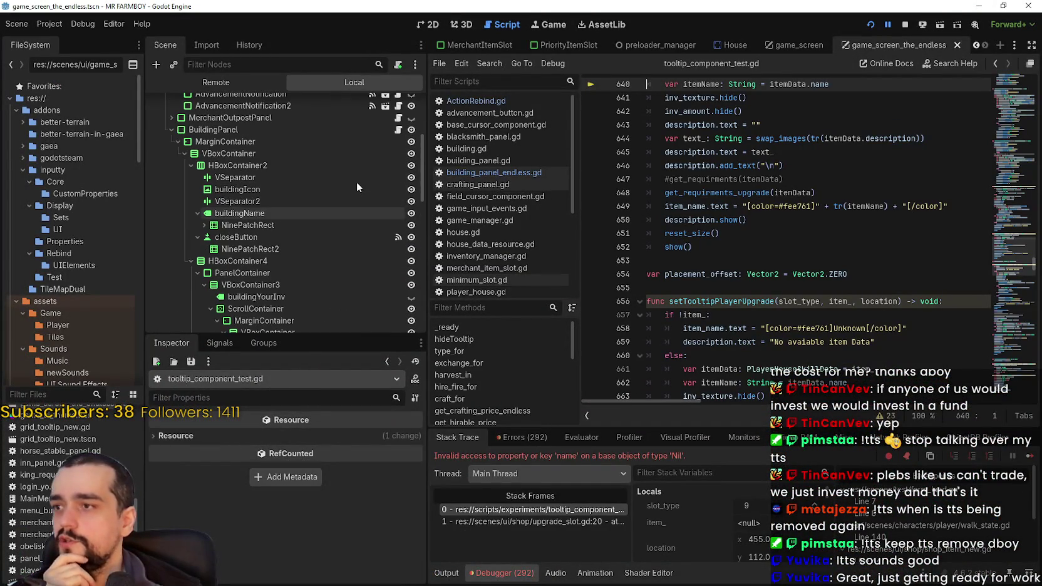
pyautogui.click(411, 130)
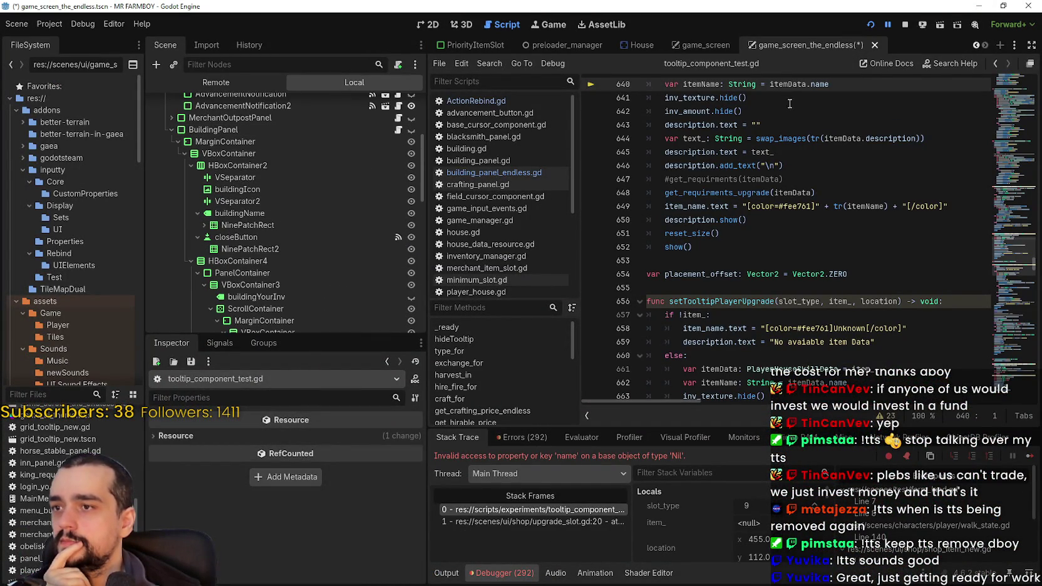
pyautogui.click(1029, 461)
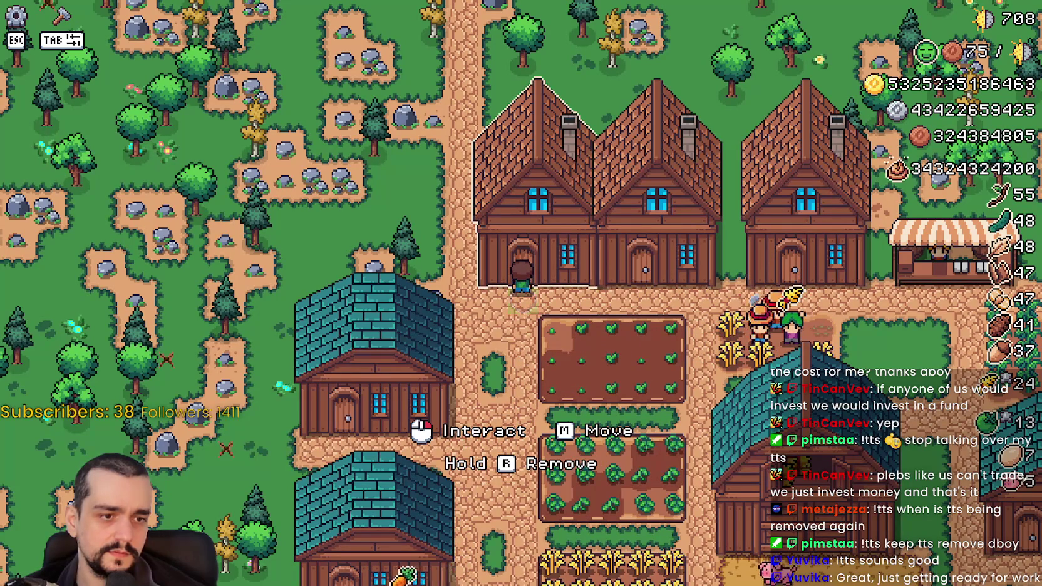
pyautogui.hotkey('alt', 'Tab')
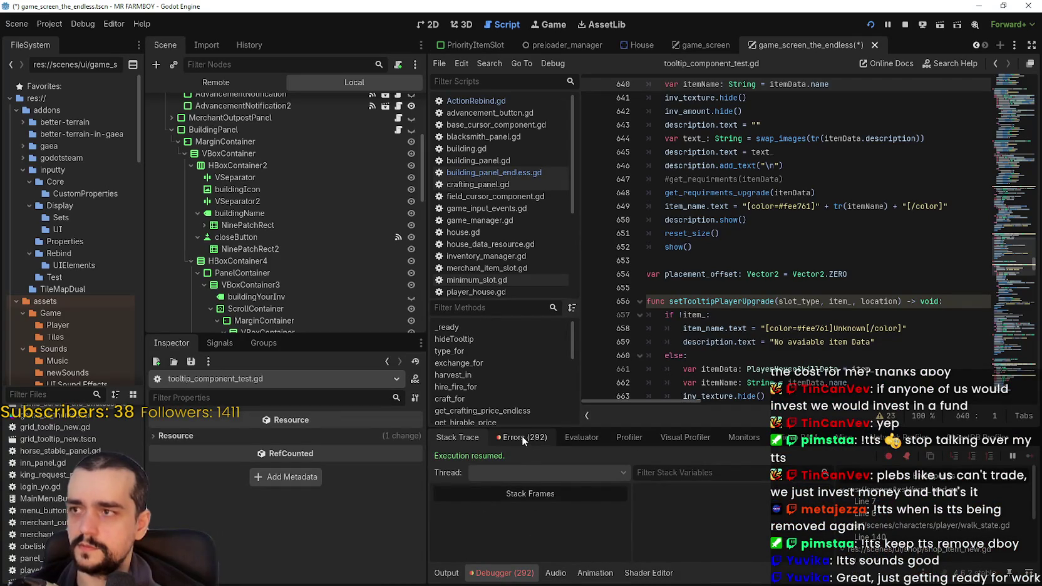
pyautogui.click(524, 438)
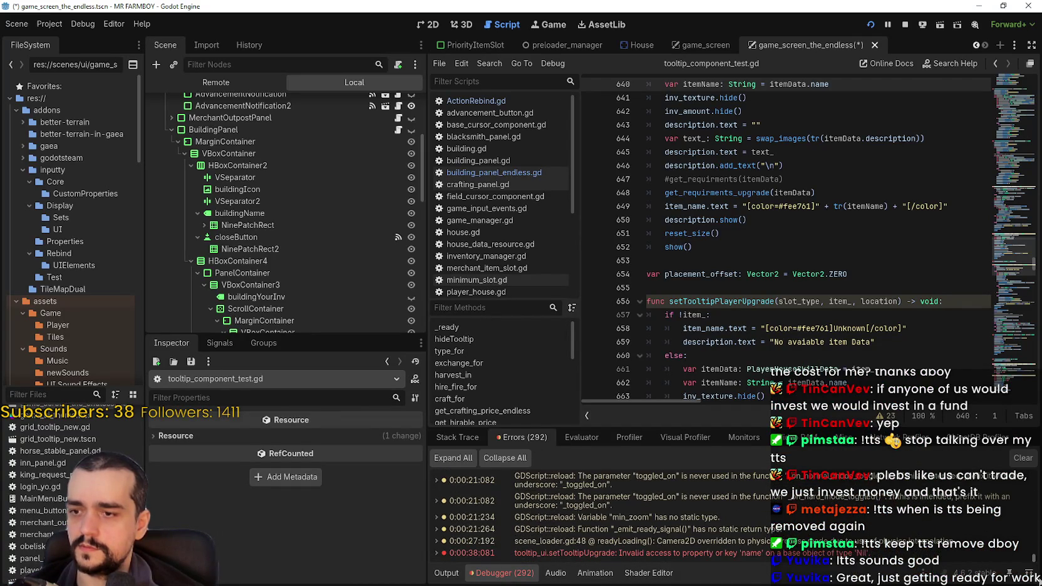
pyautogui.click(758, 262)
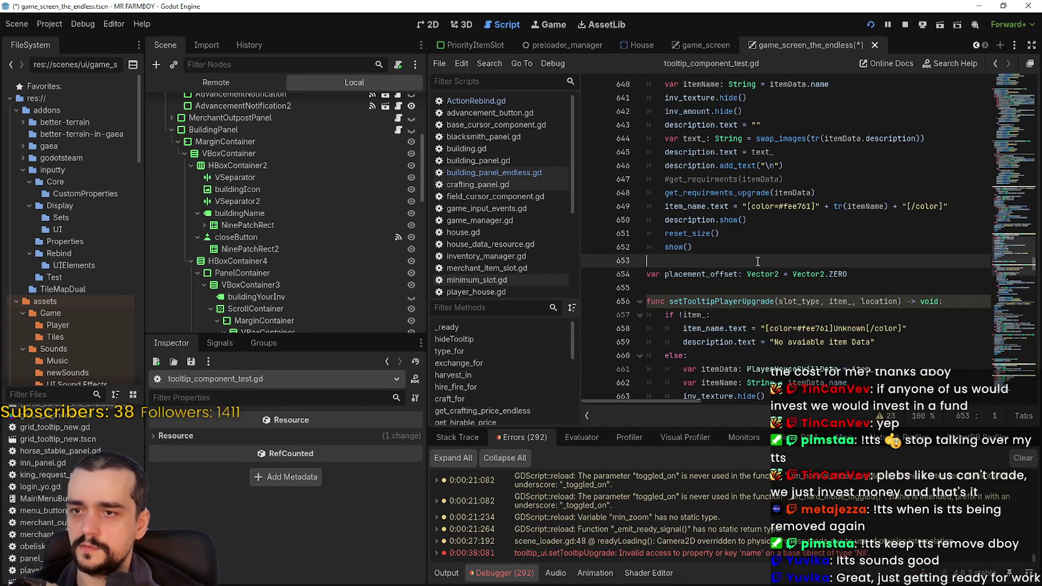
pyautogui.hotkey('alt', 'Tab')
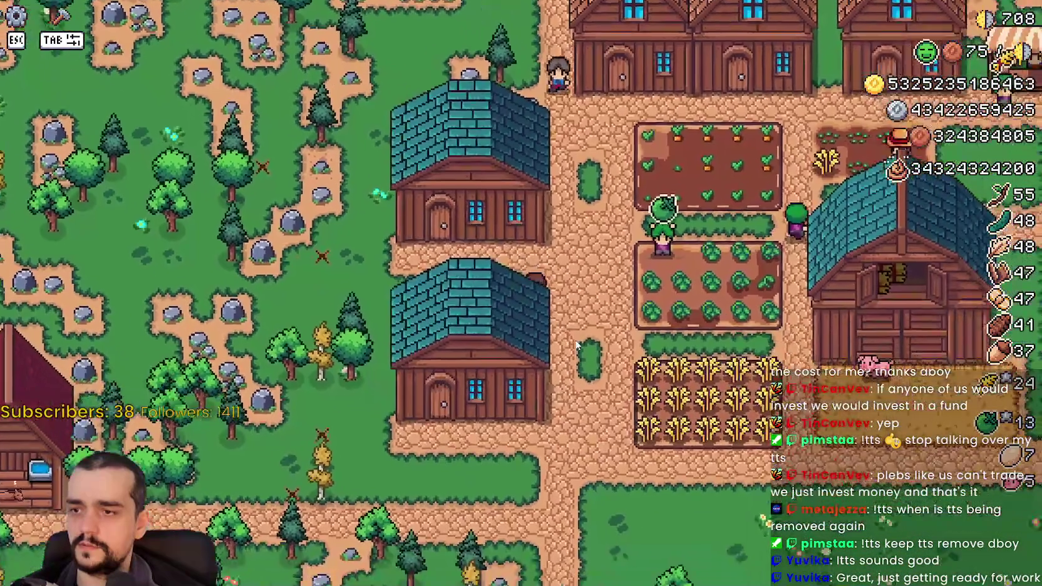
pyautogui.hotkey('alt', 'Tab')
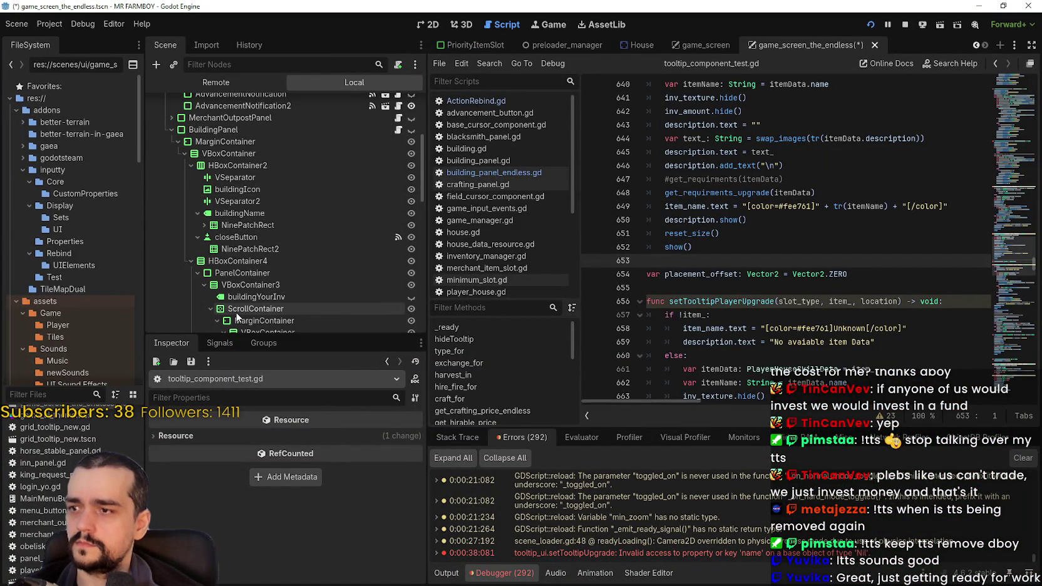
# - Select BuildingPanel, collapse its MarginContainer branch, and stop the running game
pyautogui.click(238, 129)
pyautogui.scroll(3)
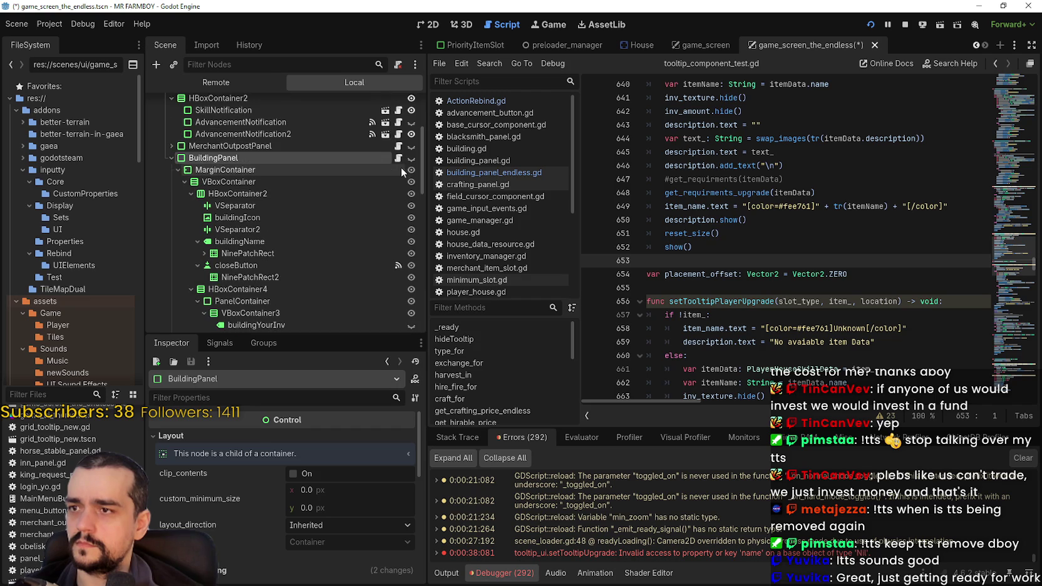
pyautogui.click(411, 159)
pyautogui.click(179, 169)
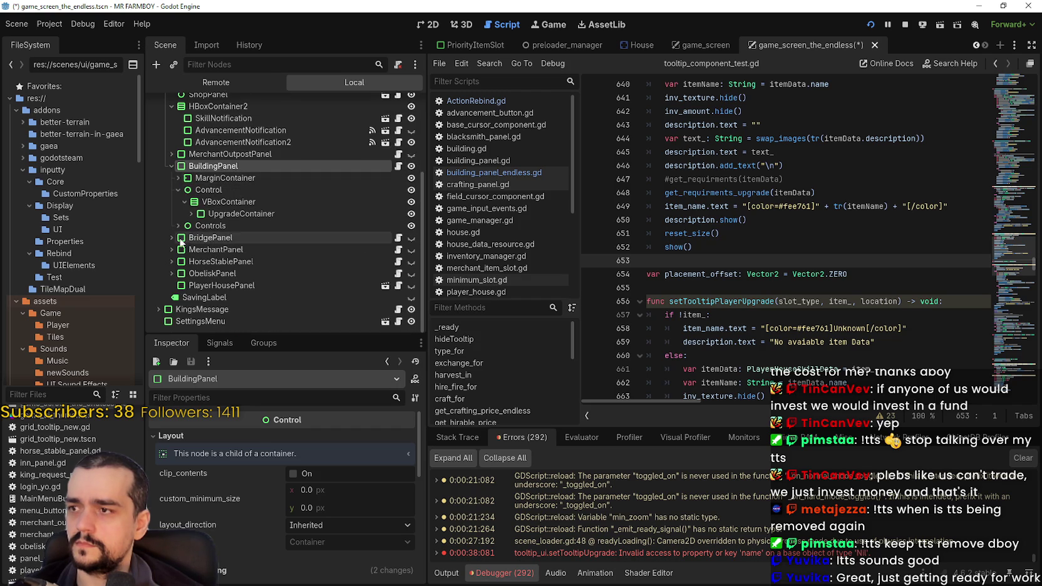
pyautogui.hotkey('alt', 'Tab')
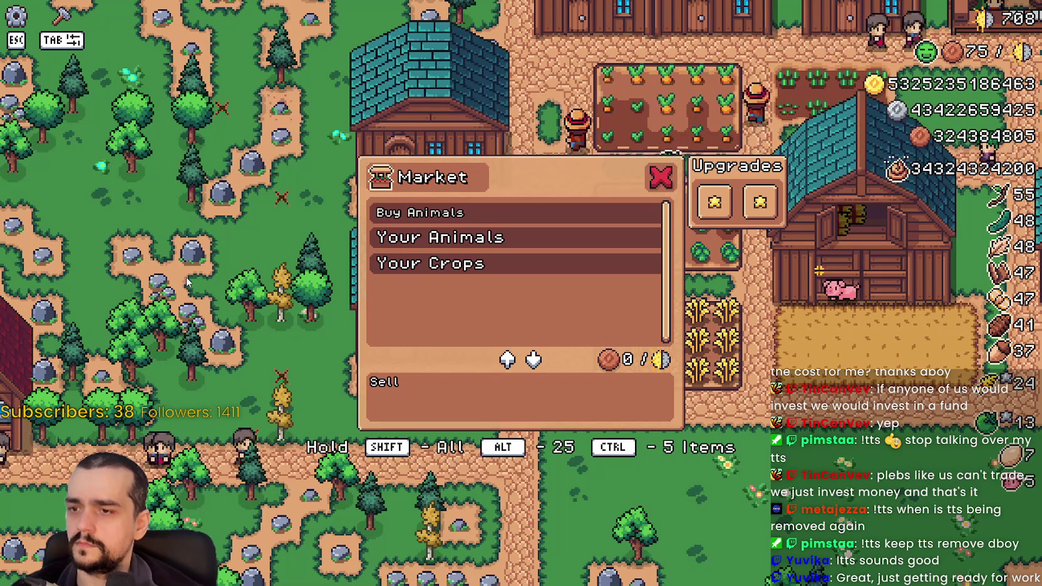
pyautogui.hotkey('alt', 'Tab')
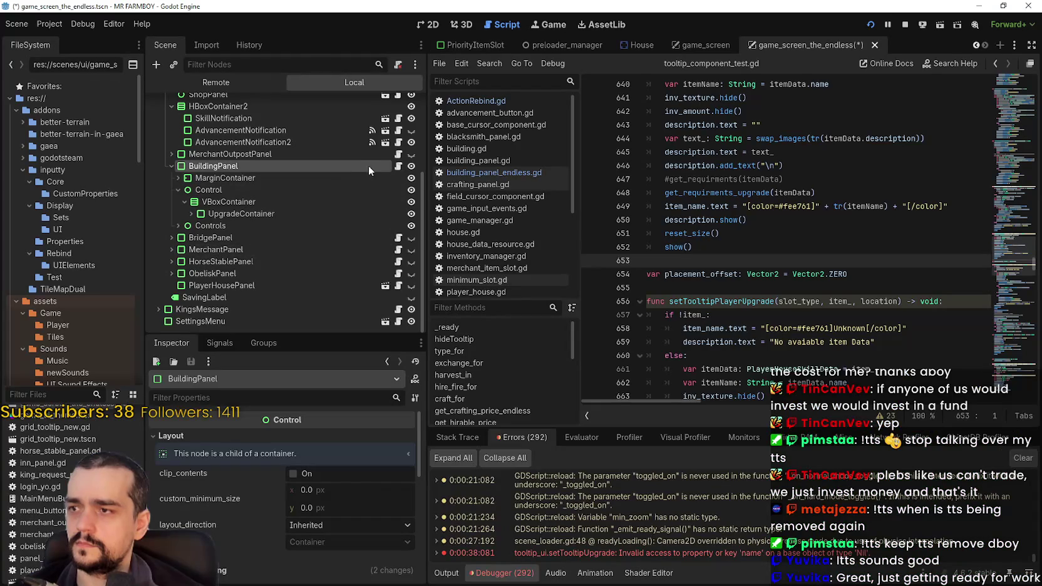
pyautogui.hotkey('alt', 'Tab')
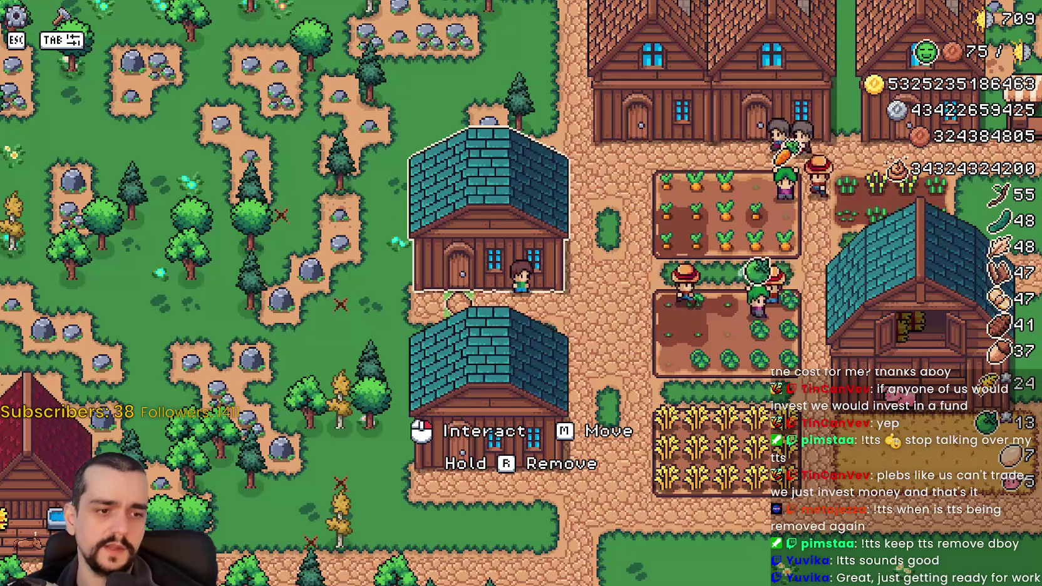
pyautogui.hotkey('alt', 'Tab')
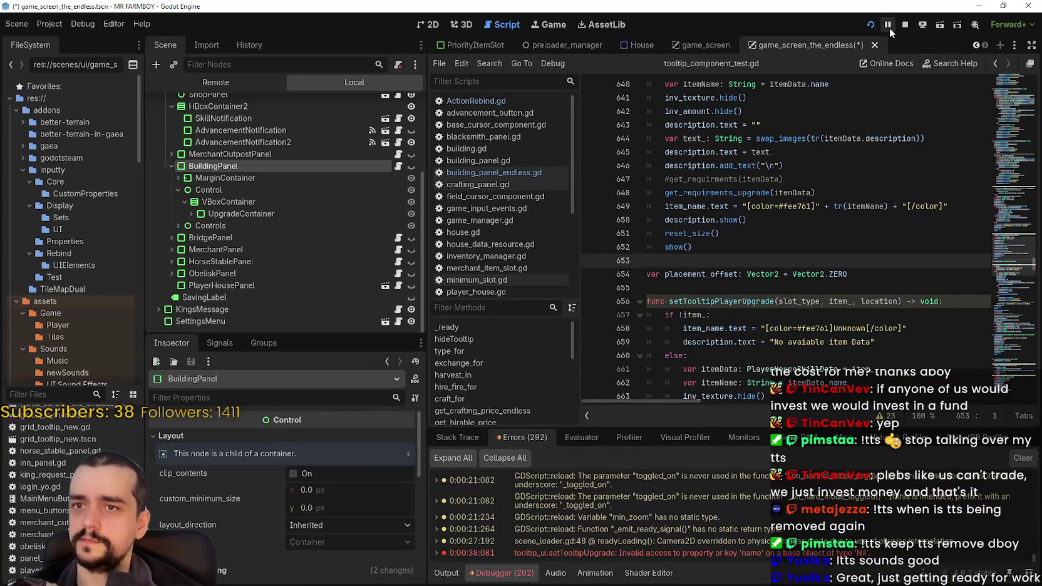
pyautogui.hotkey('alt', 'Tab')
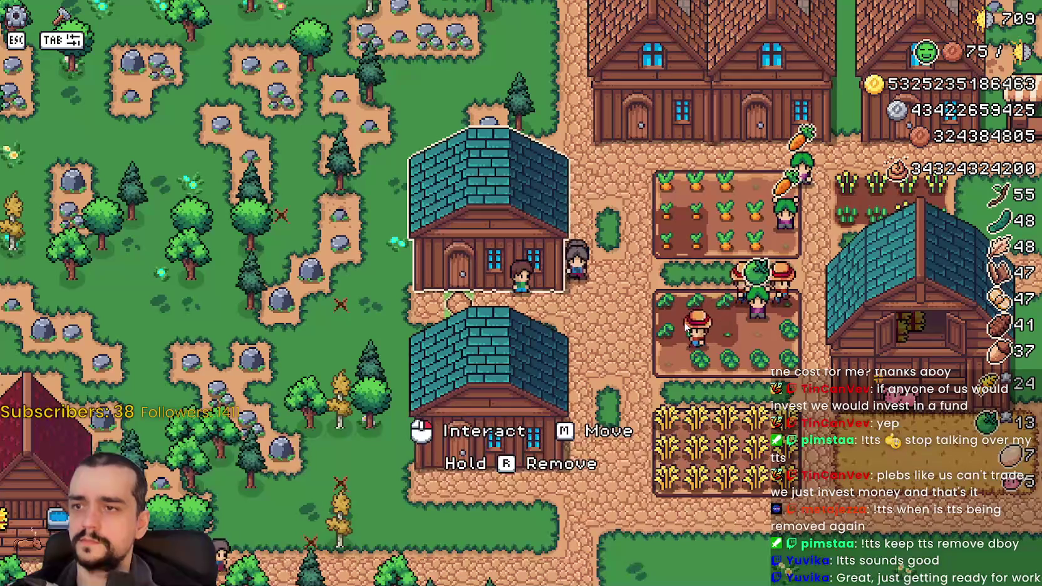
pyautogui.hotkey('alt', 'Tab')
pyautogui.click(905, 24)
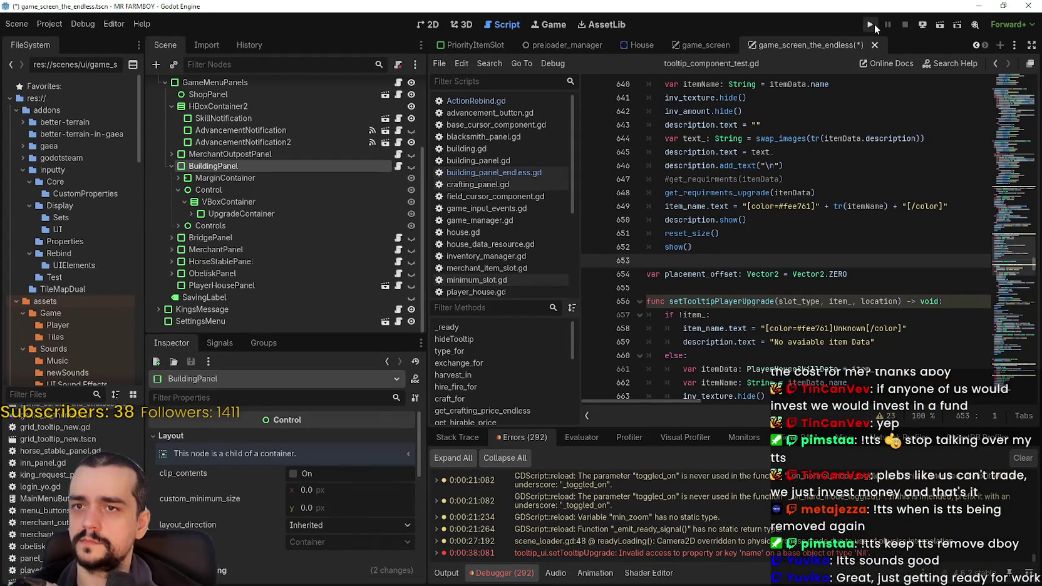
# - Relaunch the project, load Save 6, and open the House panel
pyautogui.click(870, 24)
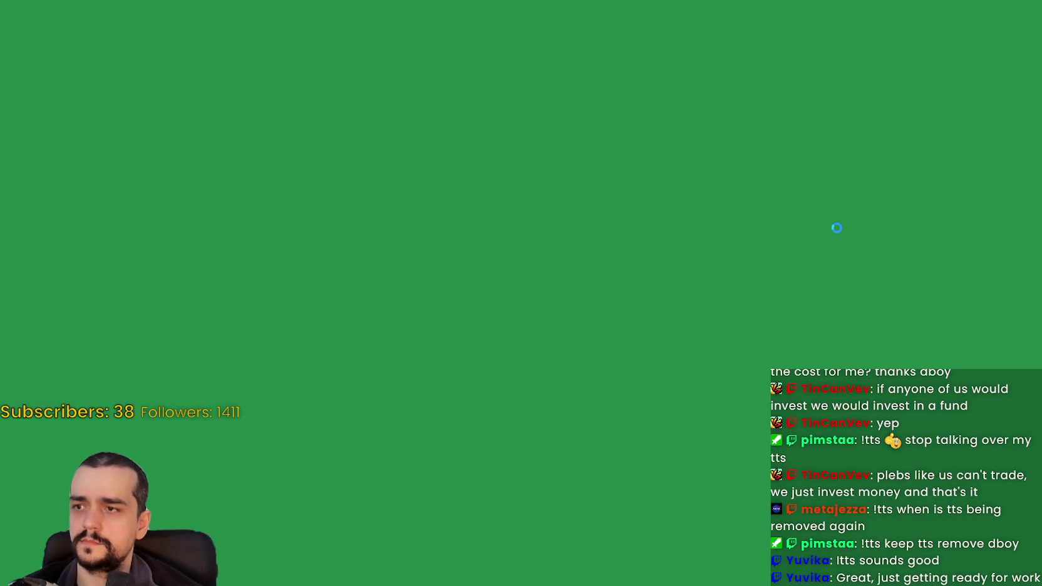
pyautogui.hotkey('alt', 'Tab')
pyautogui.click(172, 184)
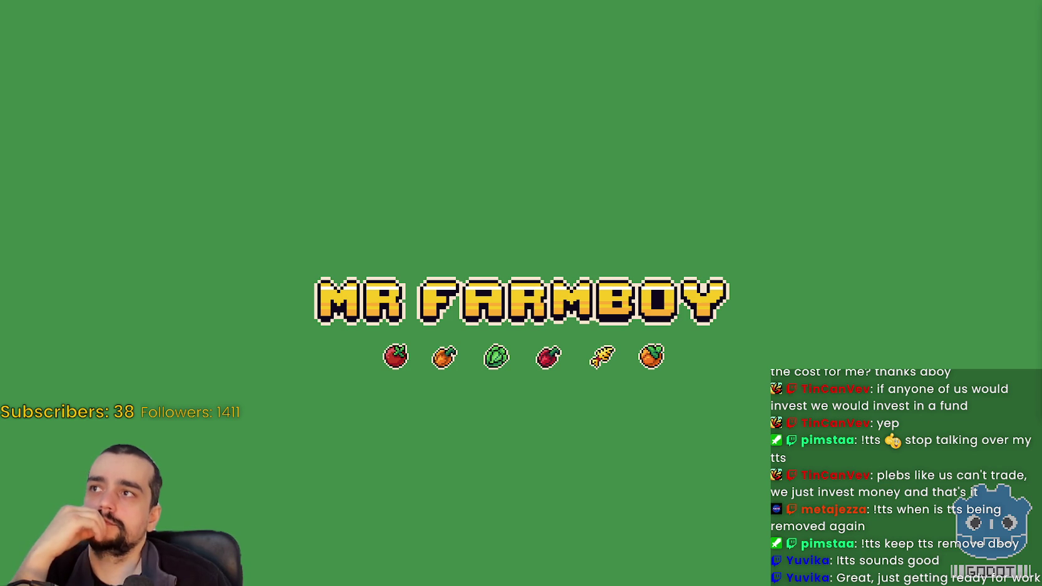
pyautogui.click(520, 247)
pyautogui.click(572, 305)
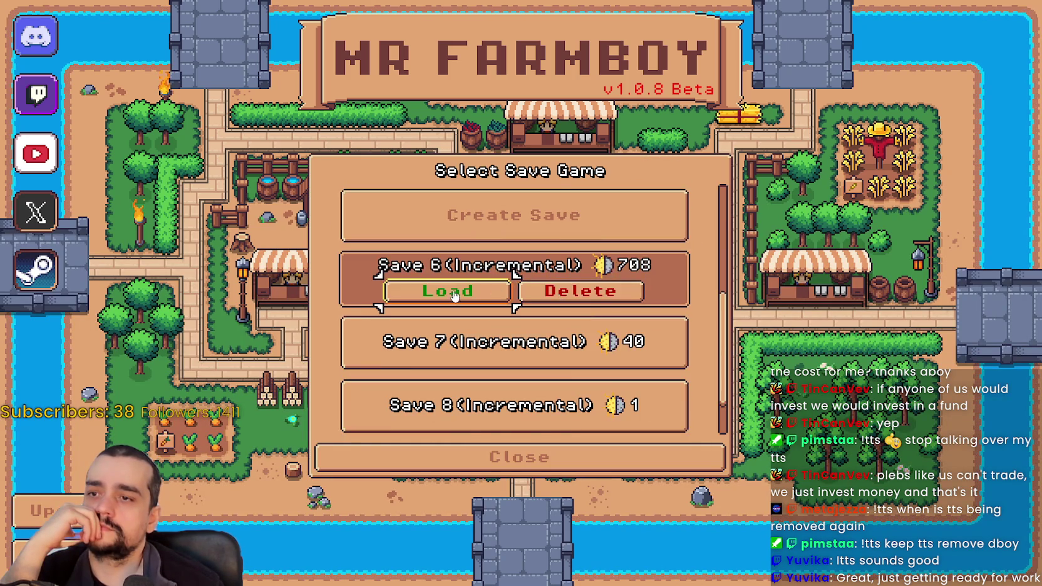
pyautogui.click(447, 290)
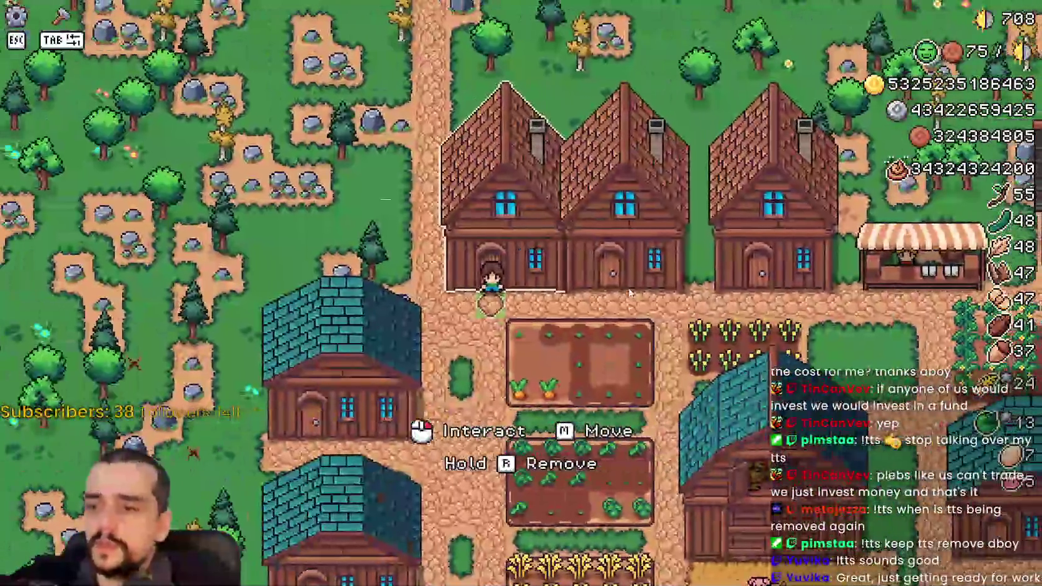
pyautogui.click(720, 403)
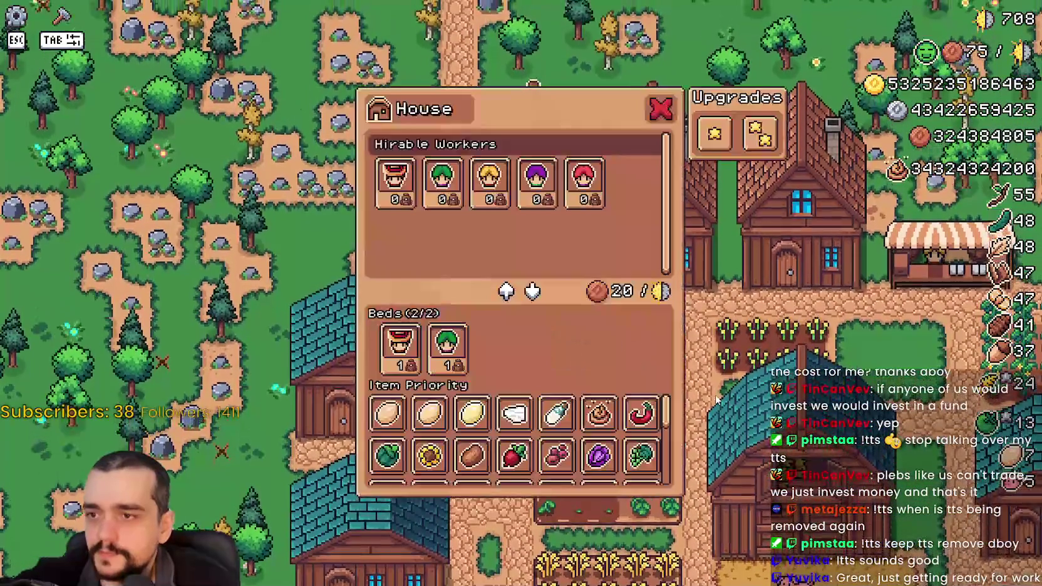
# - Walk the farmer to the warehouse and browse the Warehouse inventory
pyautogui.press('Escape')
pyautogui.press('s')
pyautogui.press('a')
pyautogui.press('e')
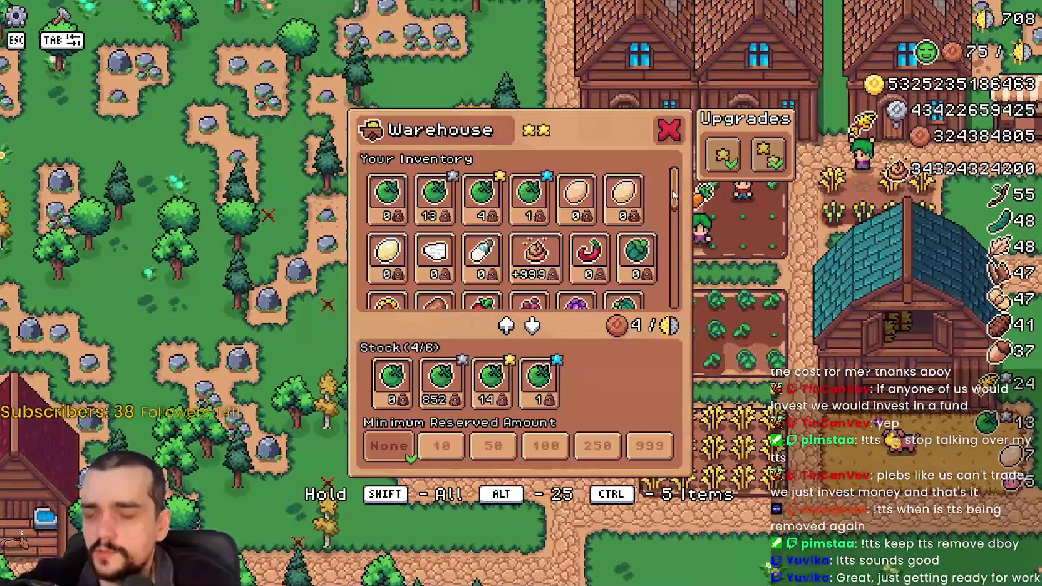
pyautogui.scroll(-3)
pyautogui.scroll(3)
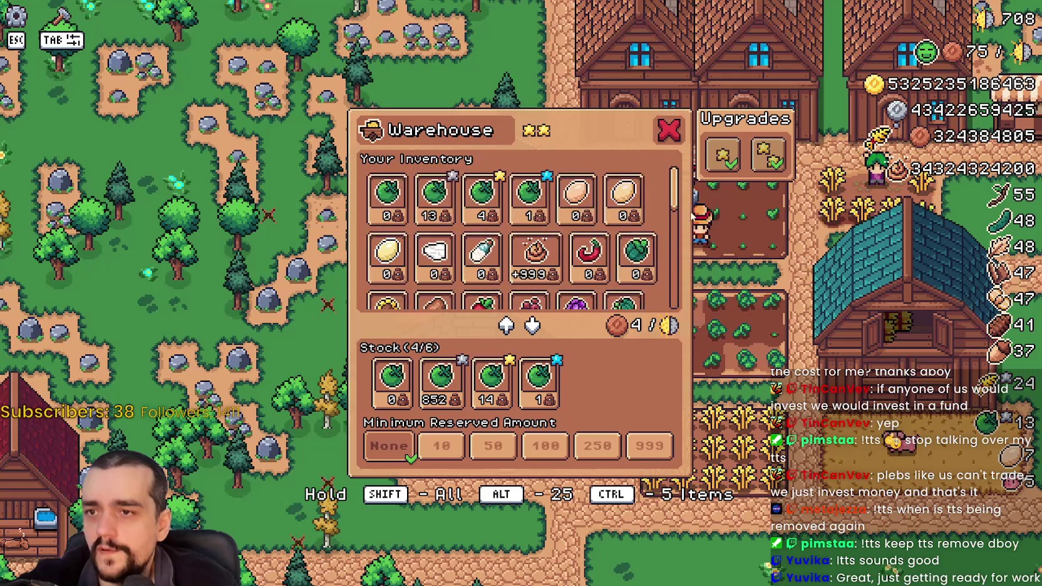
pyautogui.press('Escape')
pyautogui.press('e')
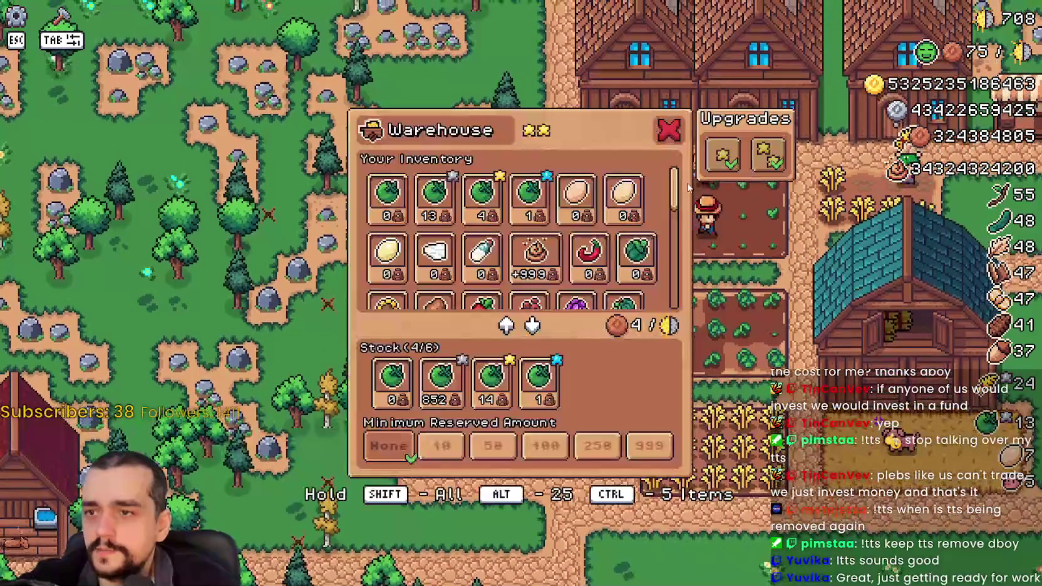
pyautogui.scroll(-3)
pyautogui.scroll(3)
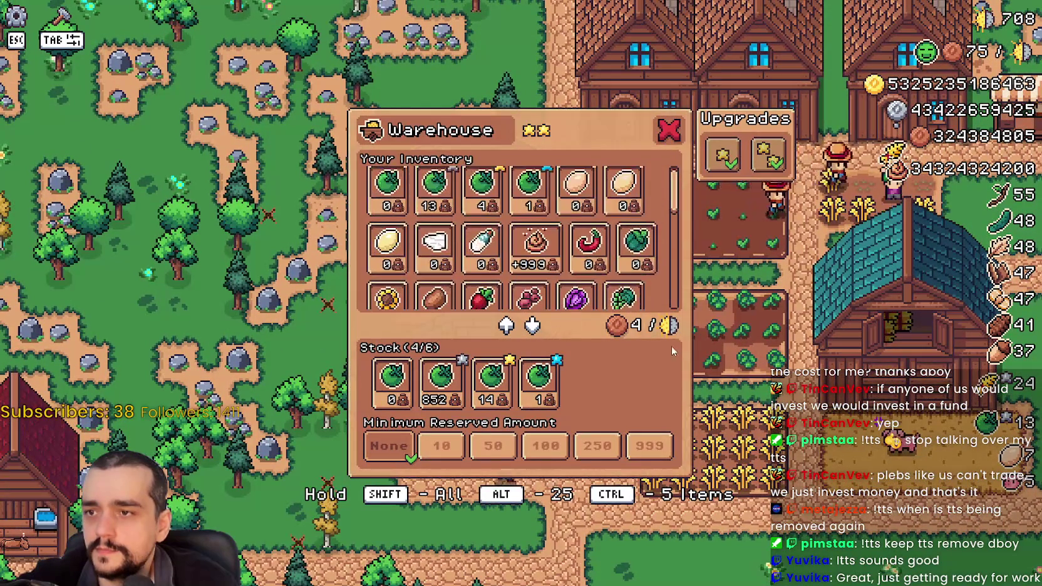
pyautogui.press('Escape')
# - Walk back to check the House panel, then reopen the Warehouse
pyautogui.press('w')
pyautogui.press('e')
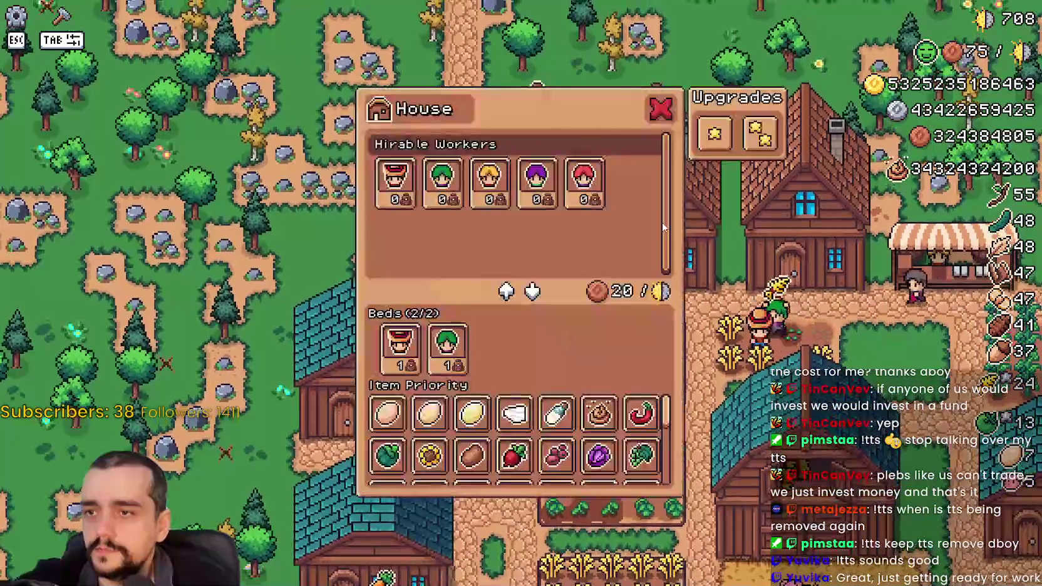
pyautogui.press('Escape')
pyautogui.press('e')
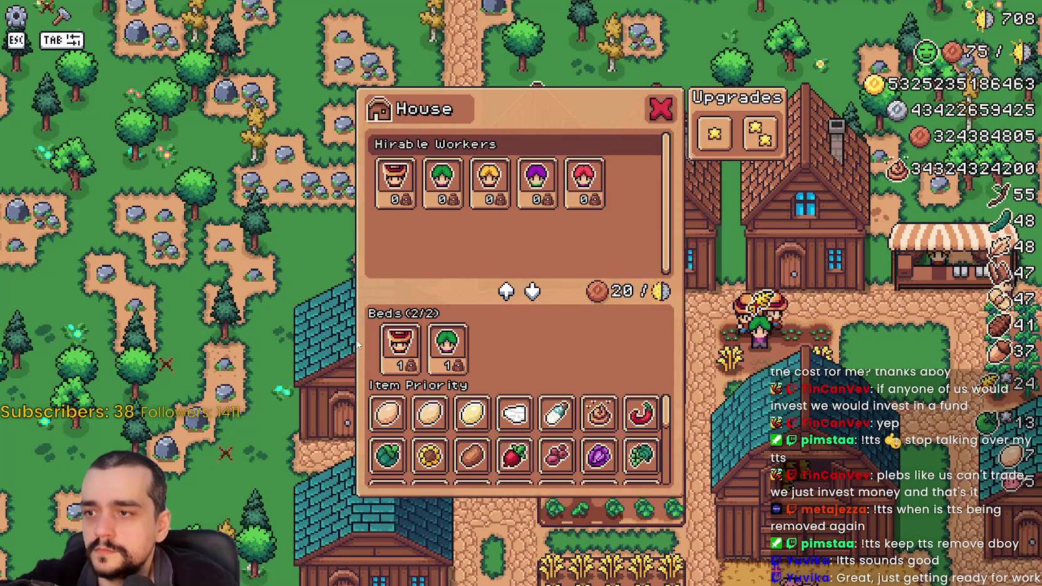
pyautogui.moveTo(515, 339)
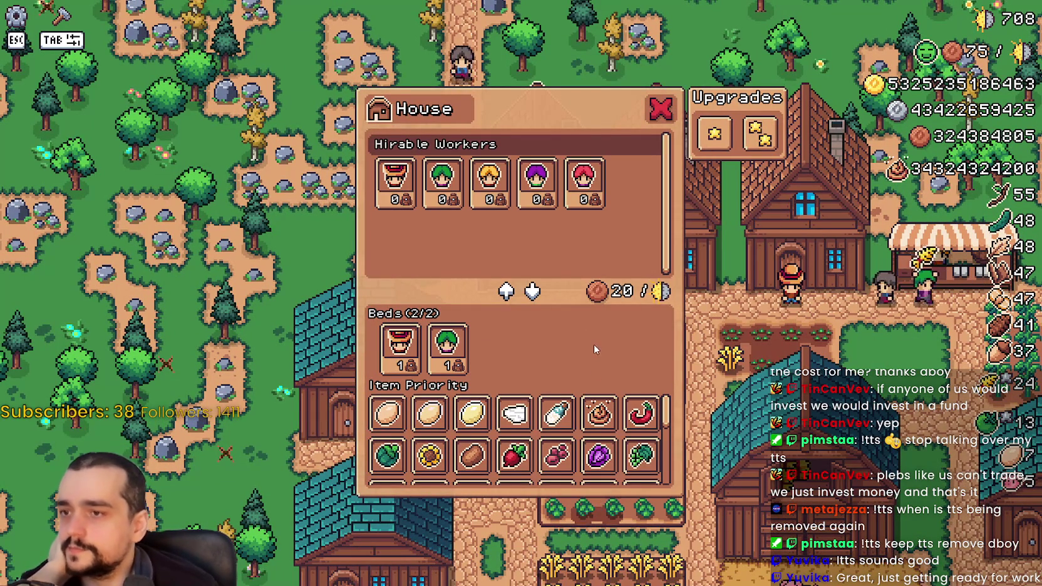
pyautogui.press('Escape')
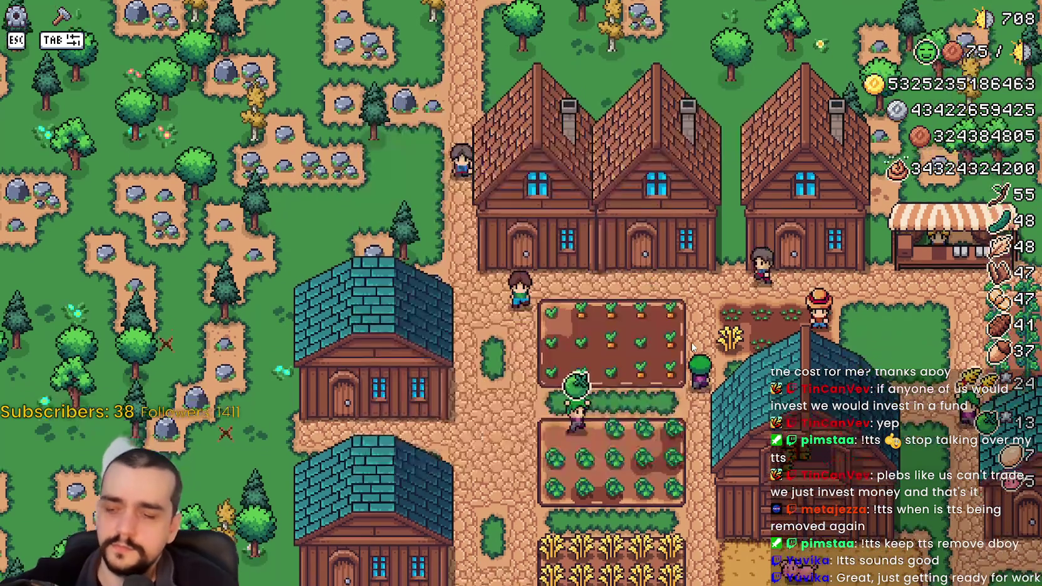
pyautogui.click(691, 342)
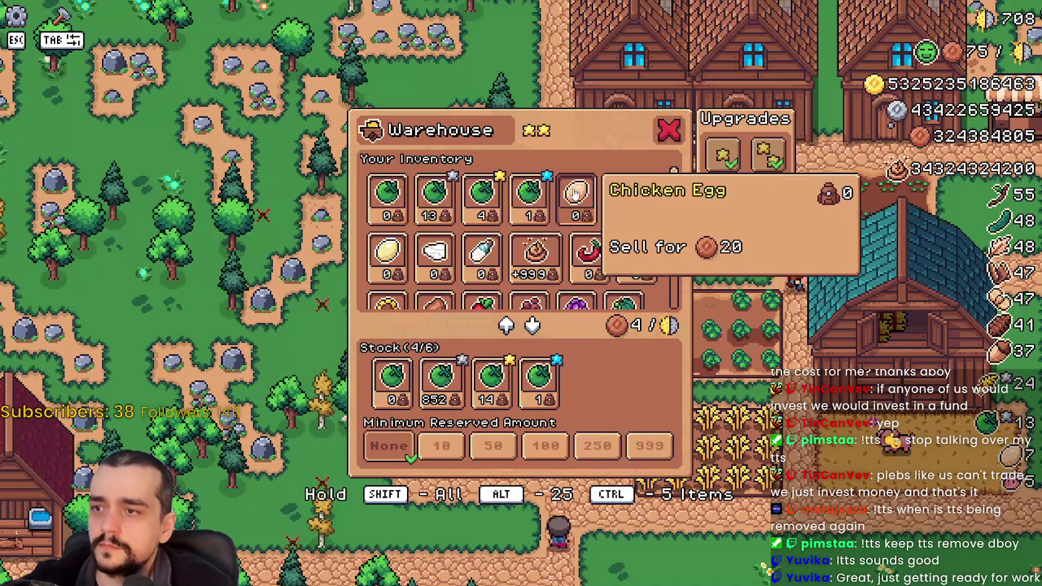
# - Scroll through the Warehouse inventory and close the panel
pyautogui.scroll(-3)
pyautogui.scroll(-3)
pyautogui.press('Escape')
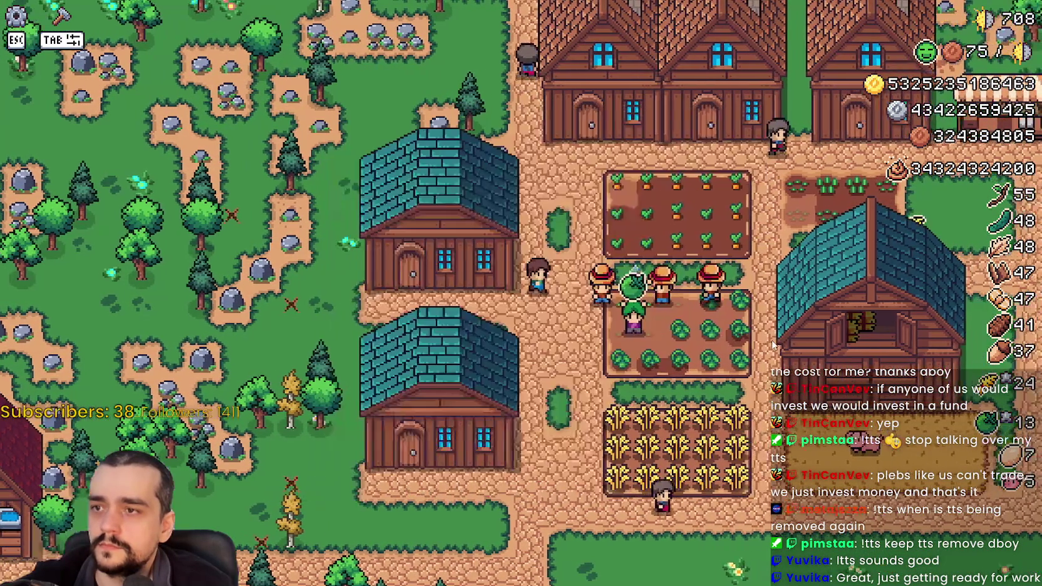
pyautogui.click(767, 348)
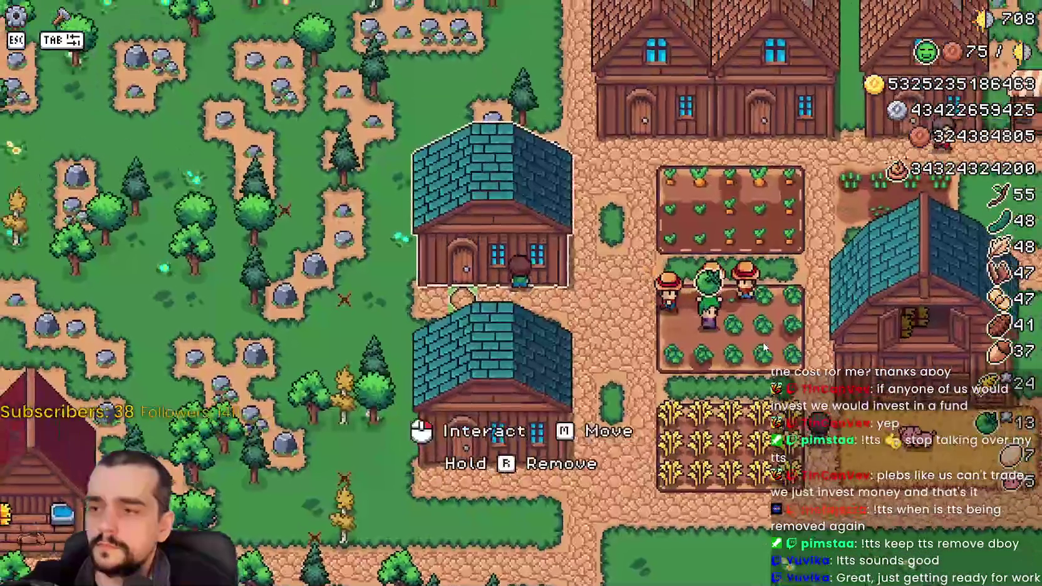
pyautogui.scroll(-3)
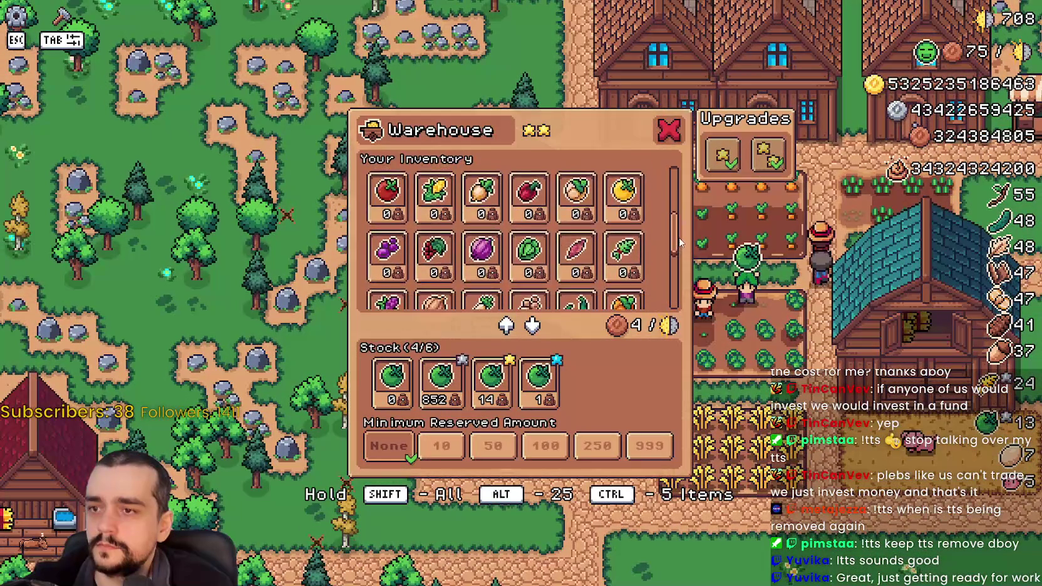
pyautogui.scroll(3)
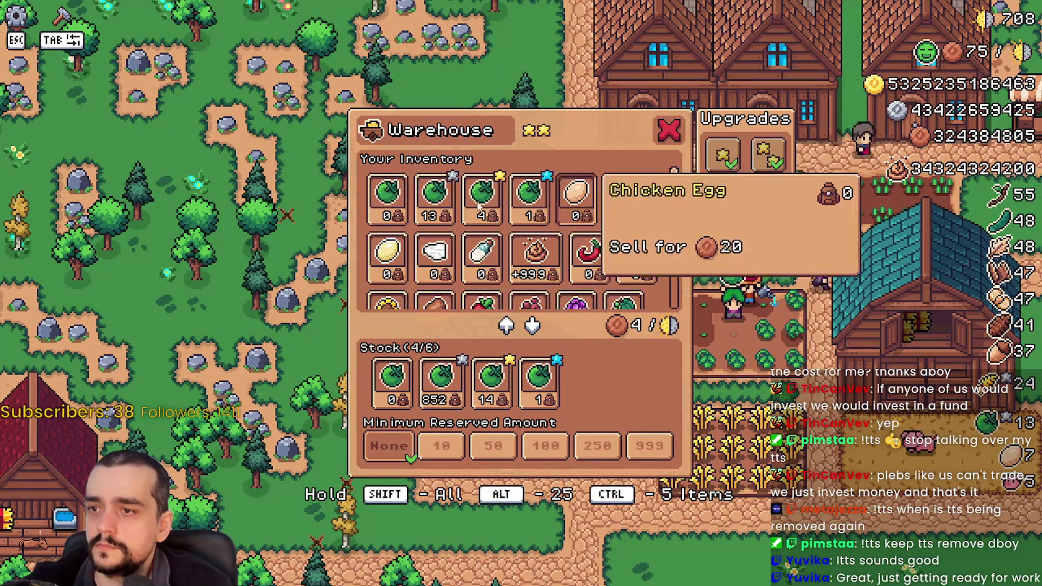
pyautogui.scroll(-3)
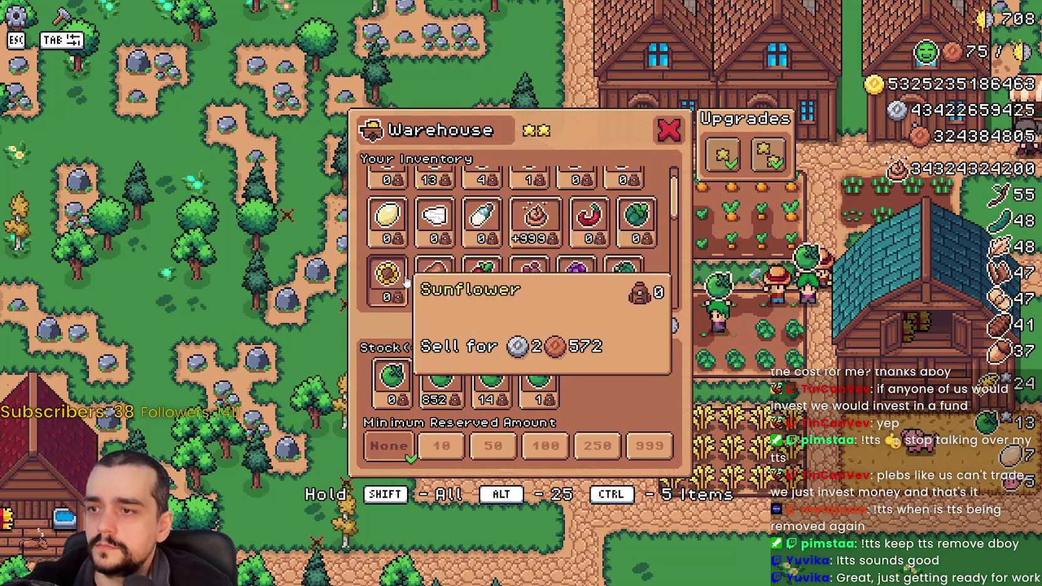
pyautogui.scroll(-3)
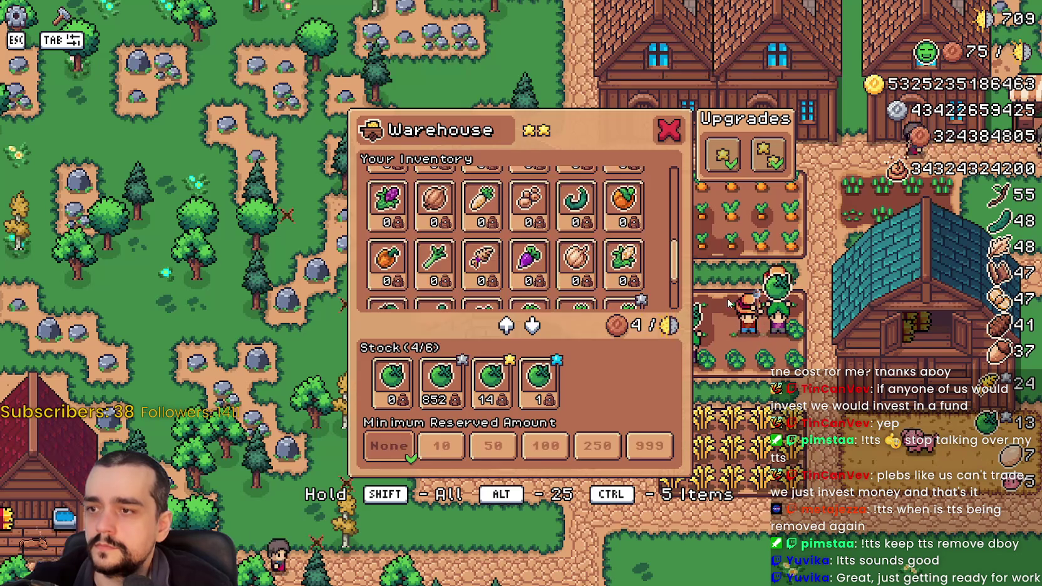
pyautogui.press('Escape')
# - Scroll the House panel's Item Priority grid to its end and back, then close and reopen it
pyautogui.click(731, 304)
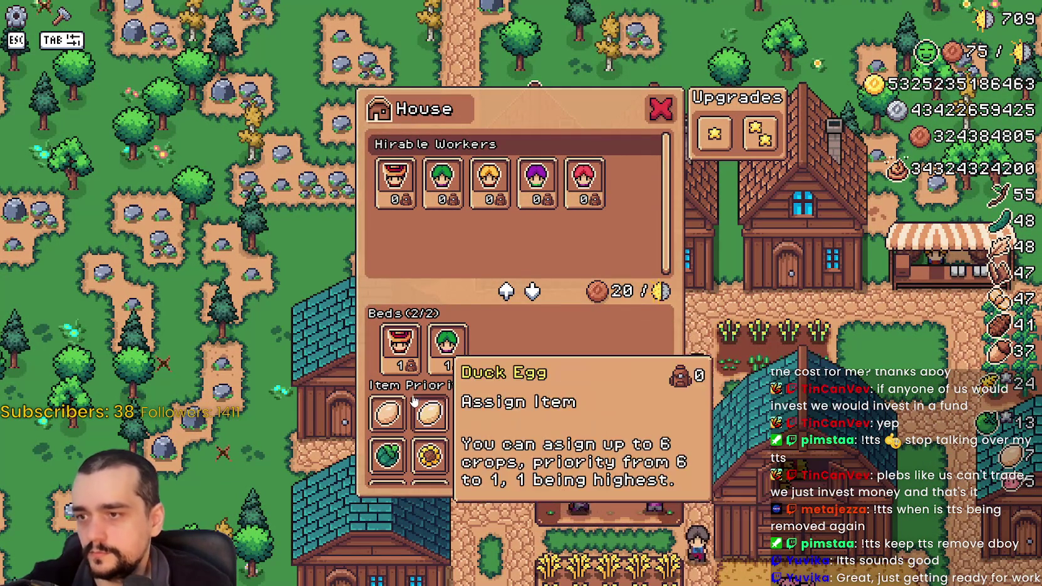
pyautogui.moveTo(390, 354)
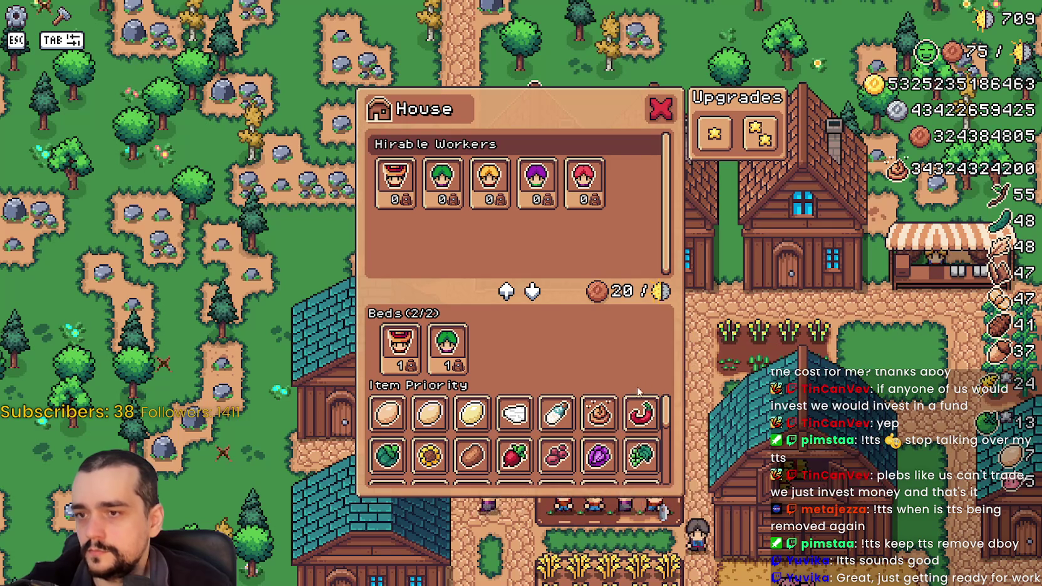
pyautogui.moveTo(665, 410); pyautogui.dragTo(673, 486)
pyautogui.scroll(3)
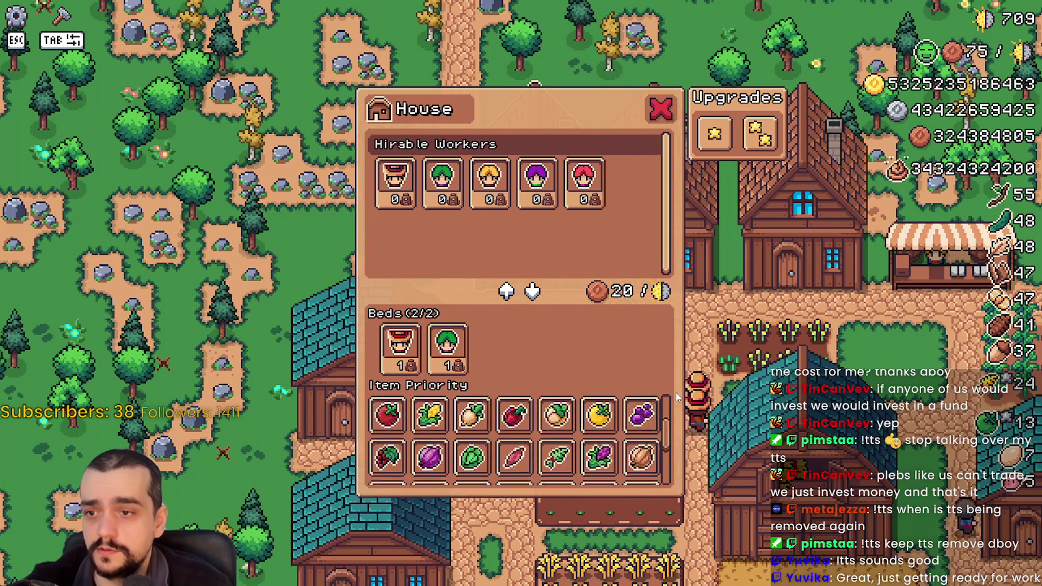
pyautogui.scroll(3)
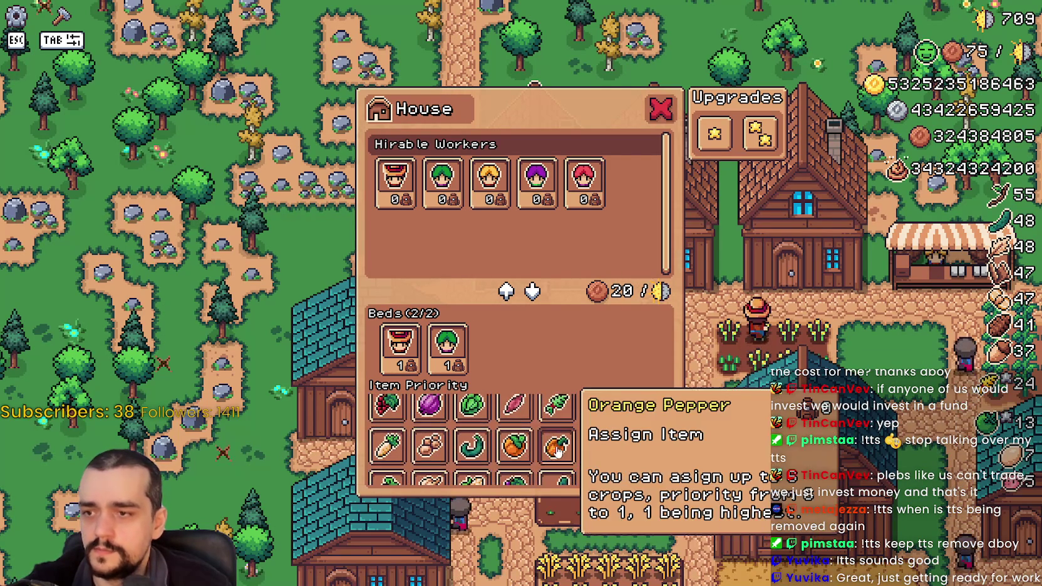
pyautogui.click(669, 106)
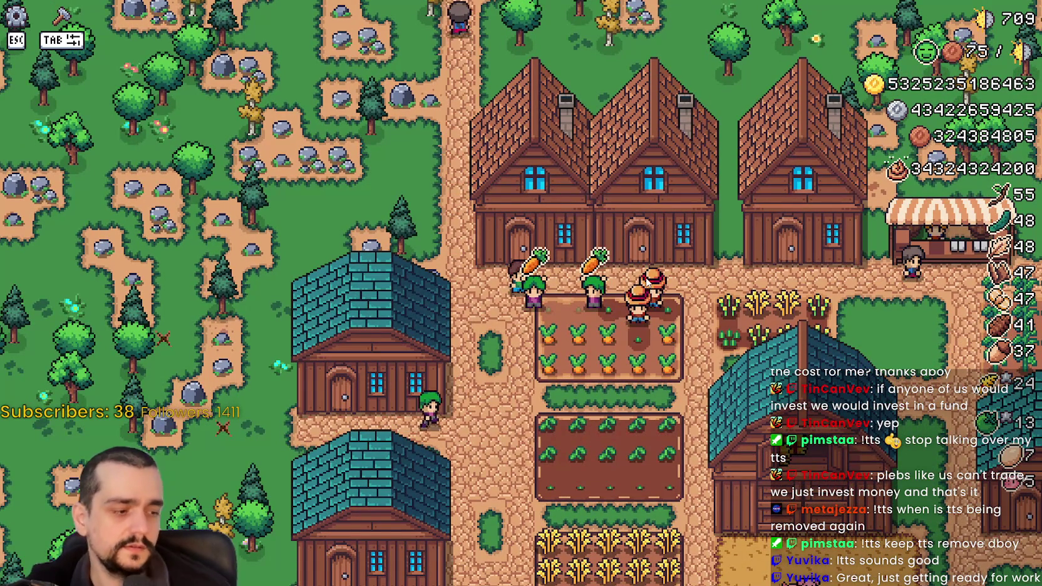
pyautogui.click(645, 278)
pyautogui.click(645, 277)
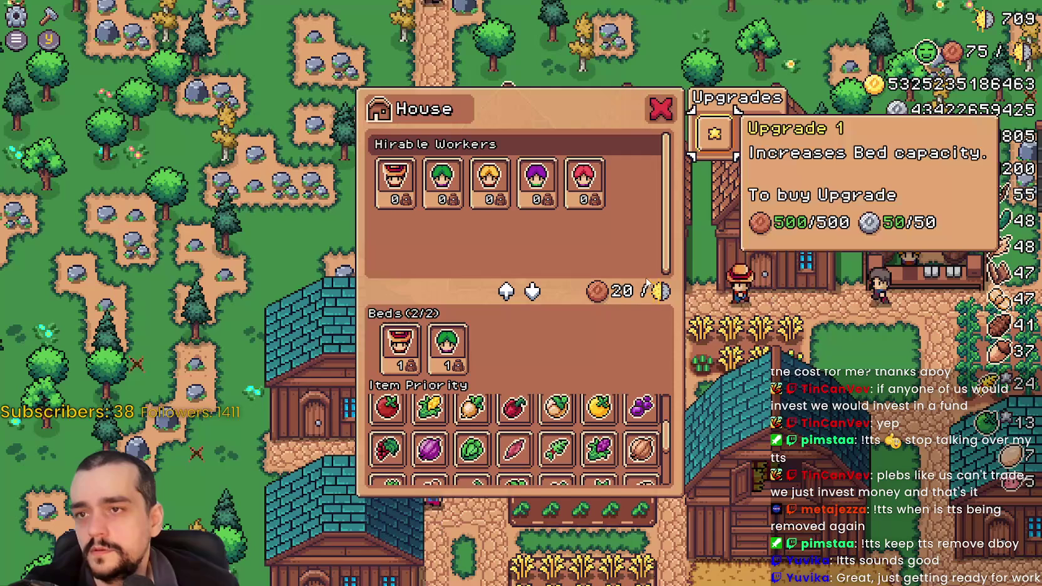
# - Step focus to the Rancher Feeder and Carrier workers, closing and reopening the House panel twice
pyautogui.press('Down')
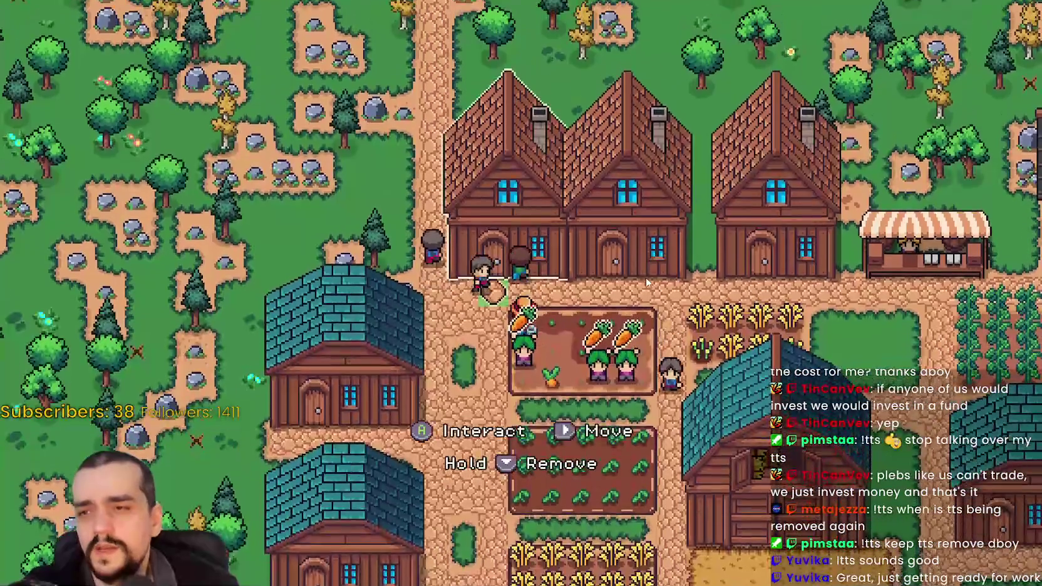
pyautogui.press('Escape')
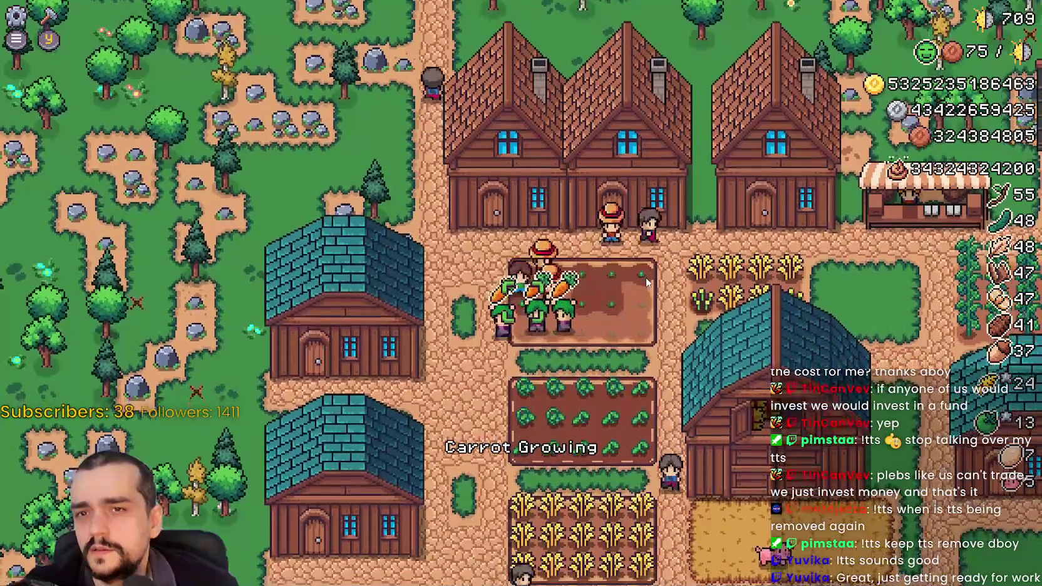
pyautogui.press('e')
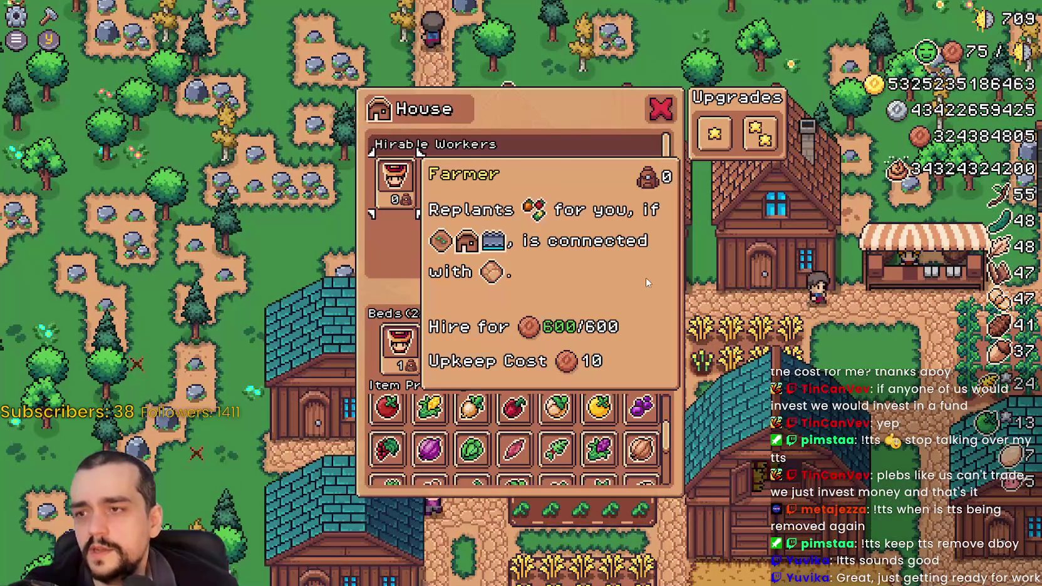
pyautogui.press('Right')
pyautogui.press('Right')
pyautogui.press('Right')
pyautogui.press('Right')
pyautogui.press('Right')
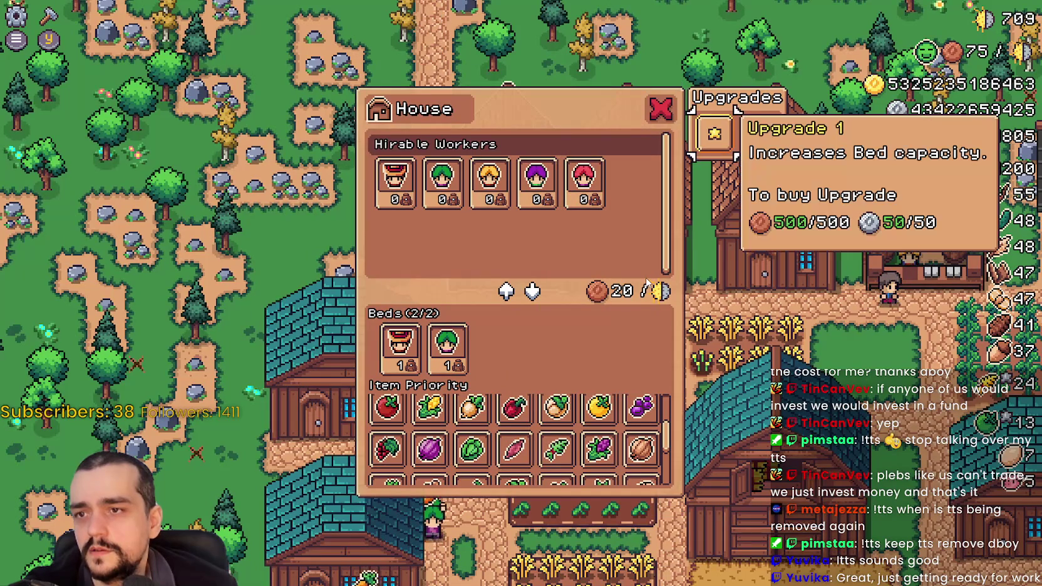
pyautogui.press('Left')
pyautogui.press('Left')
pyautogui.press('Left')
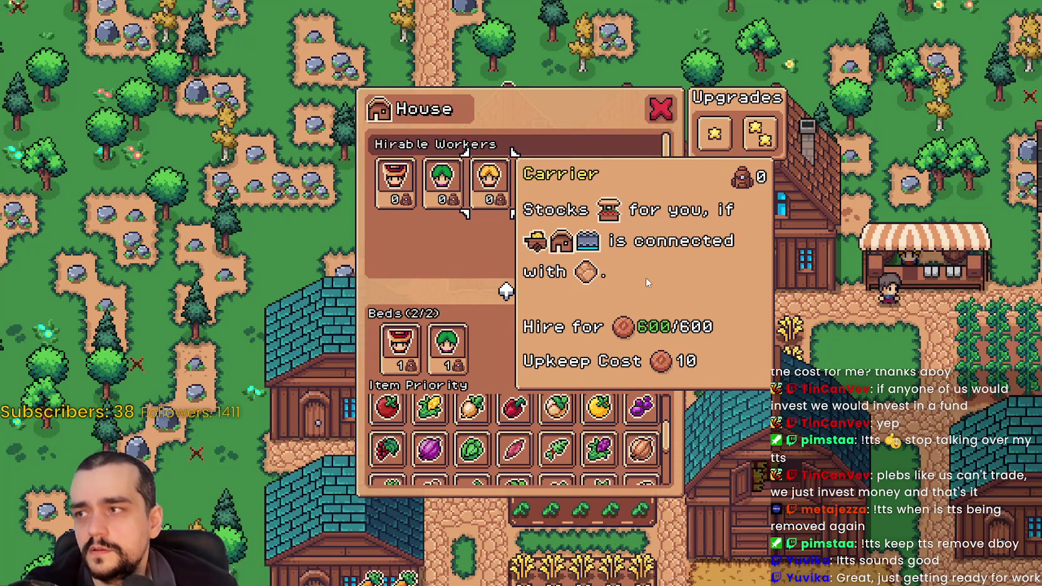
pyautogui.press('Escape')
pyautogui.press('e')
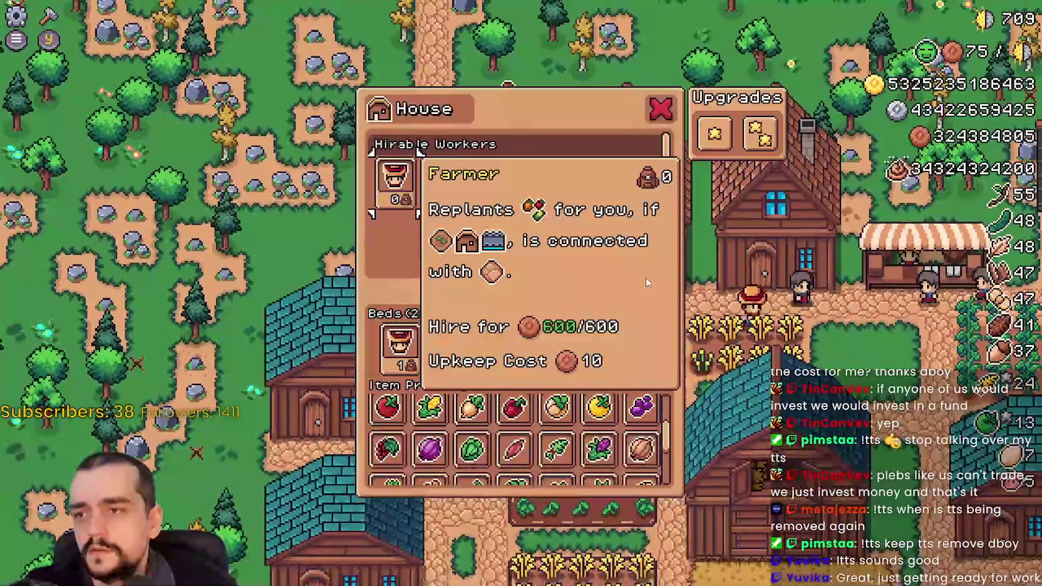
# - Move focus from Pinto Beans along the crop rows to Orange Pepper and the Upgrade 1 slot
pyautogui.press('Right')
pyautogui.press('Down')
pyautogui.press('Down')
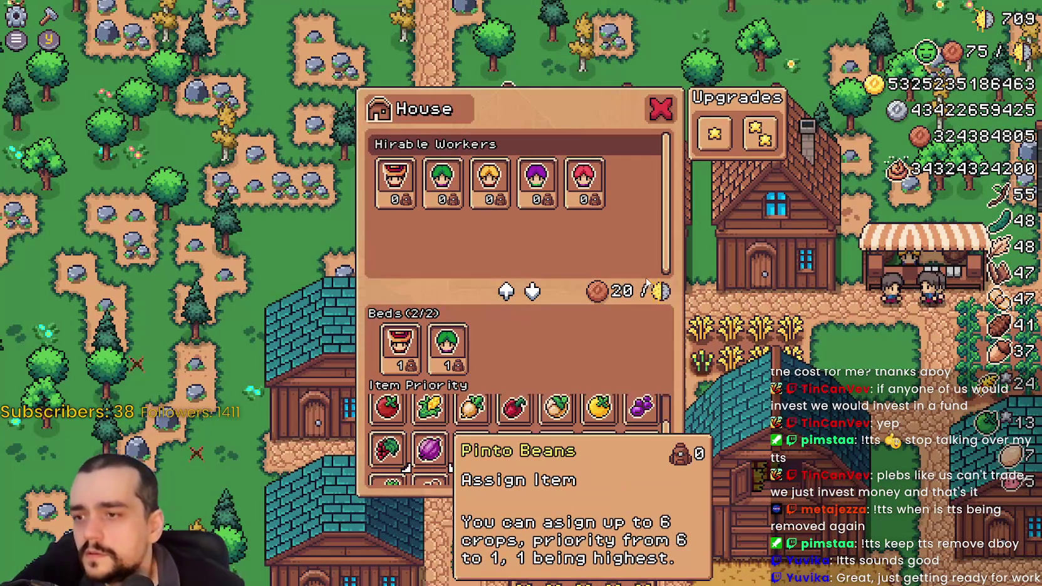
pyautogui.press('Right')
pyautogui.press('Right')
pyautogui.press('Right')
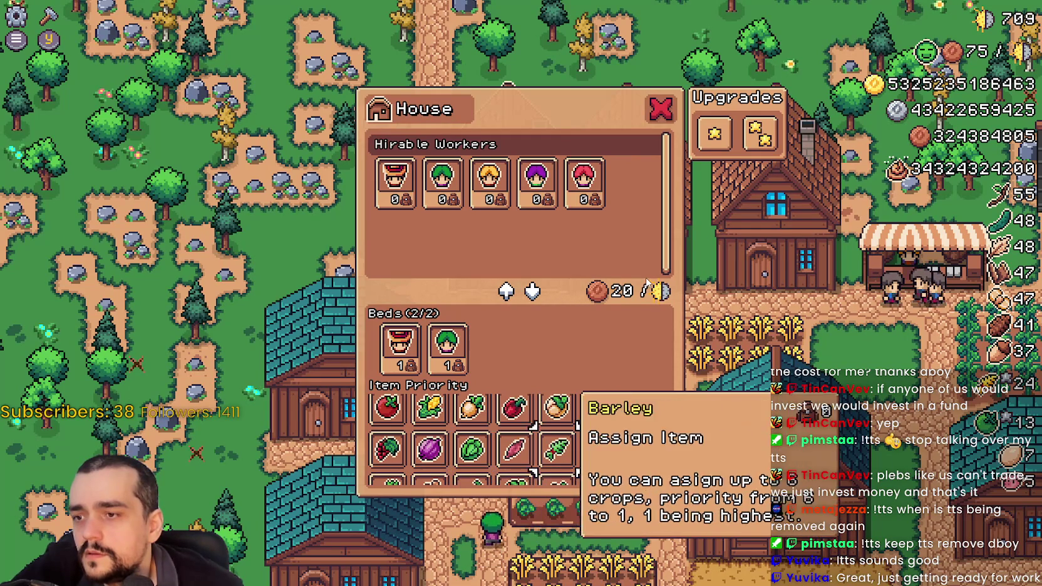
pyautogui.press('Right')
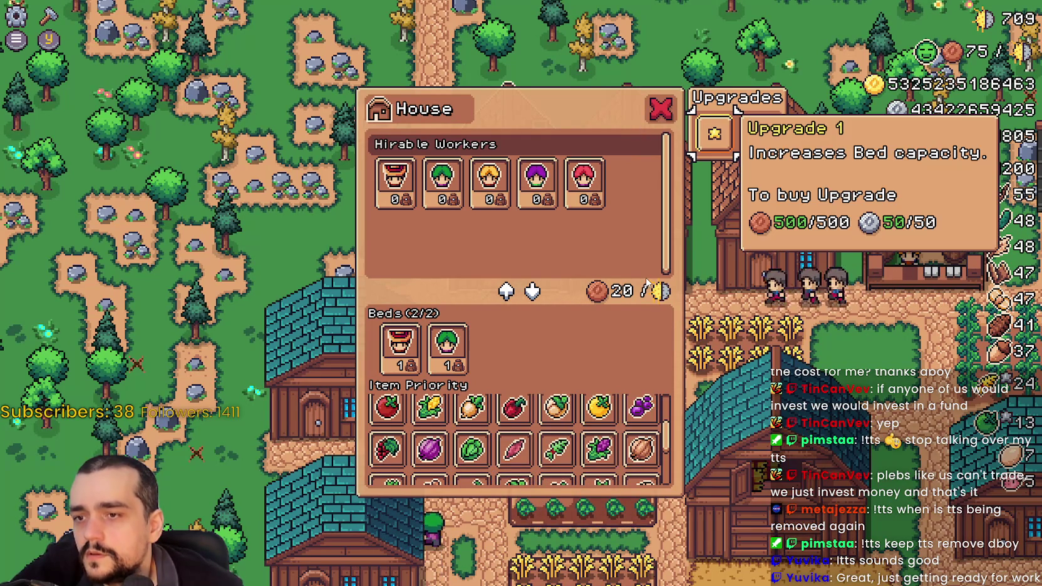
pyautogui.press('Left')
pyautogui.press('Down')
pyautogui.press('Down')
pyautogui.press('Down')
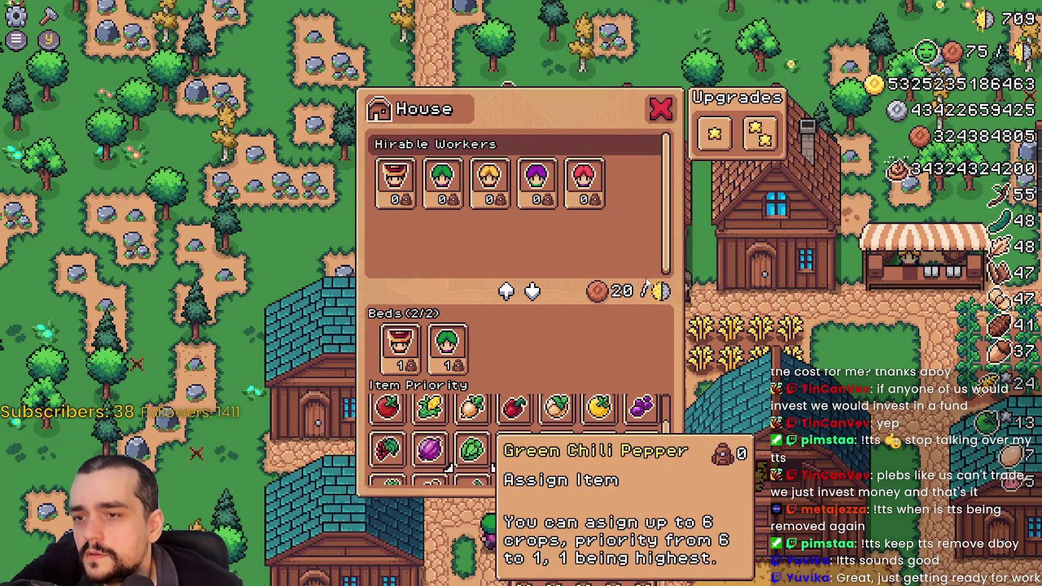
pyautogui.press('Right')
pyautogui.press('Right')
pyautogui.press('Right')
pyautogui.press('Right')
pyautogui.press('Right')
pyautogui.press('Left')
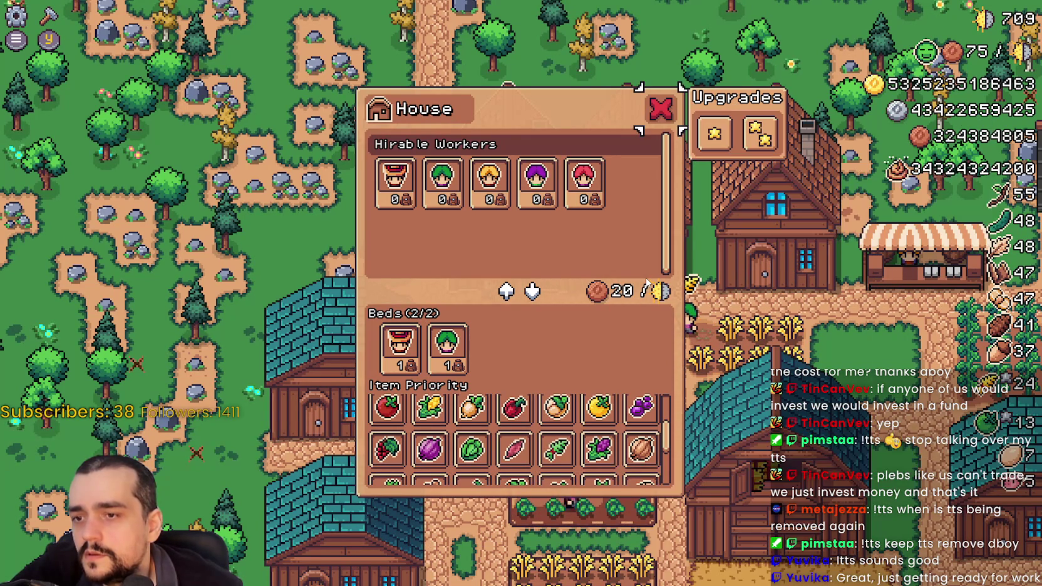
pyautogui.press('Up')
pyautogui.press('Right')
# - Step through Tomato, Red Grapes, Parsnip, Wheat and Green Bell Pepper, then return to Godot
pyautogui.press('Down')
pyautogui.press('Down')
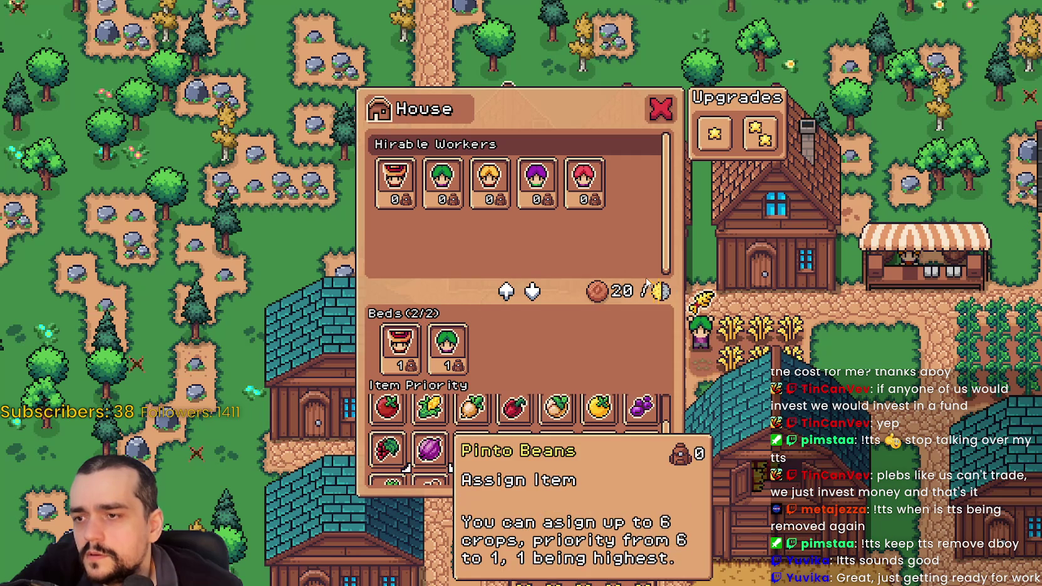
pyautogui.press('Down')
pyautogui.press('Up')
pyautogui.press('Down')
pyautogui.press('Down')
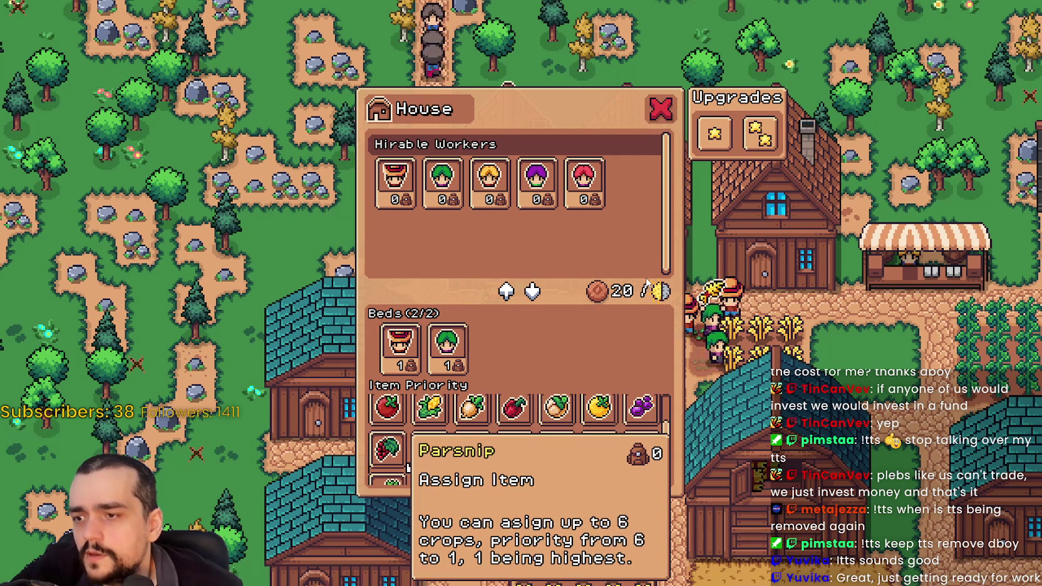
pyautogui.press('Right')
pyautogui.press('Right')
pyautogui.press('Right')
pyautogui.press('Right')
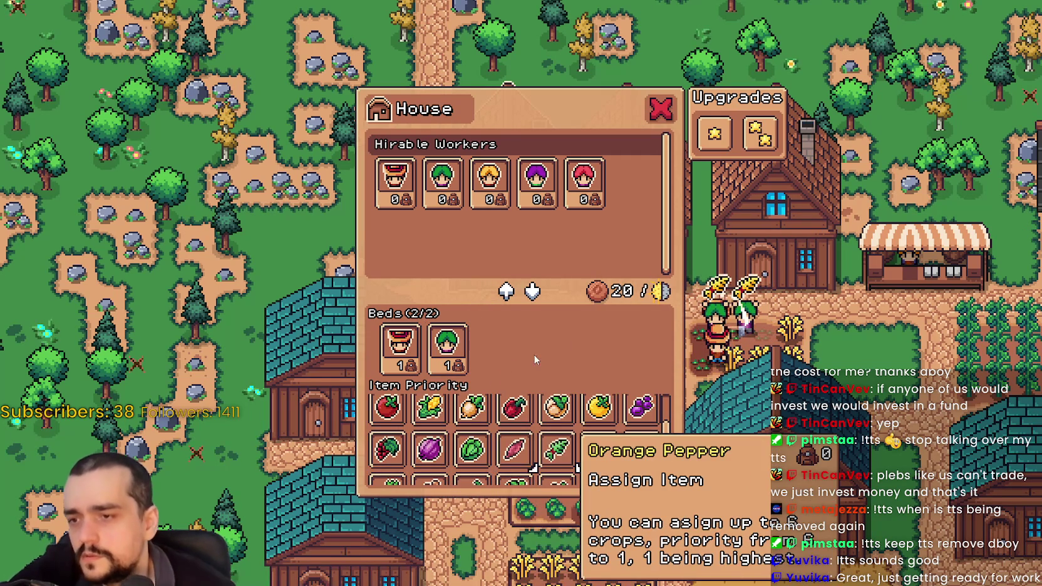
pyautogui.scroll(-3)
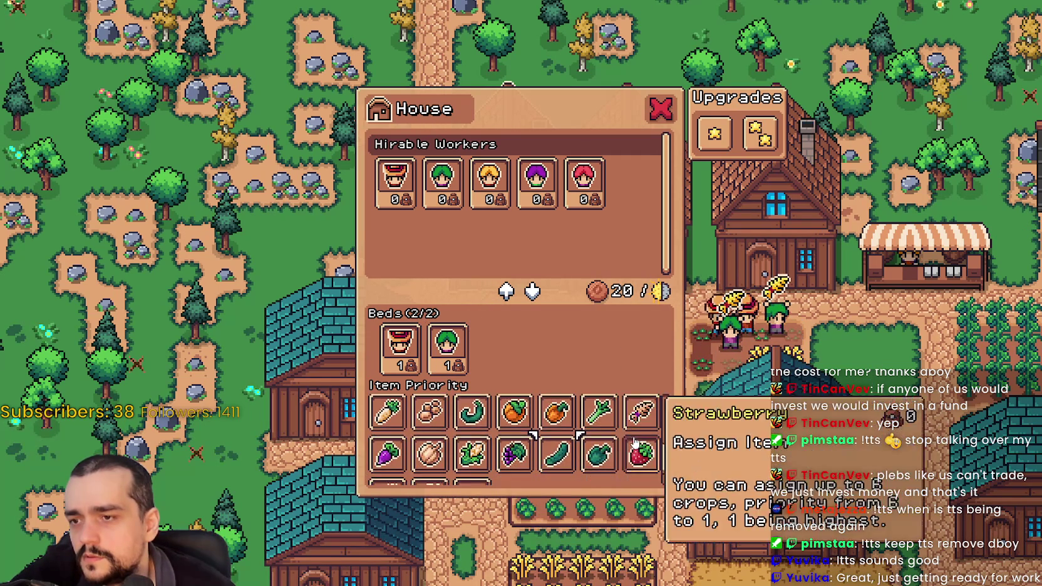
pyautogui.press('Down')
pyautogui.press('Left')
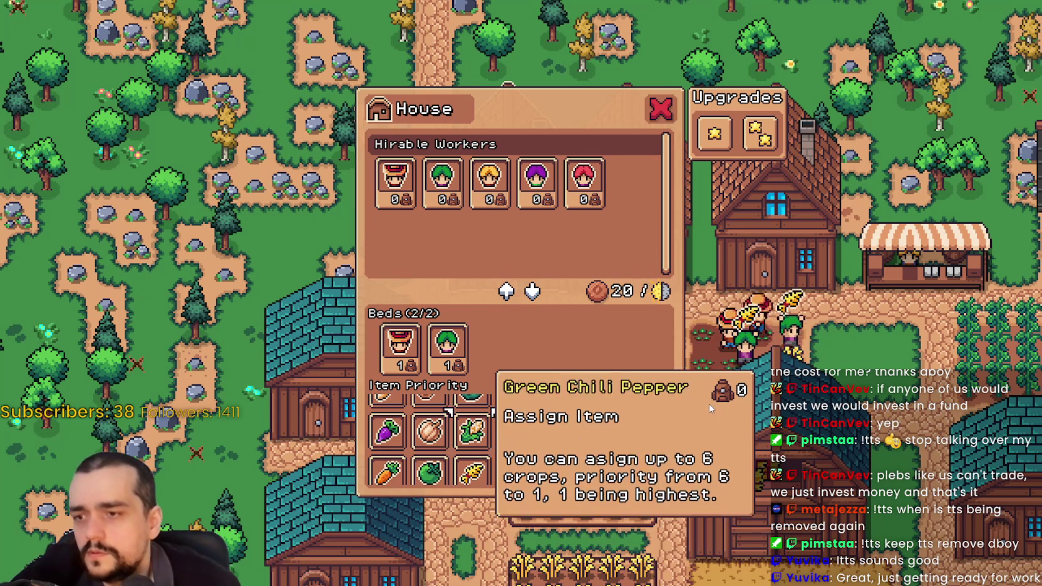
pyautogui.press('Up')
pyautogui.press('Down')
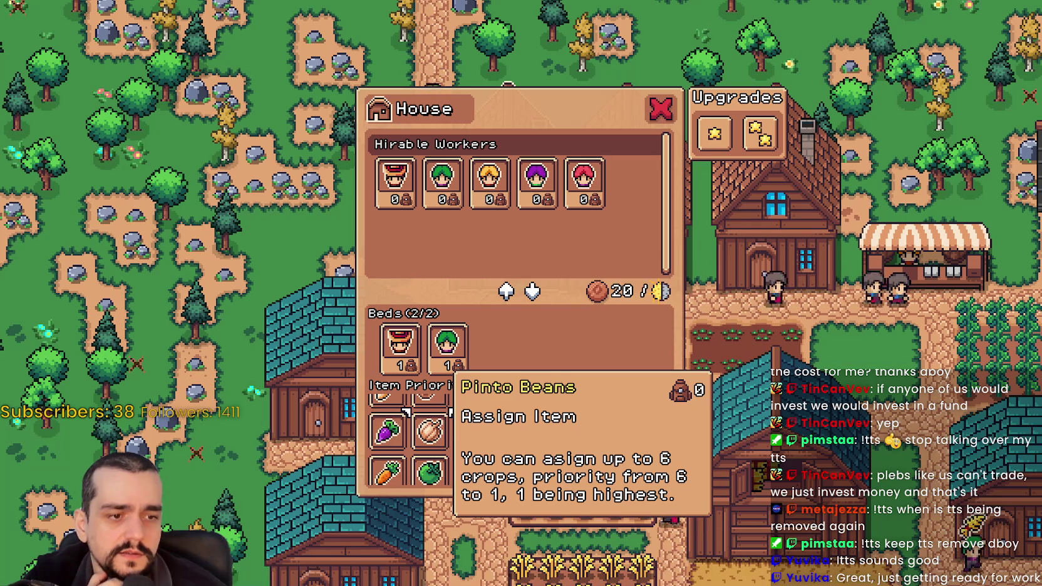
pyautogui.hotkey('alt', 'Tab')
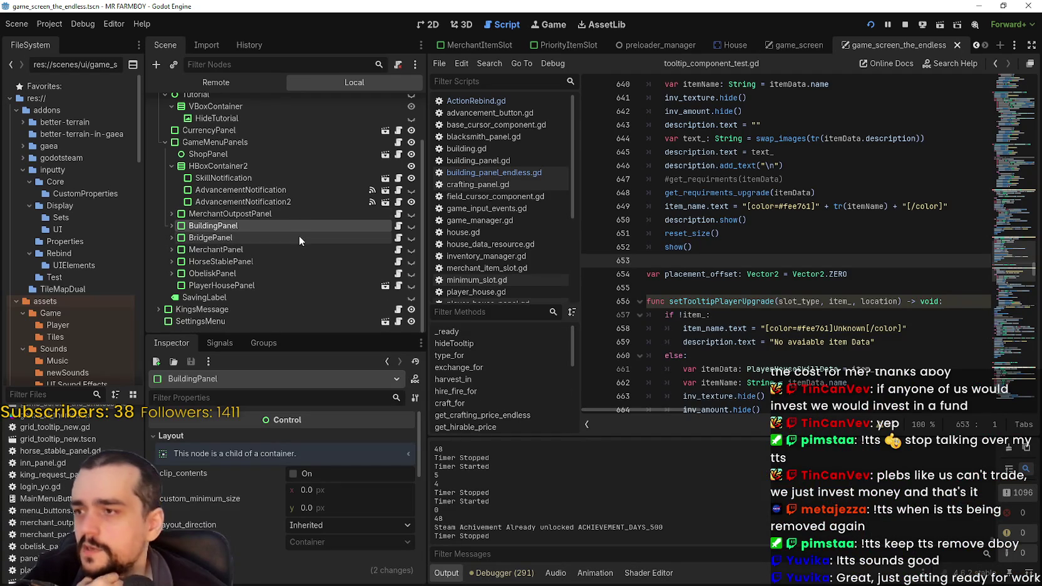
# - Expand BuildingPanel in the scene tree and select the crop grid's ScrollContainer under CropPriority
pyautogui.click(171, 225)
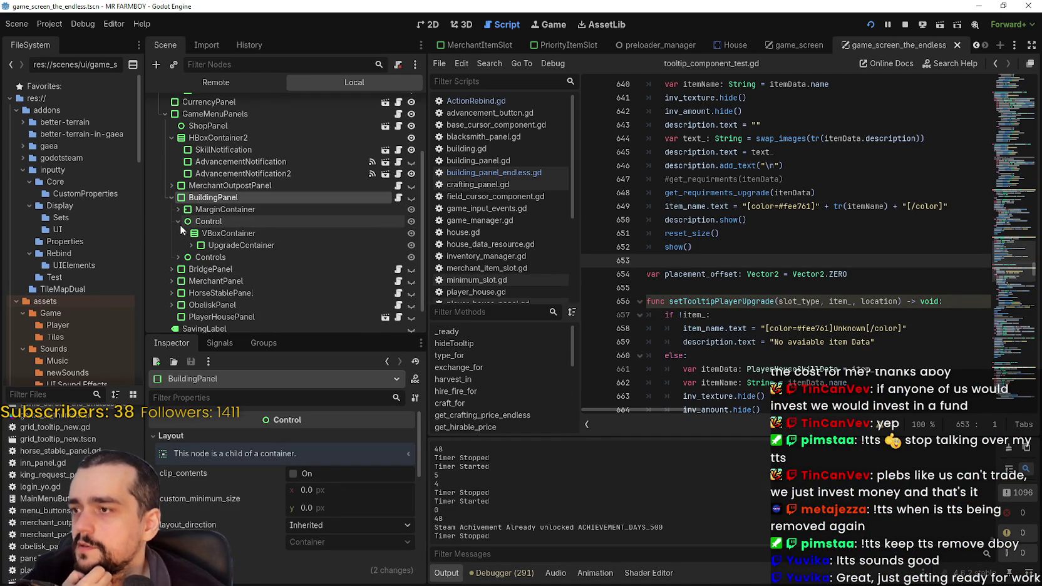
pyautogui.click(179, 209)
pyautogui.scroll(-3)
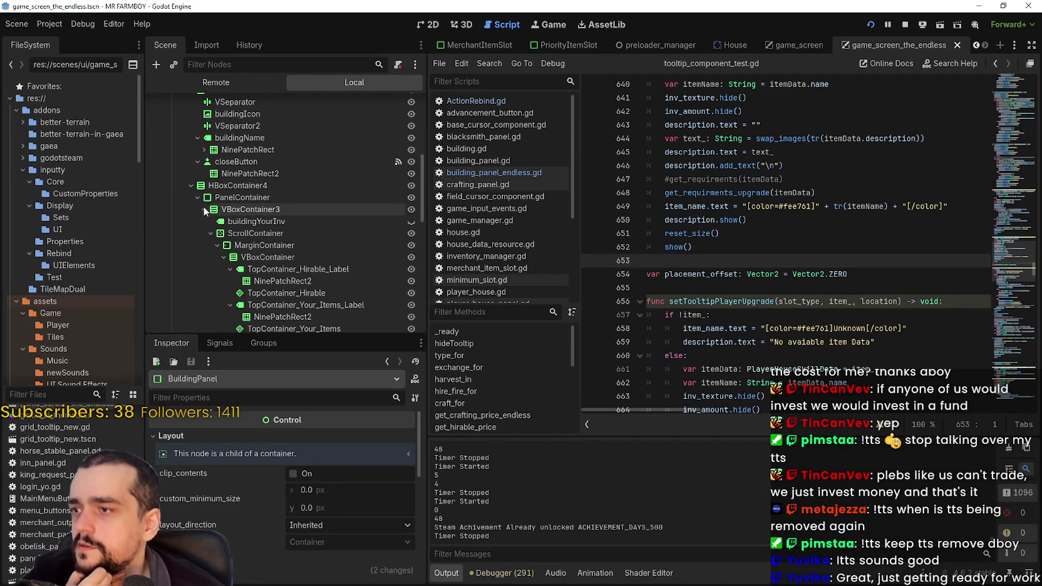
pyautogui.scroll(-3)
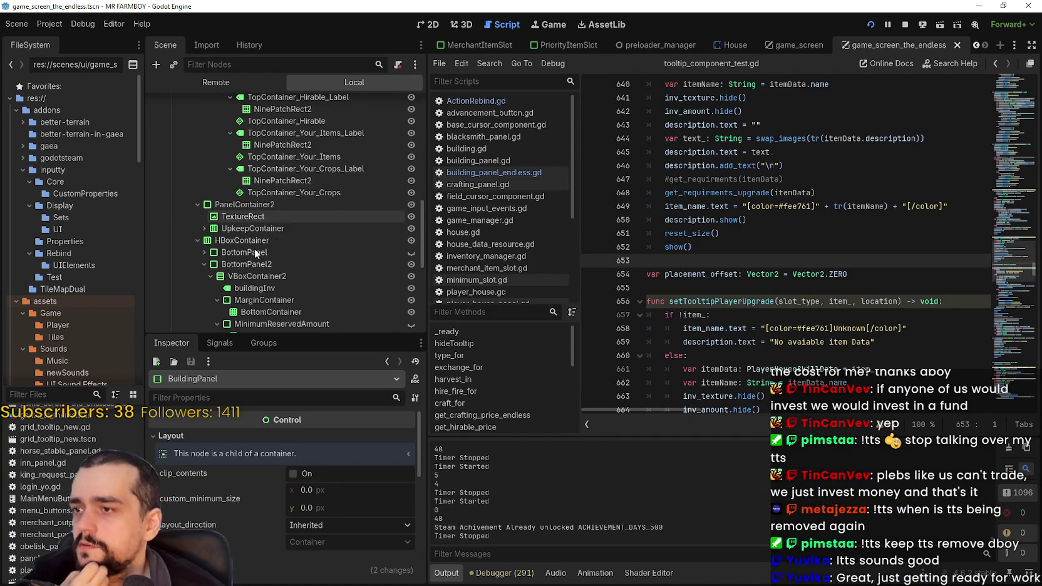
pyautogui.scroll(-3)
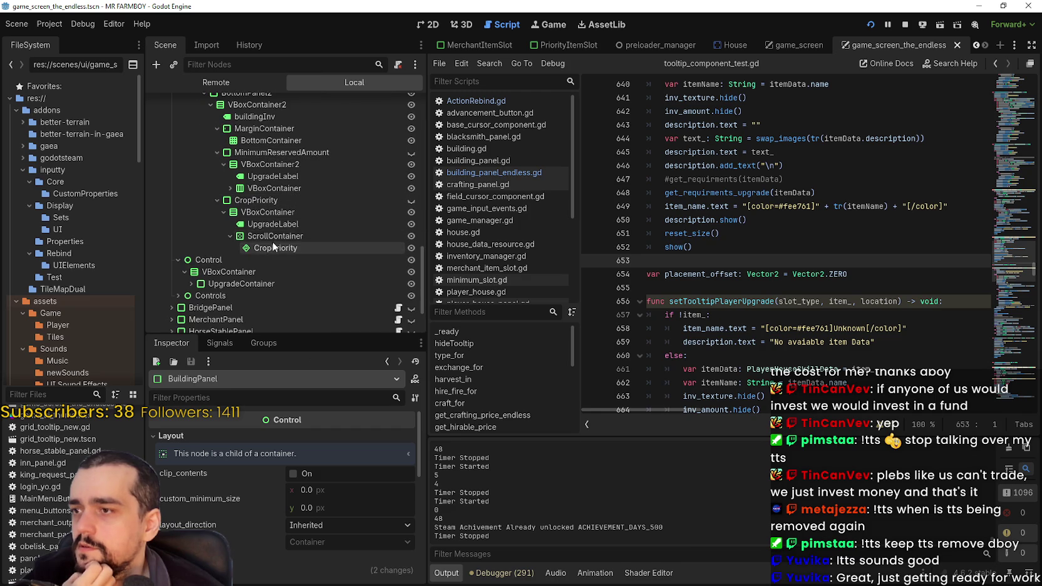
pyautogui.click(274, 238)
pyautogui.scroll(-3)
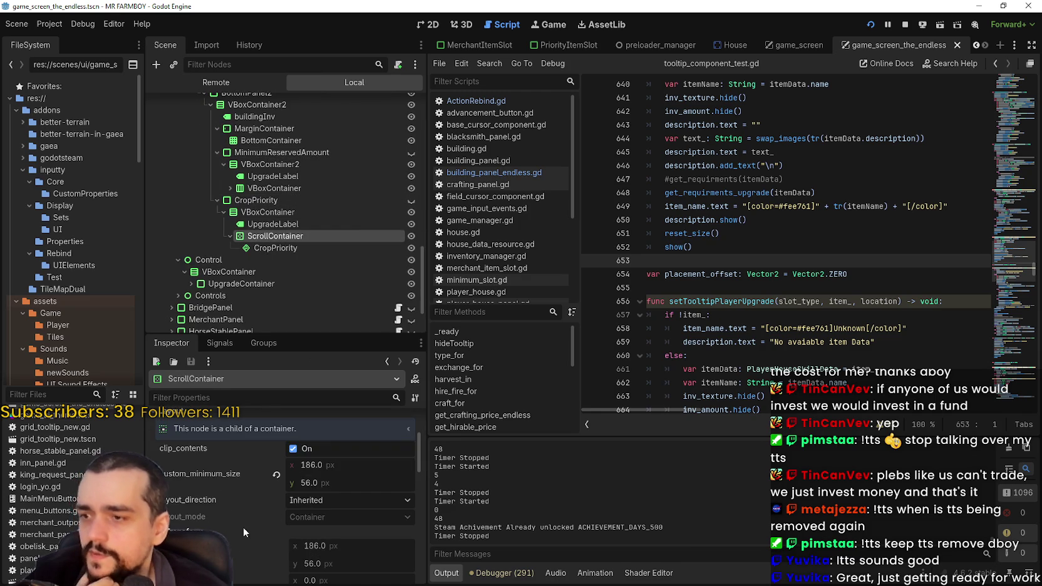
pyautogui.scroll(-3)
pyautogui.scroll(3)
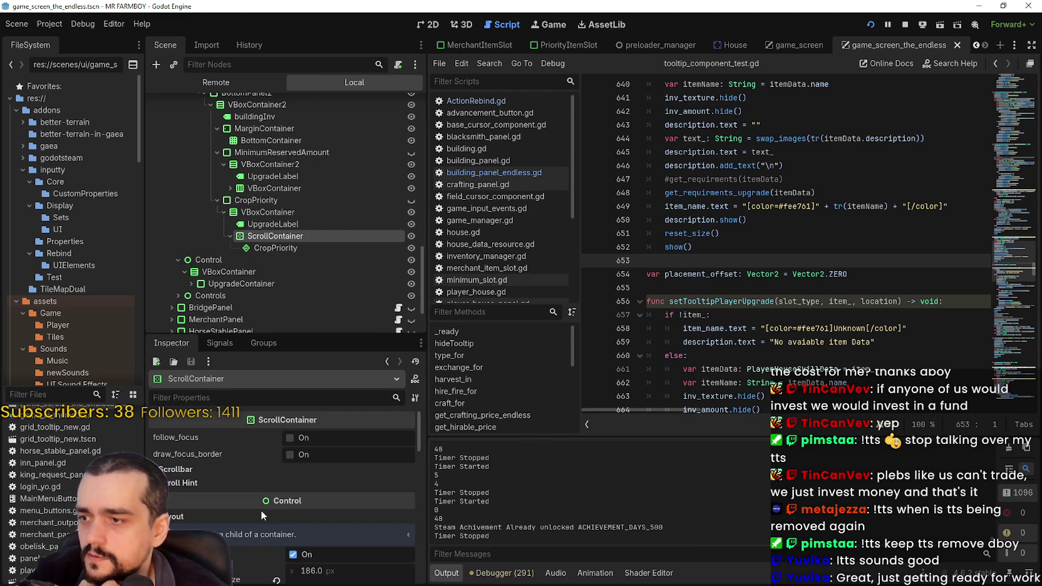
# - Set the ScrollContainer's scroll_hint_mode to All in the Inspector
pyautogui.click(205, 472)
pyautogui.scroll(-3)
pyautogui.scroll(-3)
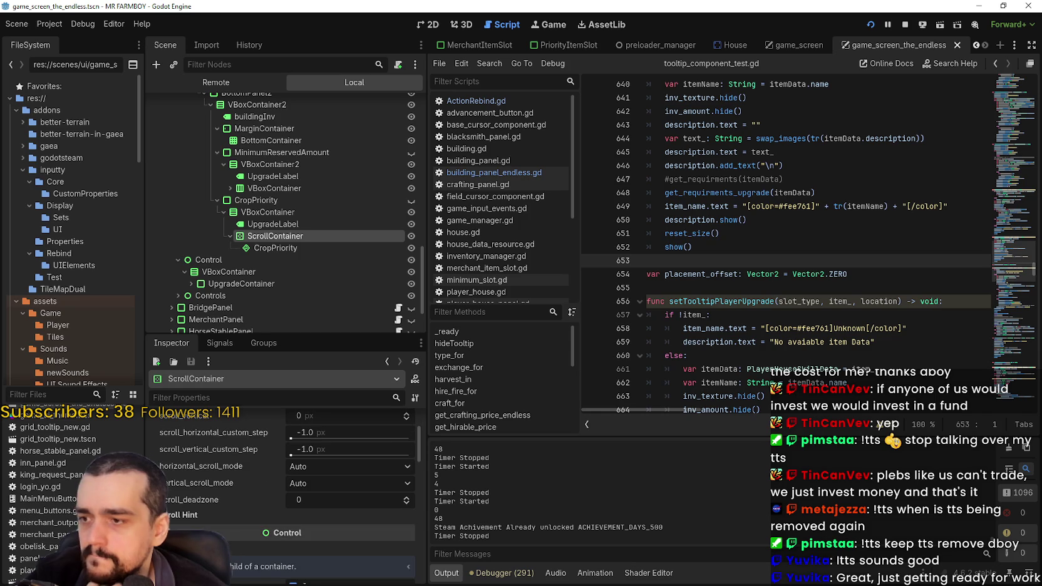
pyautogui.moveTo(206, 530)
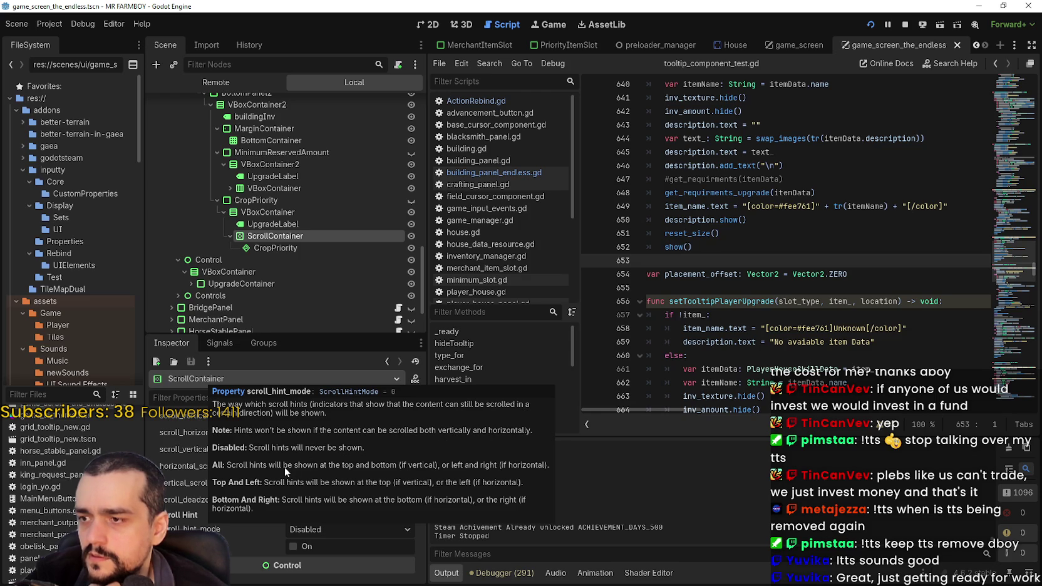
pyautogui.click(353, 530)
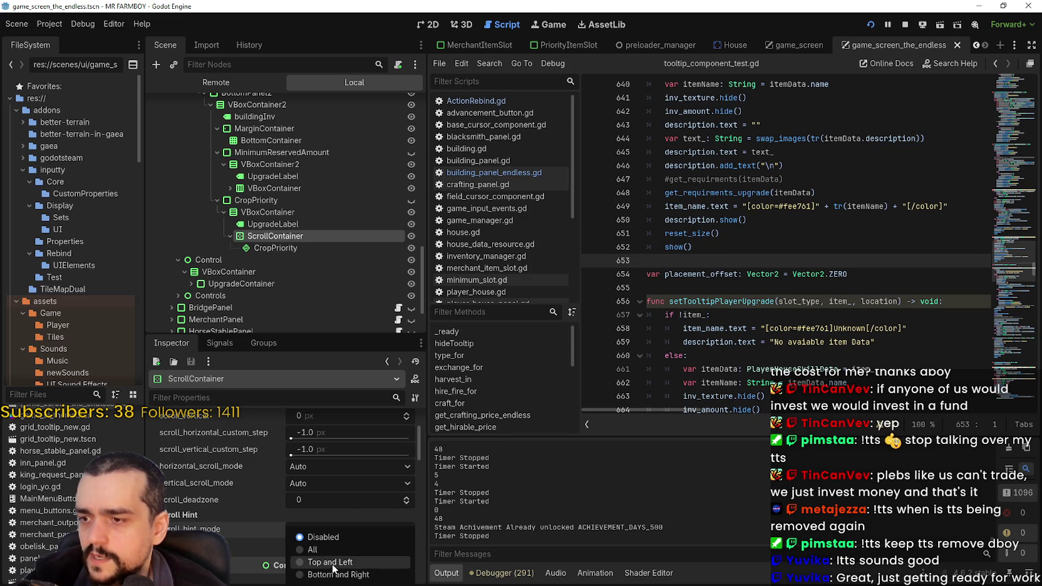
pyautogui.click(330, 555)
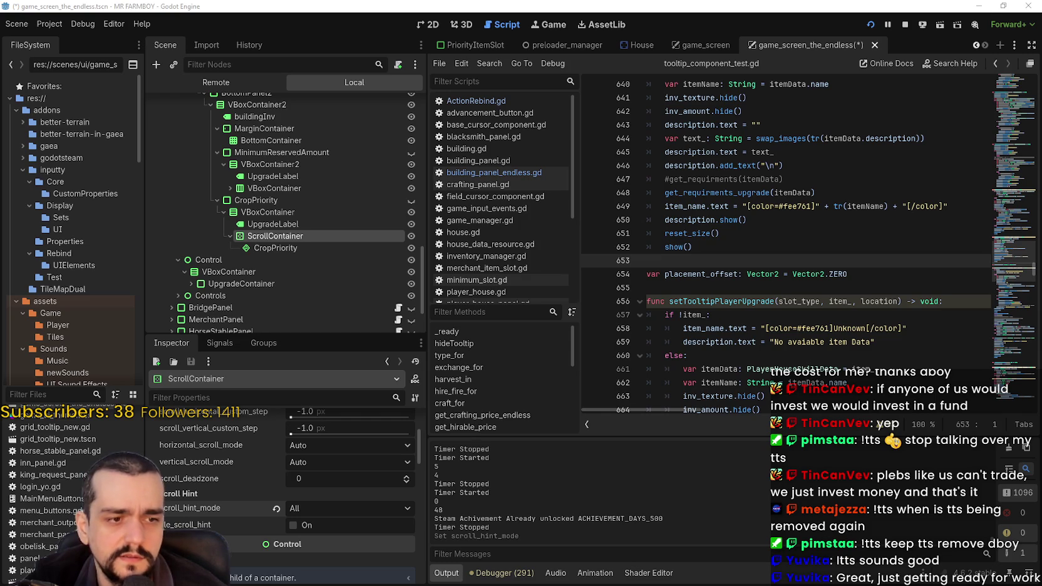
# - Minimize the other Godot project window and bring the running MR FARMBOY game forward
pyautogui.hotkey('alt', 'Tab')
pyautogui.click(980, 5)
pyautogui.hotkey('alt', 'Tab')
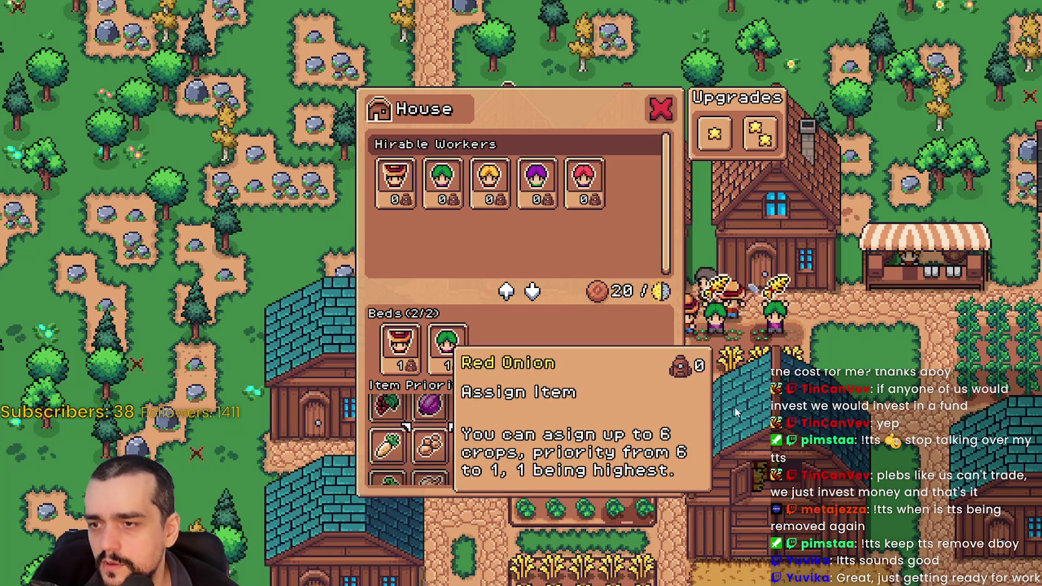
# - Scroll the Item Priority grid up and down between crop and egg/milk rows, then return to Godot
pyautogui.scroll(3)
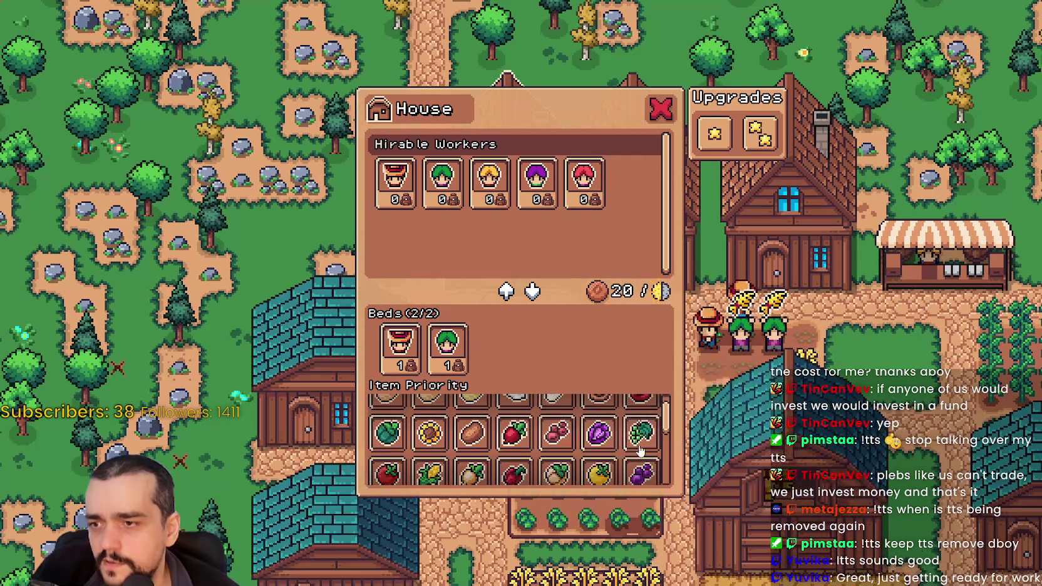
pyautogui.scroll(-3)
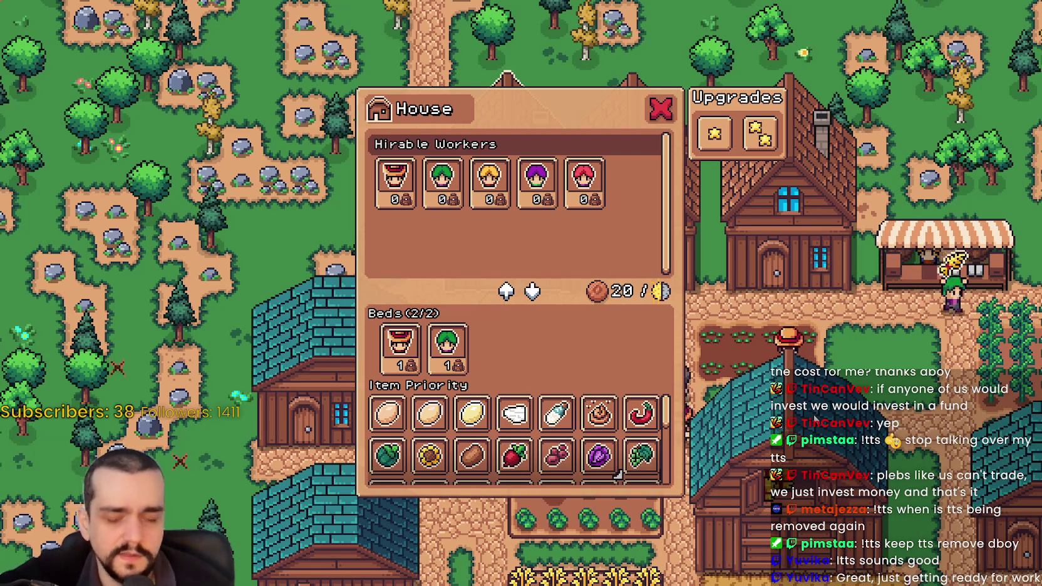
pyautogui.hotkey('alt', 'Tab')
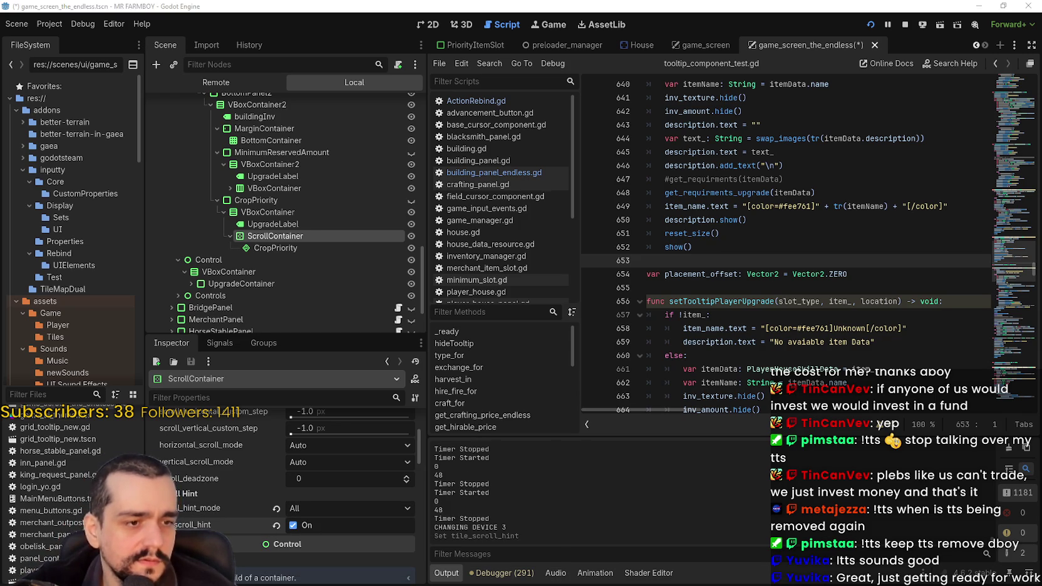
pyautogui.hotkey('alt', 'Tab')
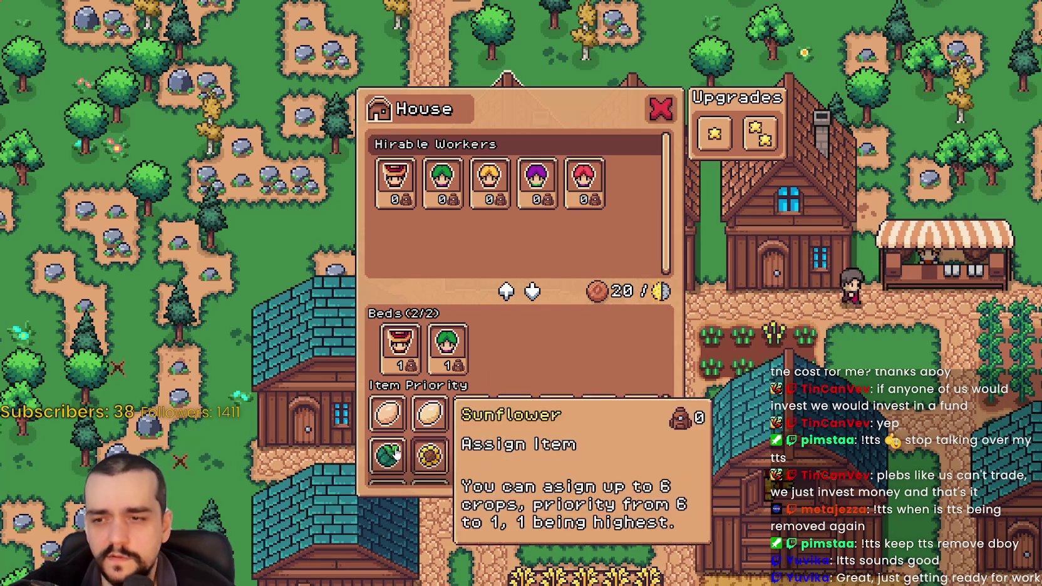
pyautogui.scroll(-3)
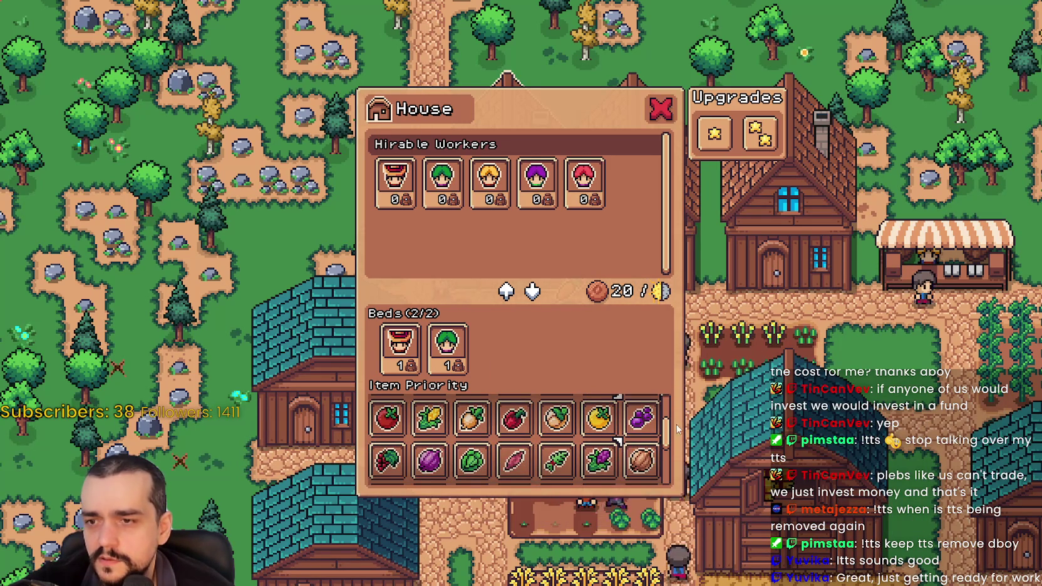
pyautogui.scroll(-3)
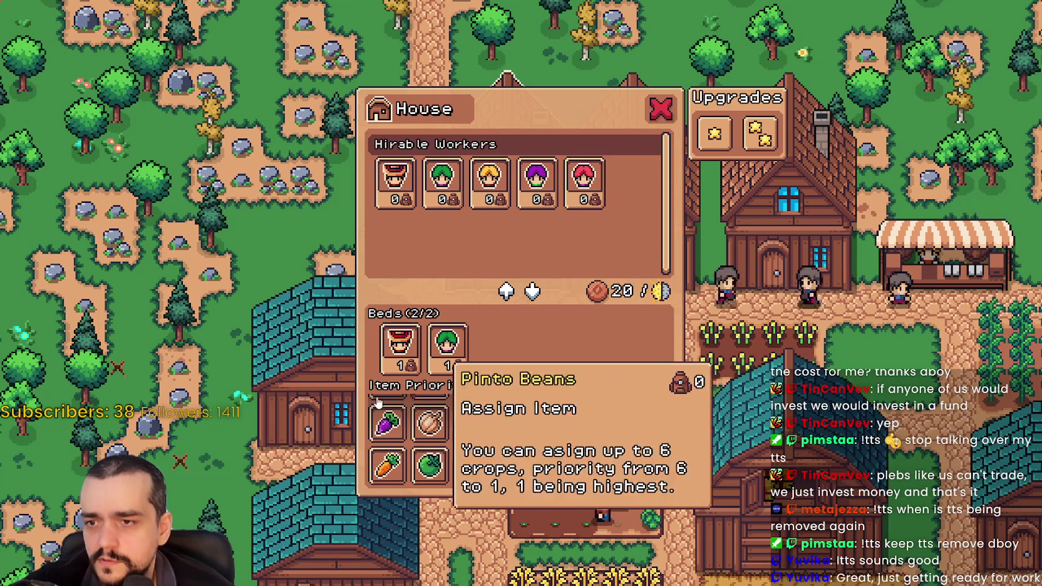
pyautogui.scroll(3)
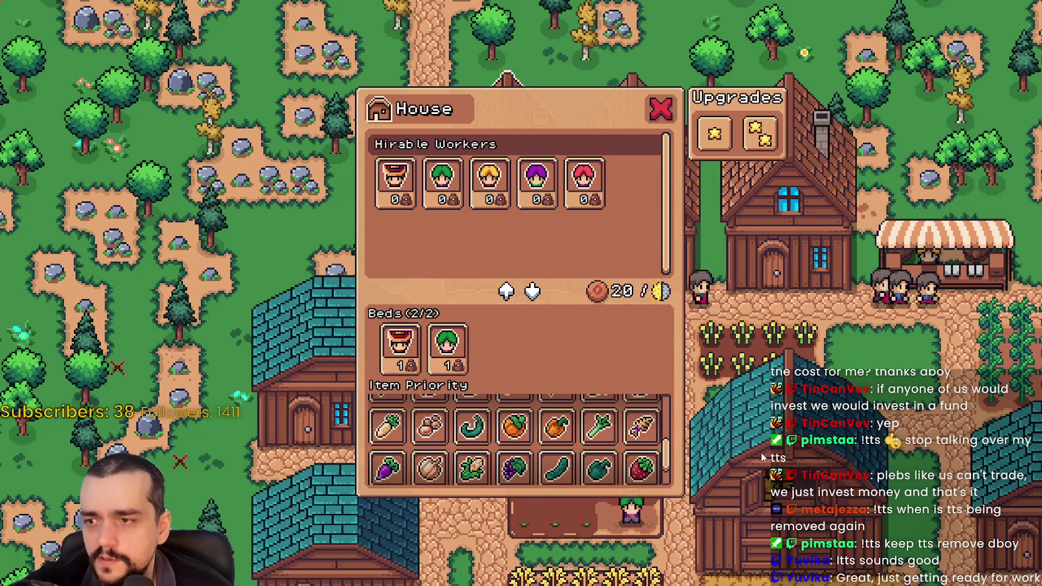
pyautogui.moveTo(666, 454); pyautogui.dragTo(693, 485)
pyautogui.scroll(3)
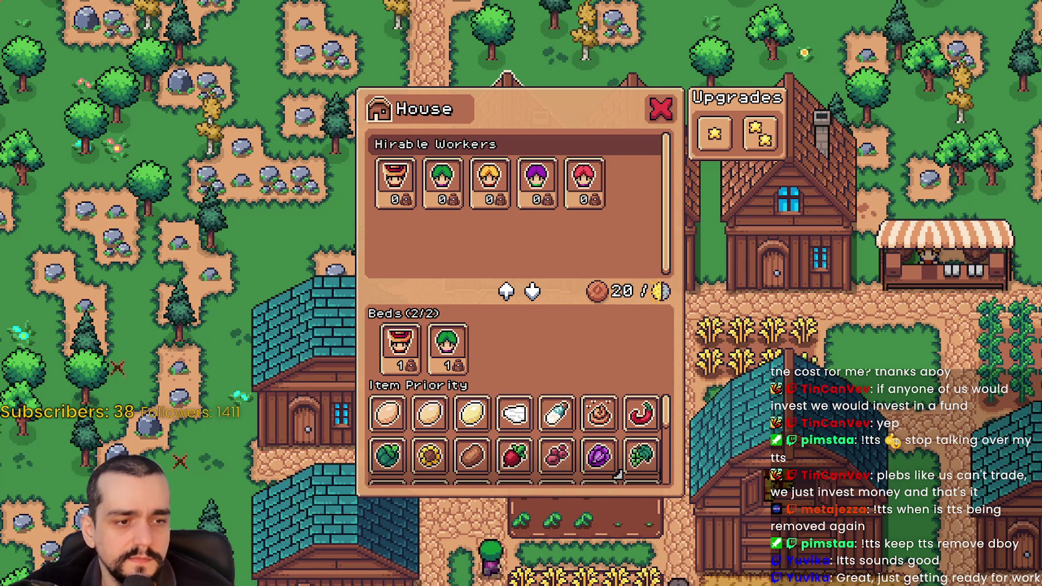
pyautogui.hotkey('alt', 'Tab')
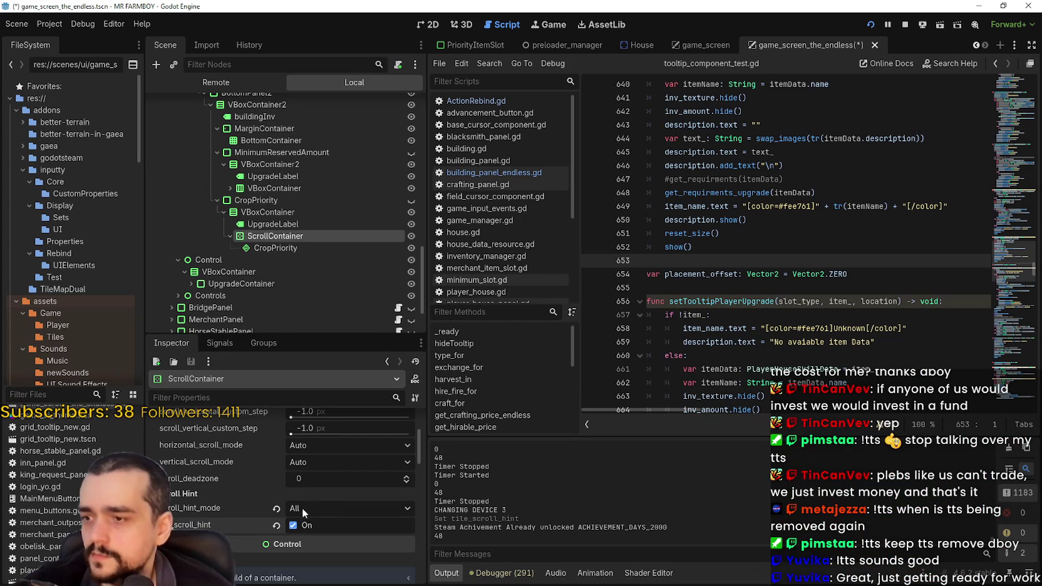
# - Set scroll_hint_mode to Disabled and turn follow_focus on for the crop grid's ScrollContainer
pyautogui.click(298, 511)
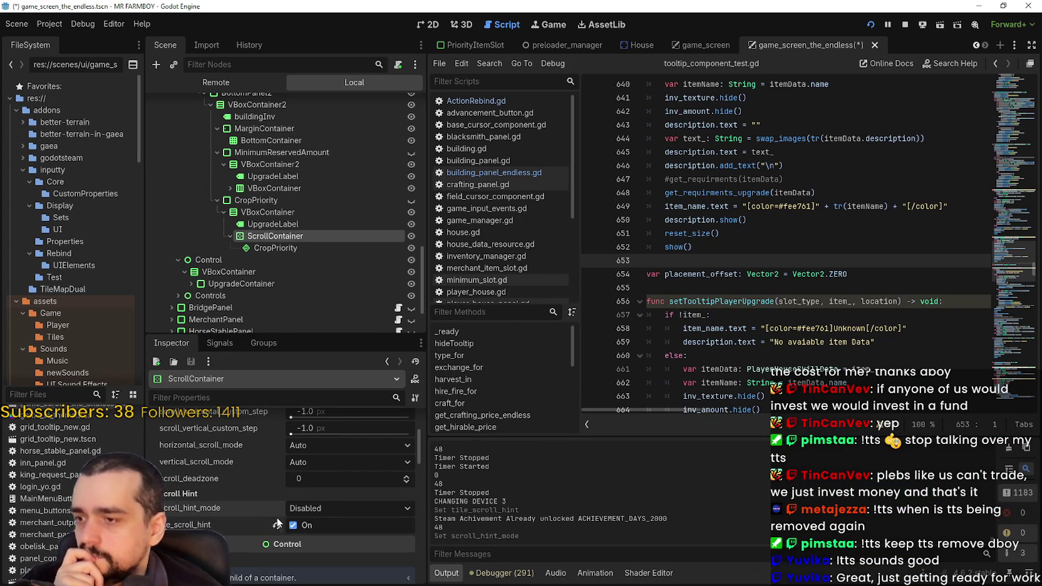
pyautogui.click(300, 452)
pyautogui.scroll(3)
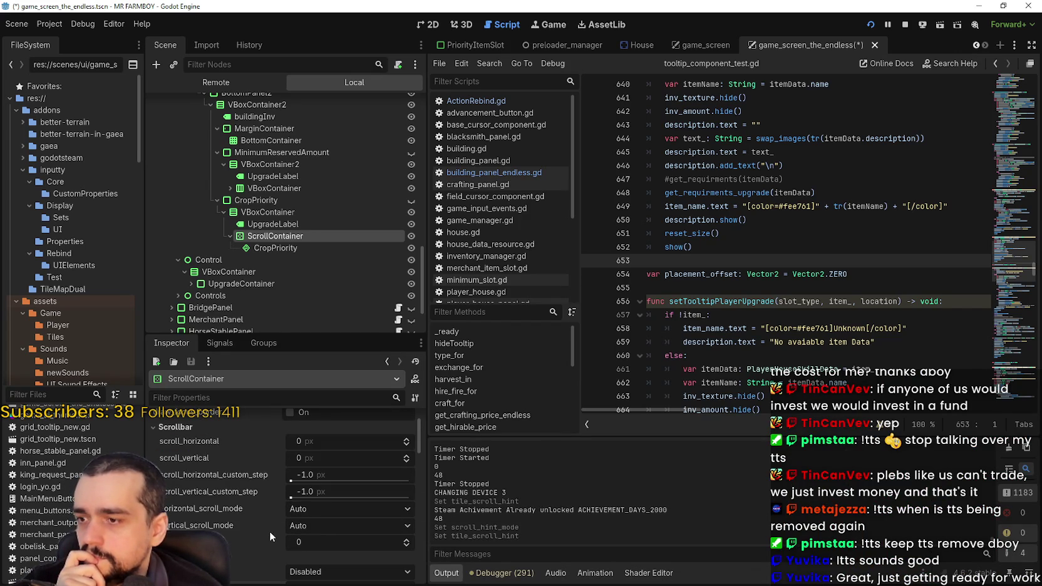
pyautogui.scroll(3)
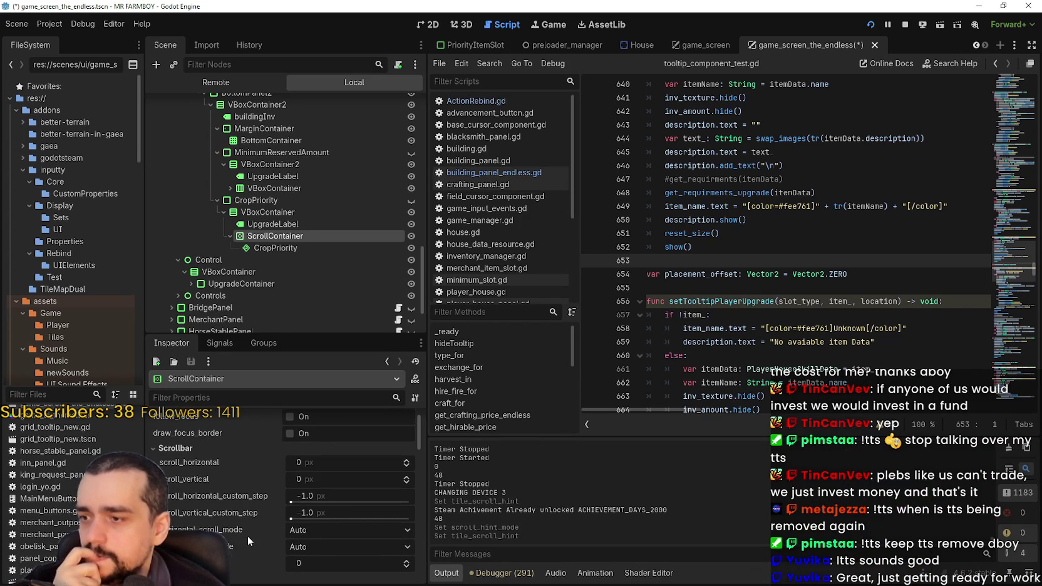
pyautogui.scroll(3)
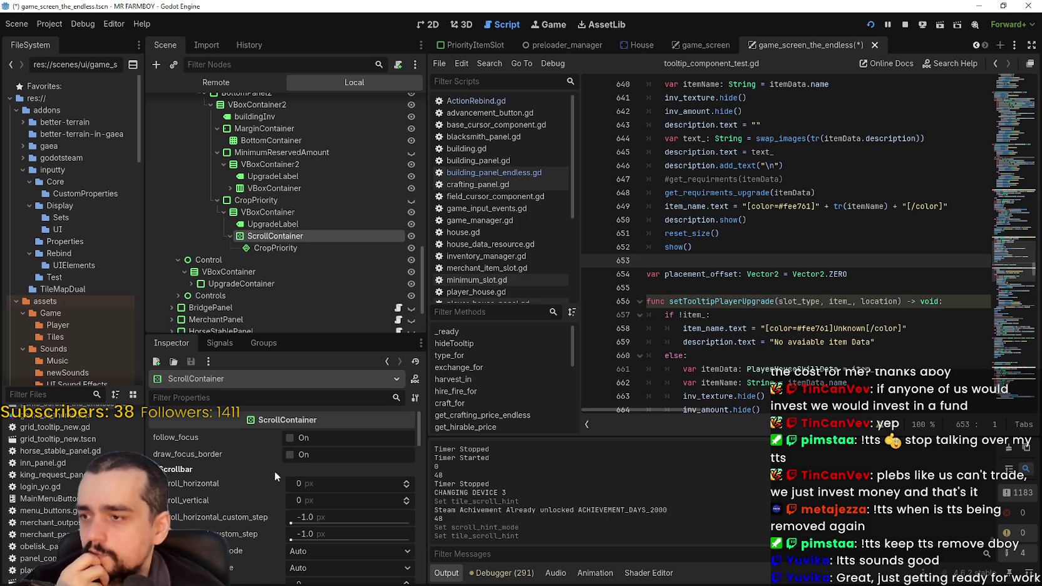
pyautogui.click(302, 441)
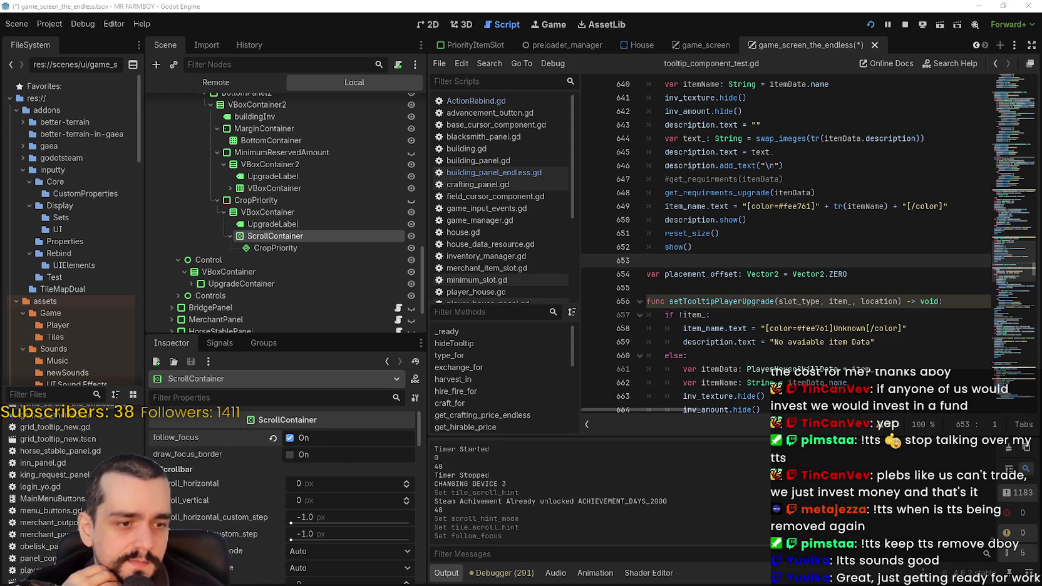
# - Minimize the other Godot project window and bring the running MR FARMBOY game forward
pyautogui.hotkey('alt', 'Tab')
pyautogui.click(988, 5)
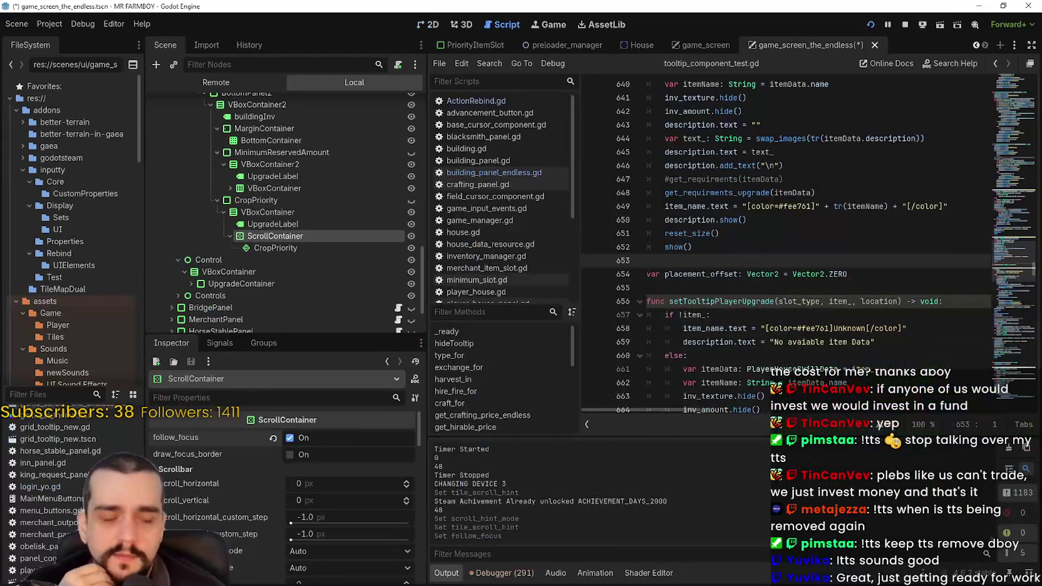
pyautogui.hotkey('alt', 'Tab')
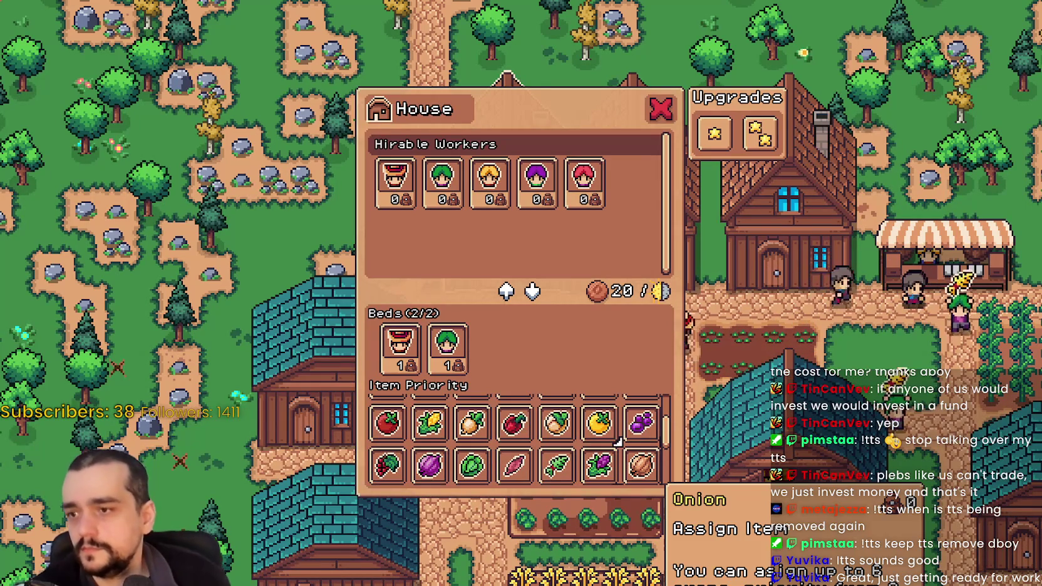
# - Scroll the Item Priority grid through egg, goods and crop rows and back to the egg and milk row
pyautogui.scroll(-3)
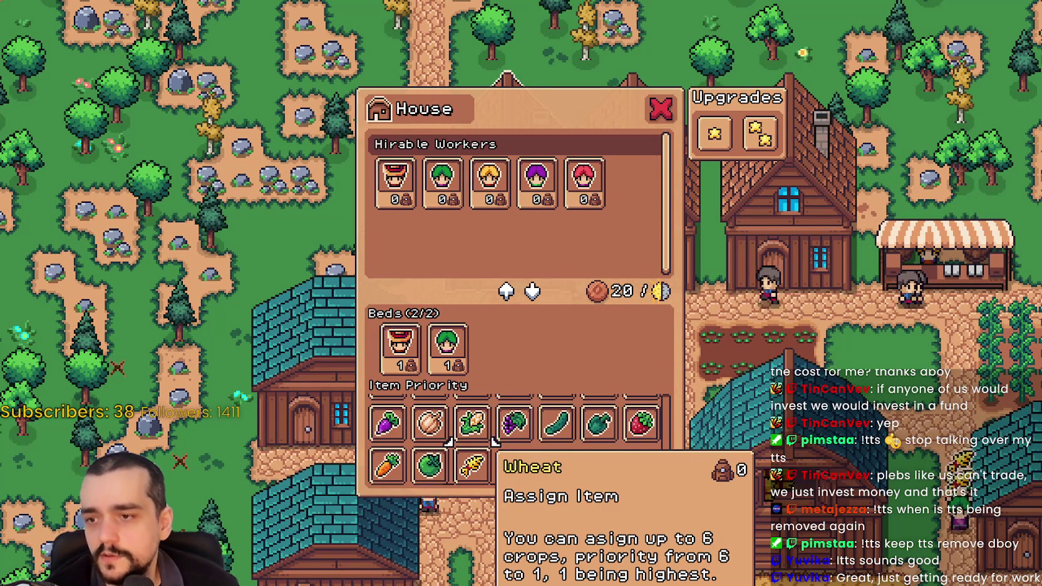
pyautogui.scroll(3)
pyautogui.scroll(-3)
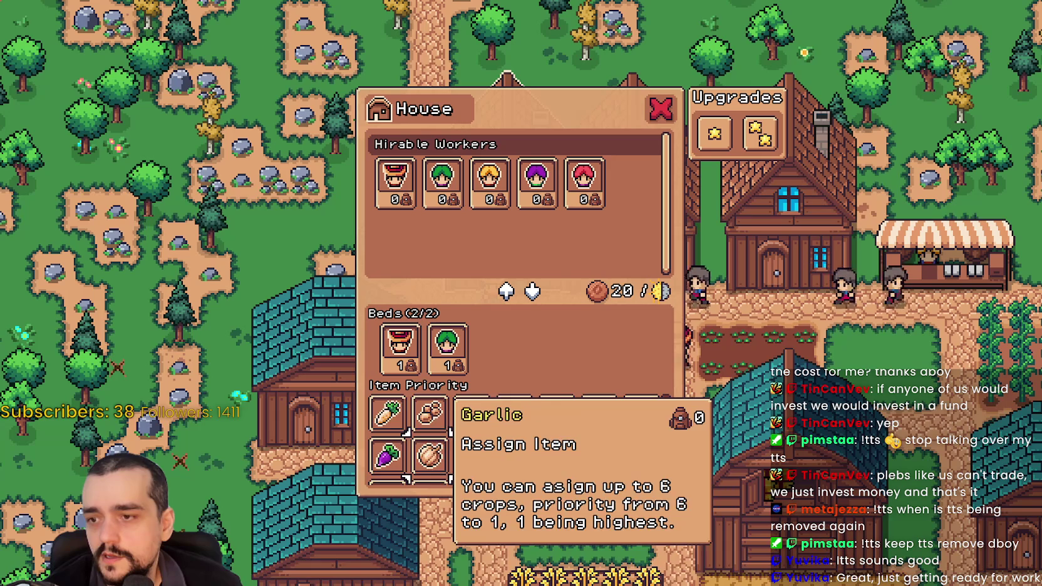
pyautogui.scroll(-3)
pyautogui.scroll(3)
pyautogui.scroll(-3)
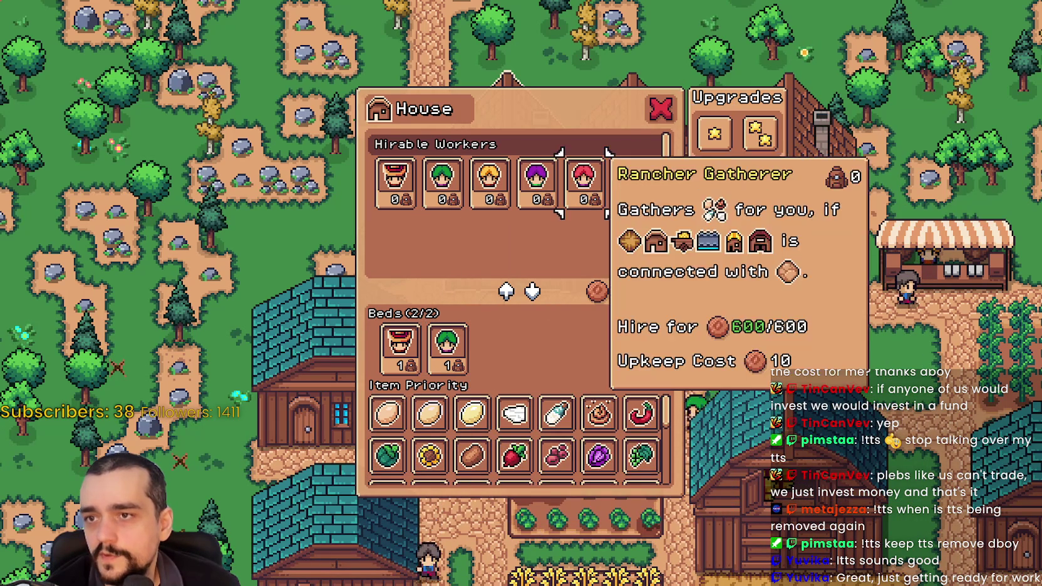
pyautogui.scroll(-3)
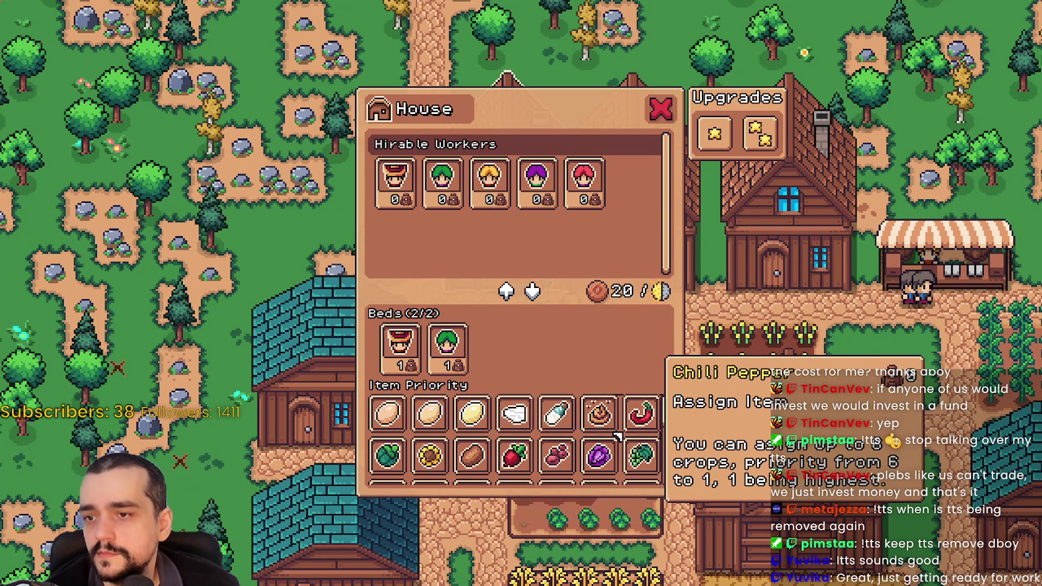
pyautogui.scroll(-3)
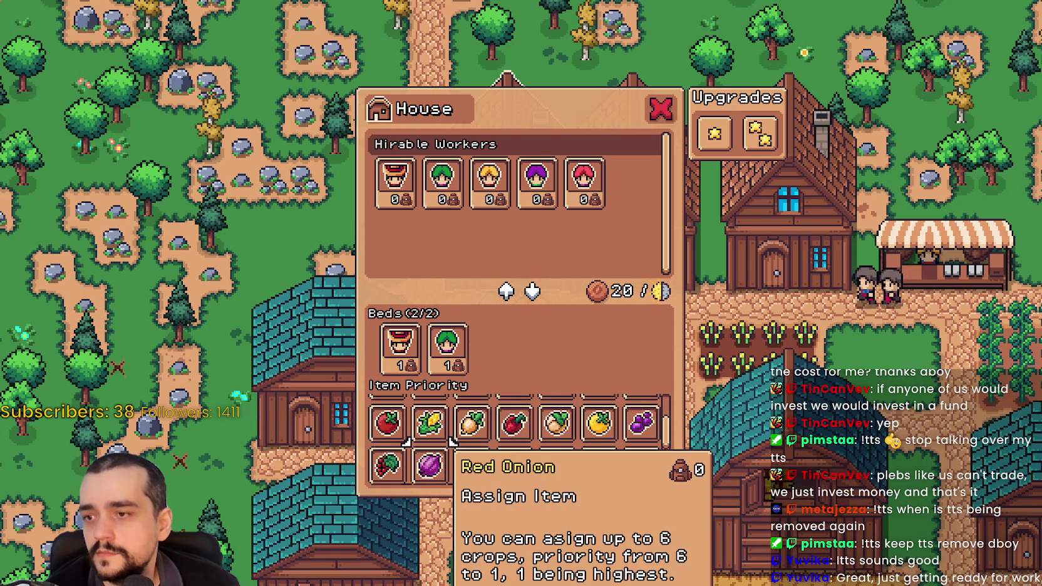
pyautogui.scroll(-3)
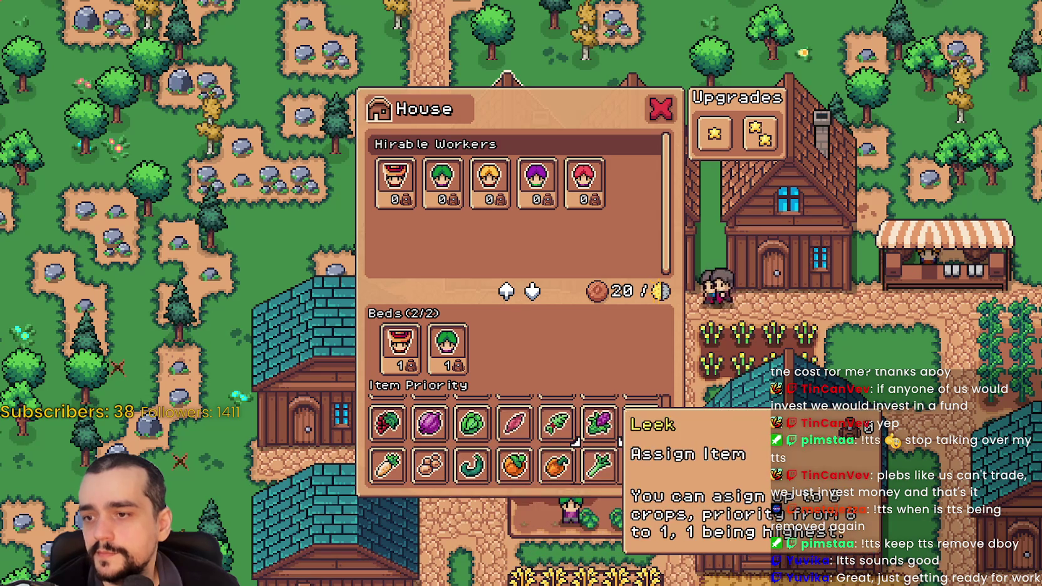
pyautogui.scroll(3)
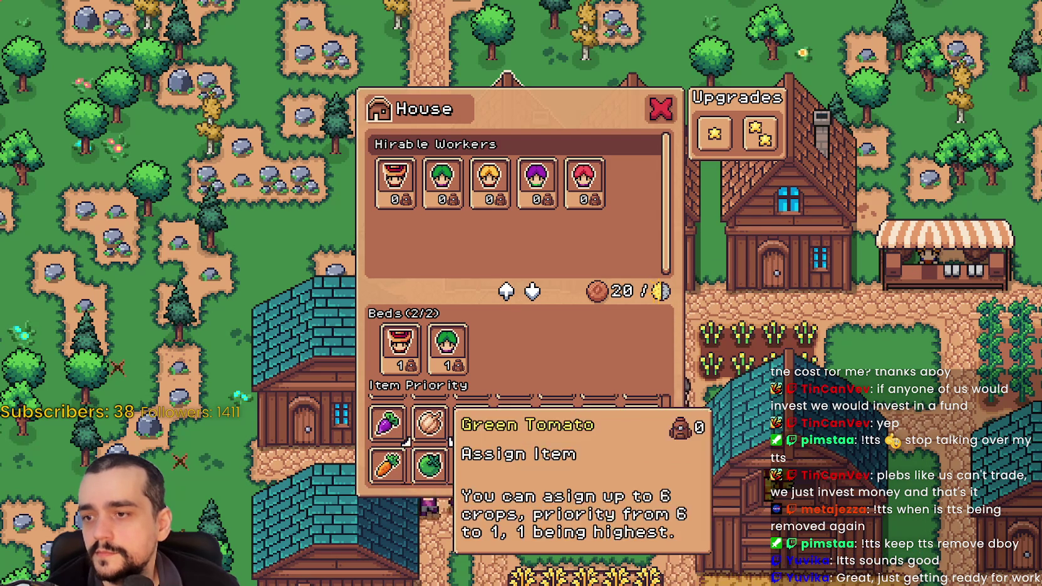
pyautogui.scroll(3)
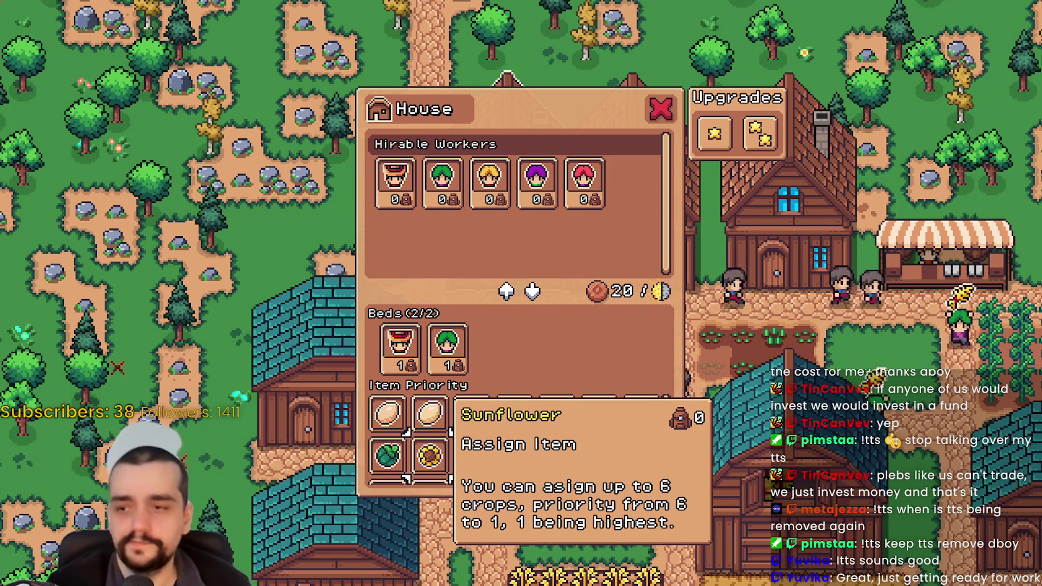
# - Open the crop choices in Item Priority and scroll through them
pyautogui.click(430, 456)
pyautogui.scroll(-3)
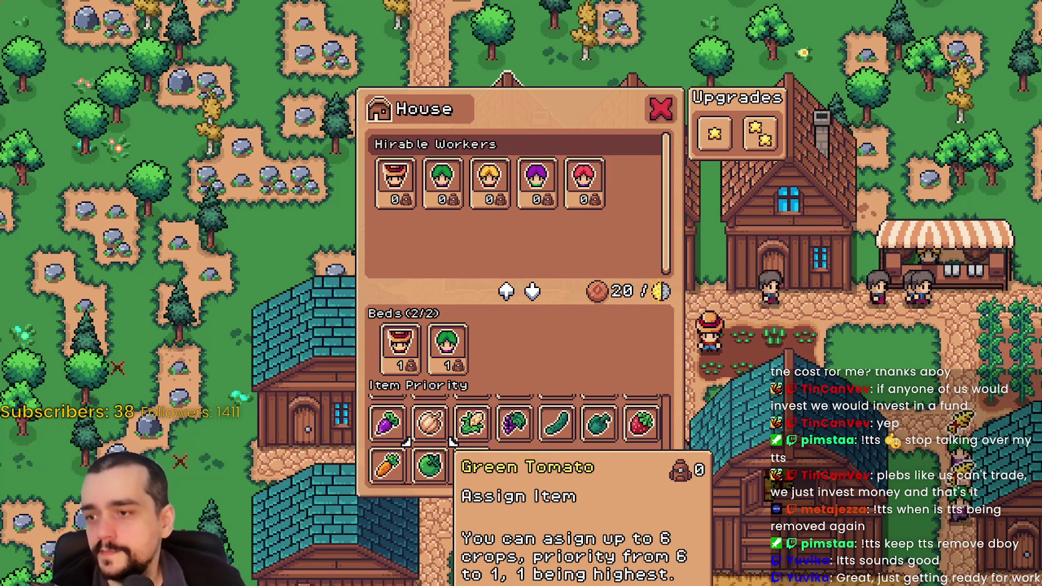
pyautogui.scroll(-3)
pyautogui.scroll(3)
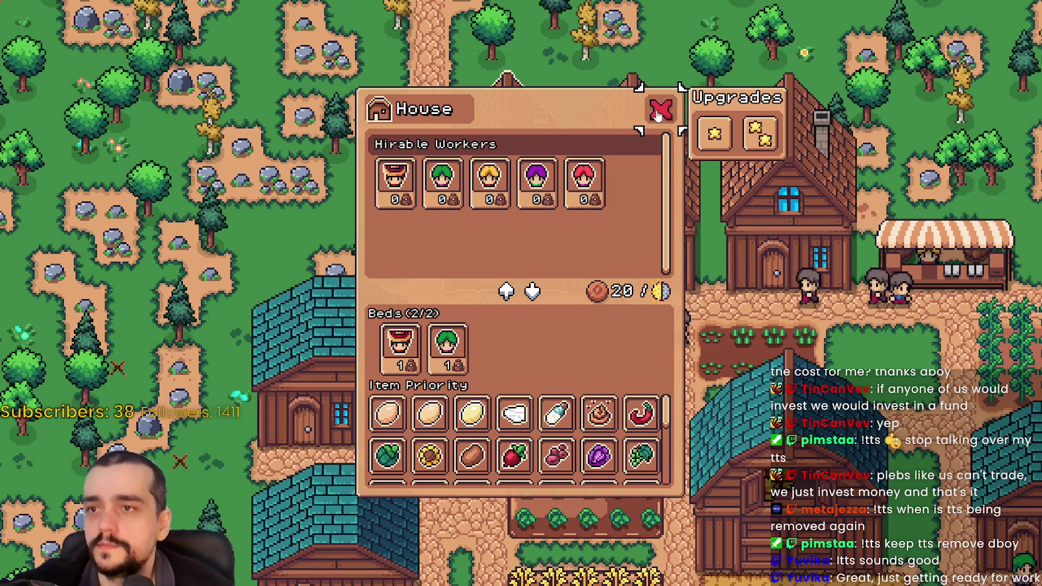
# - Reopen the House panel, scroll the grid to its end, close it and return to Godot
pyautogui.click(661, 110)
pyautogui.click(626, 232)
pyautogui.scroll(3)
pyautogui.scroll(-3)
pyautogui.scroll(-3)
pyautogui.scroll(3)
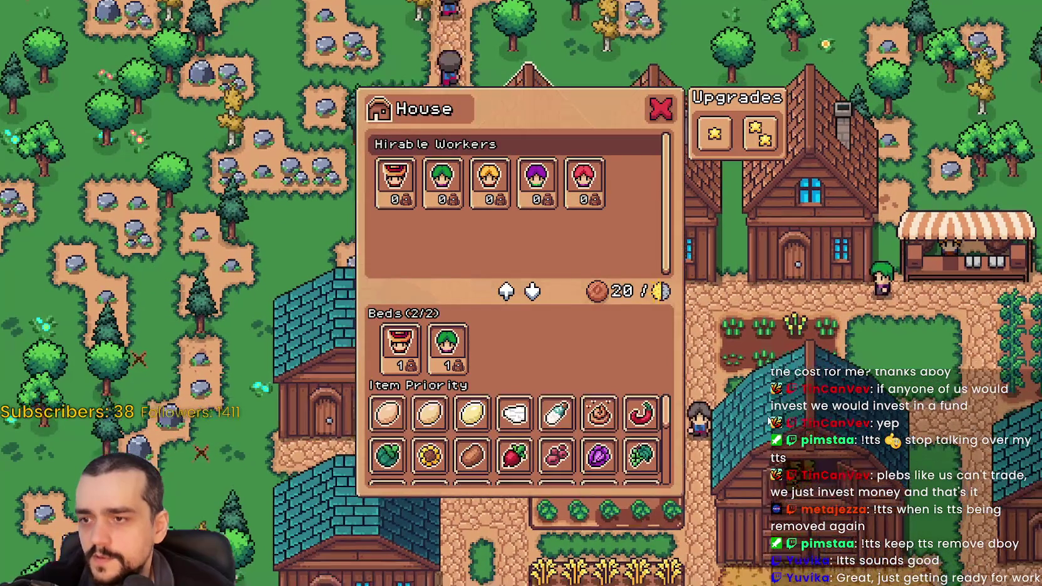
pyautogui.scroll(-3)
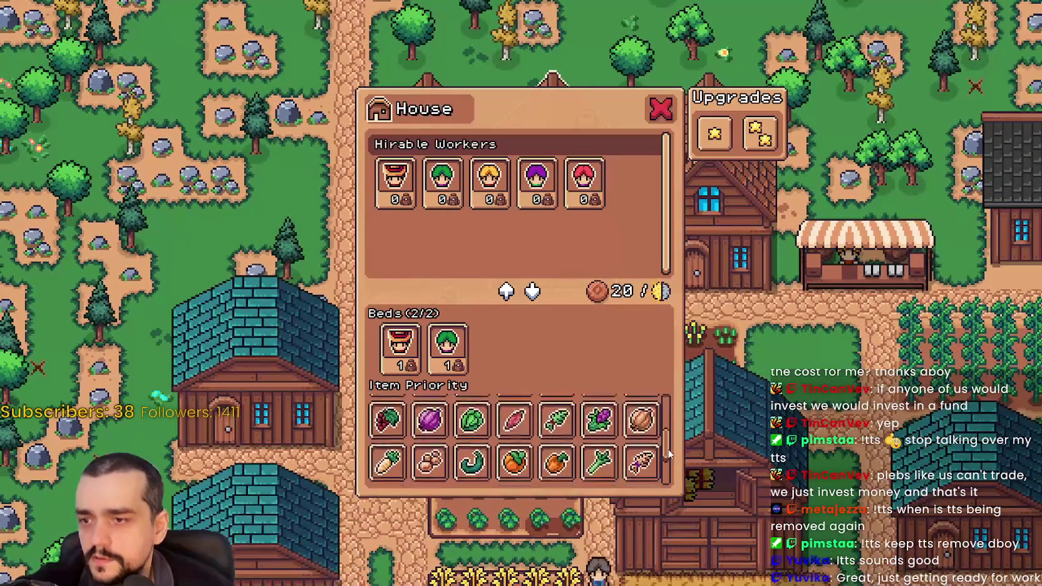
pyautogui.scroll(3)
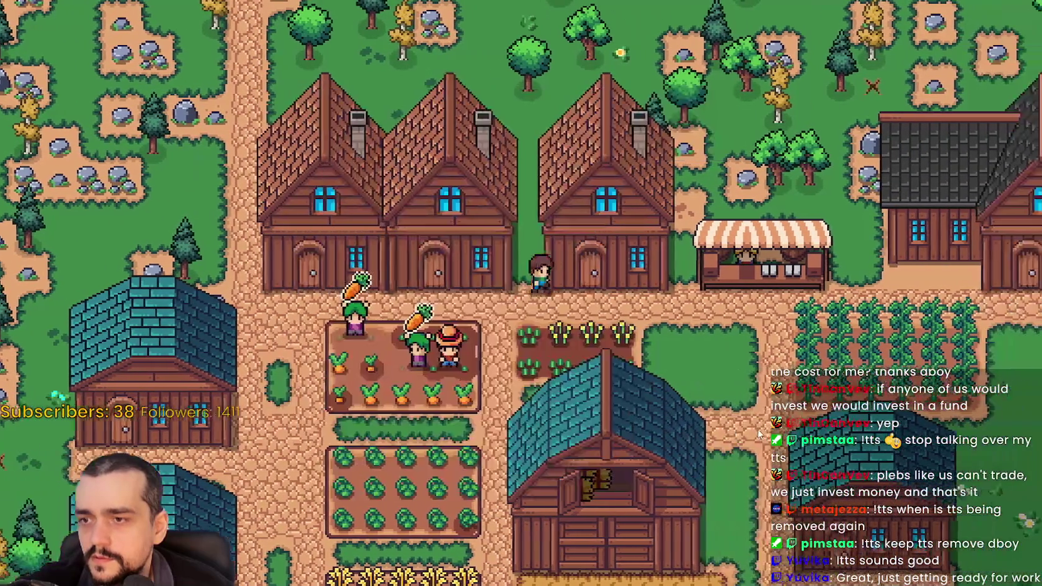
pyautogui.scroll(-3)
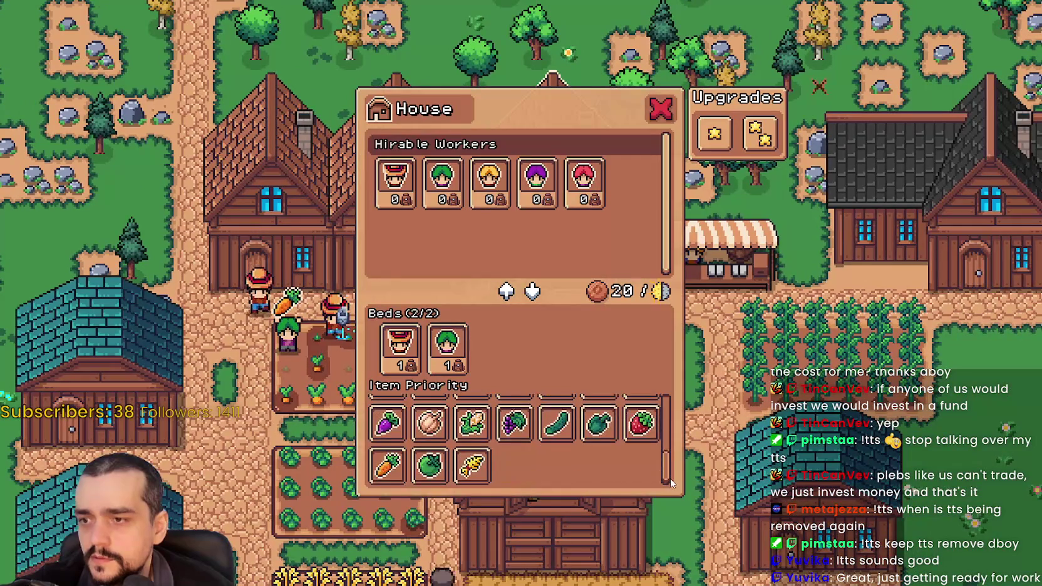
pyautogui.press('Escape')
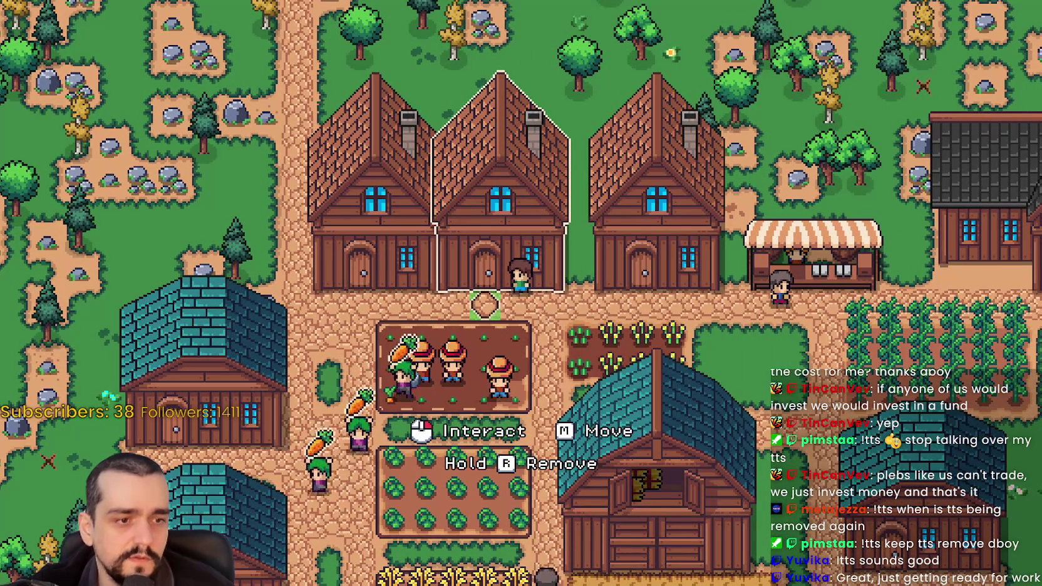
pyautogui.hotkey('alt', 'Tab')
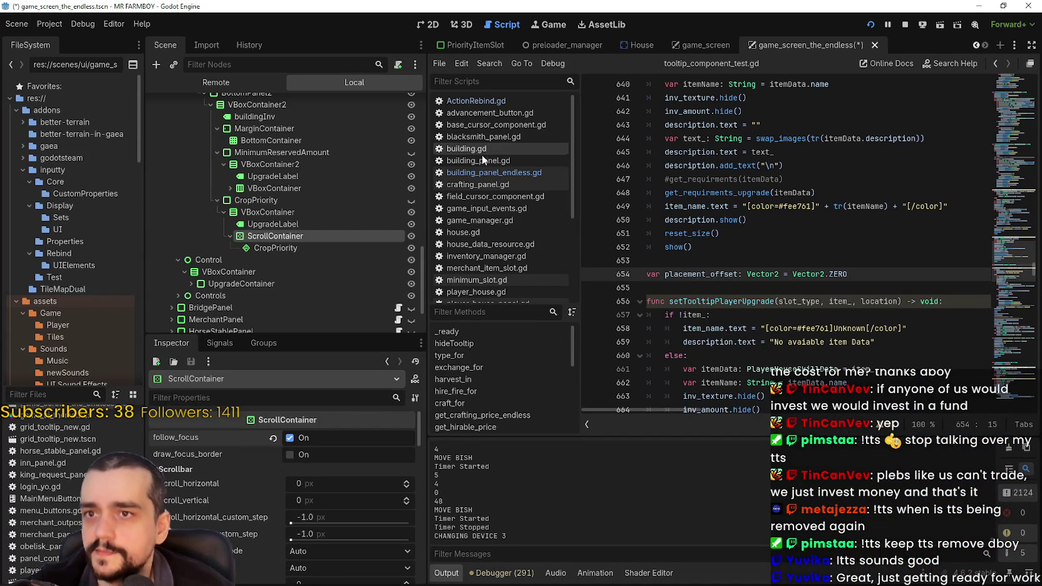
# - Open building_panel_endless.gd and scroll through it to find the priority slot loop
pyautogui.click(495, 174)
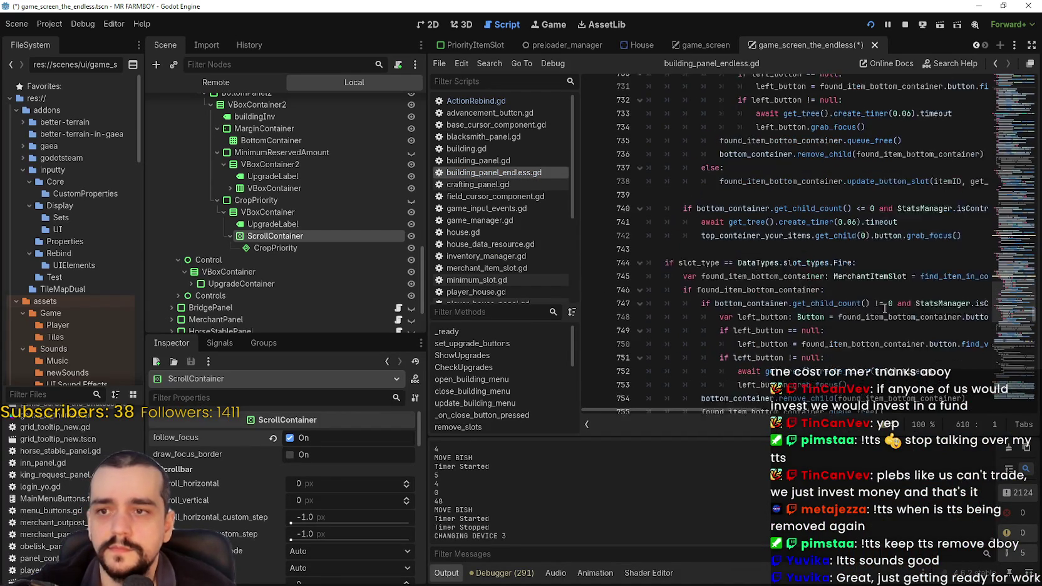
pyautogui.scroll(3)
pyautogui.click(927, 153)
pyautogui.scroll(3)
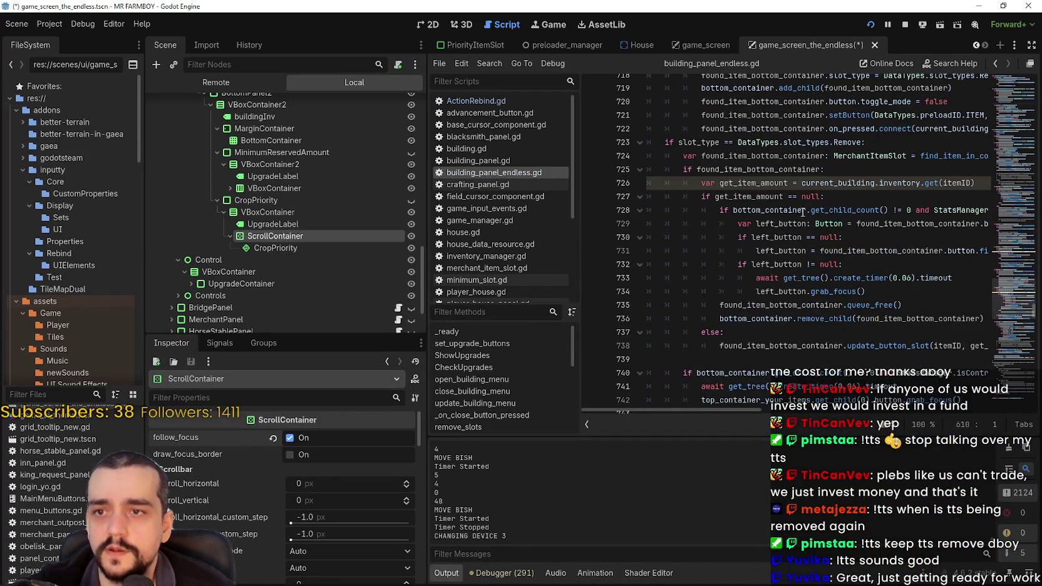
pyautogui.moveTo(1015, 333); pyautogui.dragTo(1007, 197)
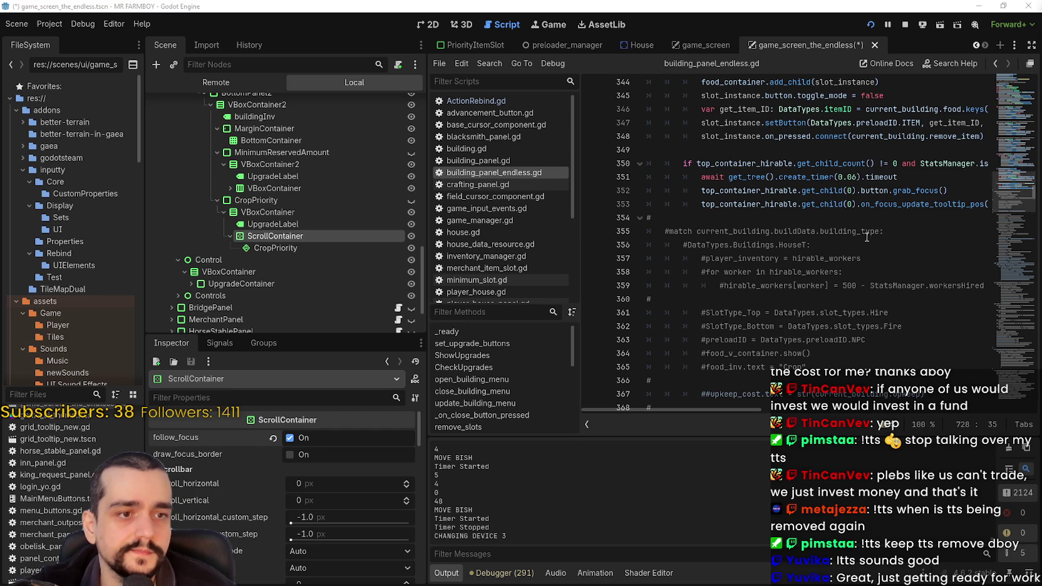
pyautogui.scroll(3)
pyautogui.moveTo(1005, 179); pyautogui.dragTo(1006, 176)
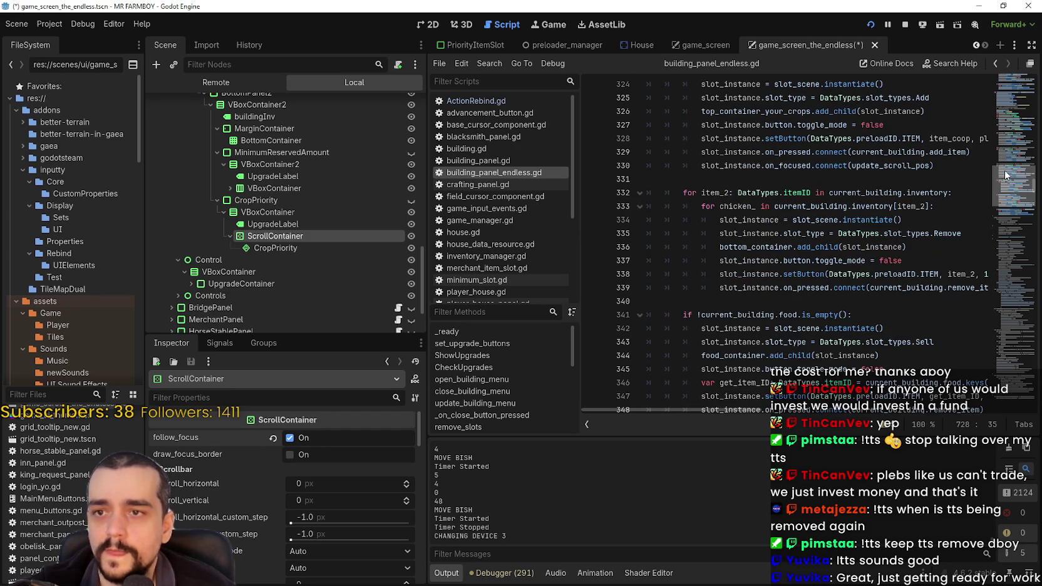
pyautogui.scroll(3)
pyautogui.scroll(3)
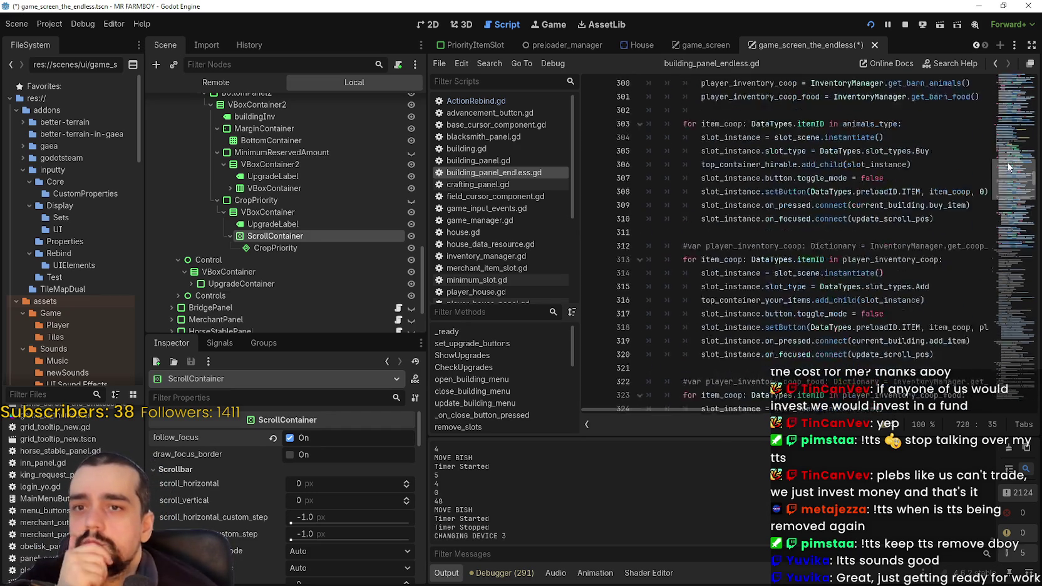
pyautogui.scroll(3)
pyautogui.scroll(3)
pyautogui.scroll(3)
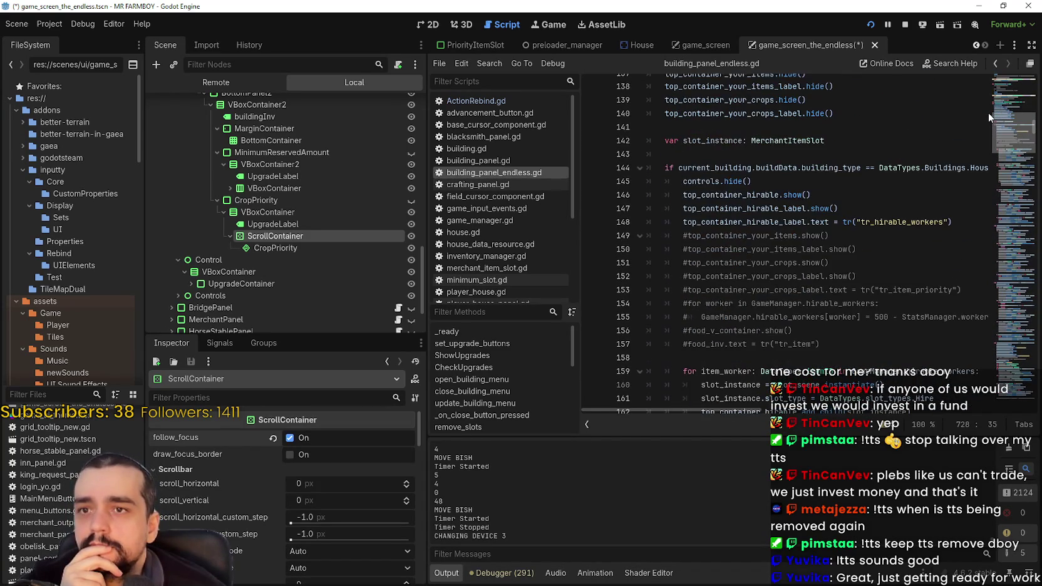
pyautogui.scroll(-3)
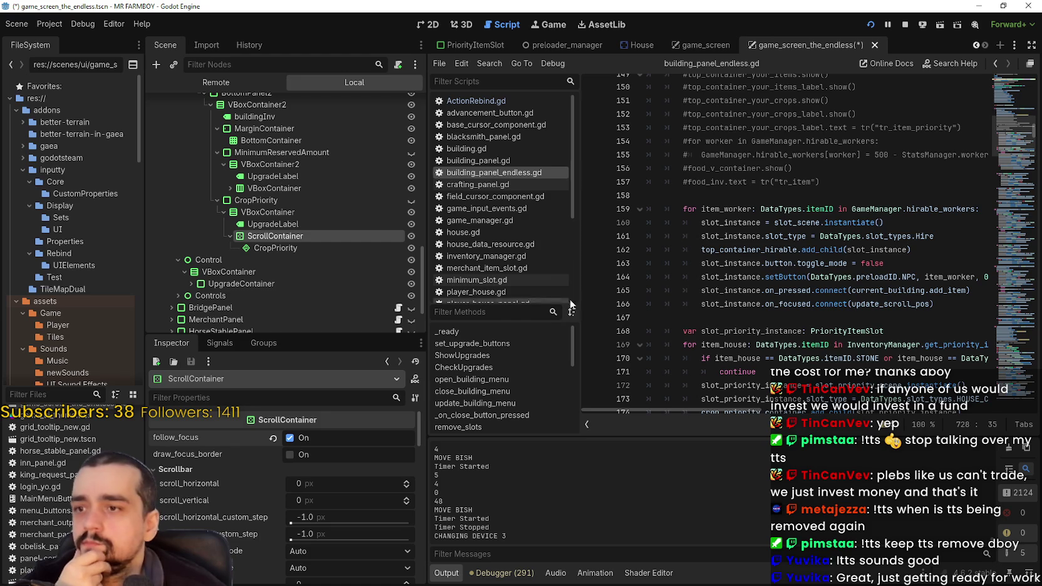
pyautogui.moveTo(581, 287); pyautogui.dragTo(551, 288)
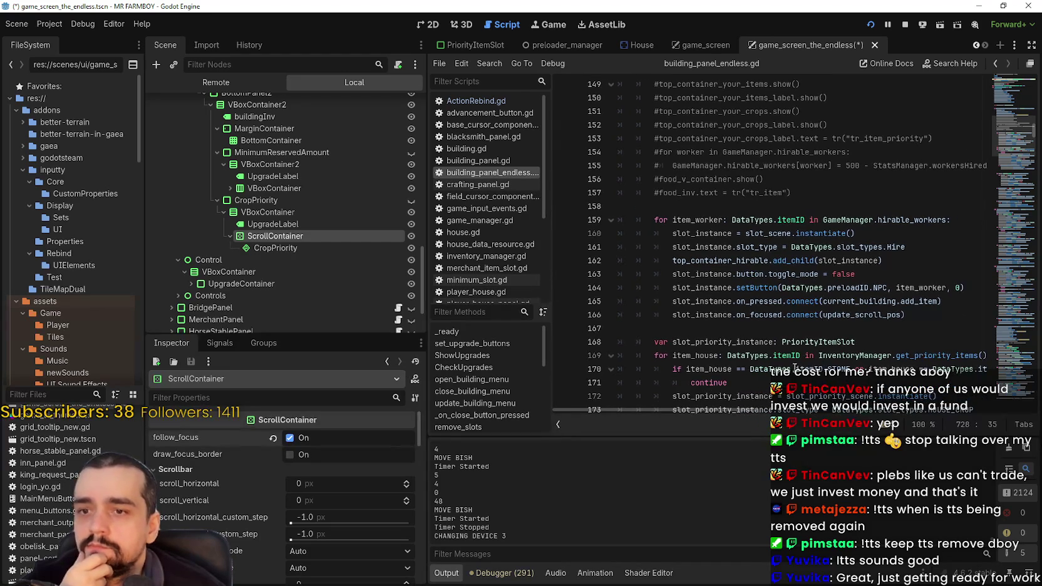
pyautogui.scroll(-3)
pyautogui.scroll(-3)
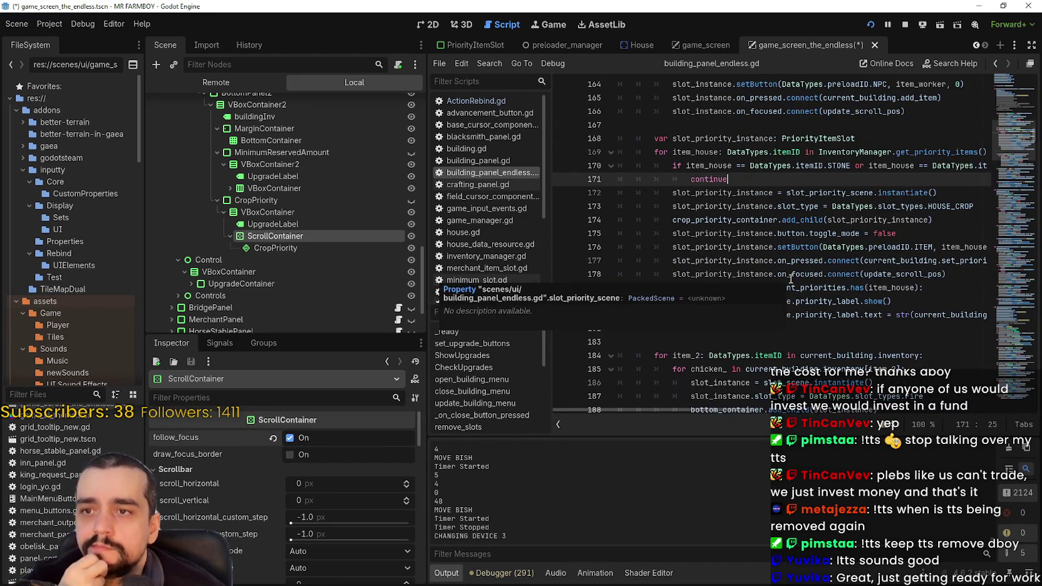
# - Inspect lines 179–181 of the priority slot loop, where each slot's priority label text is set
pyautogui.click(840, 233)
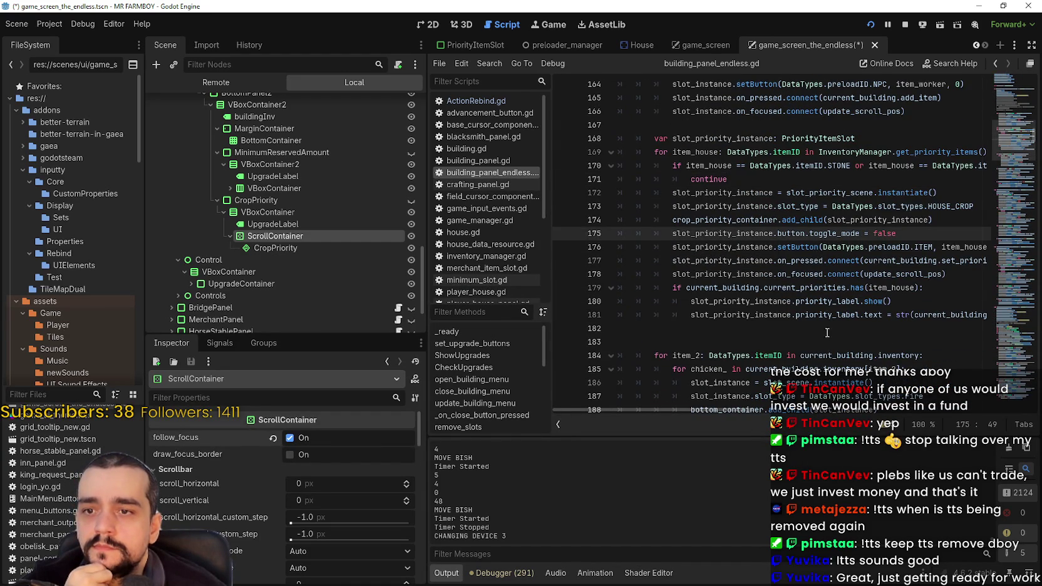
pyautogui.doubleClick(745, 302)
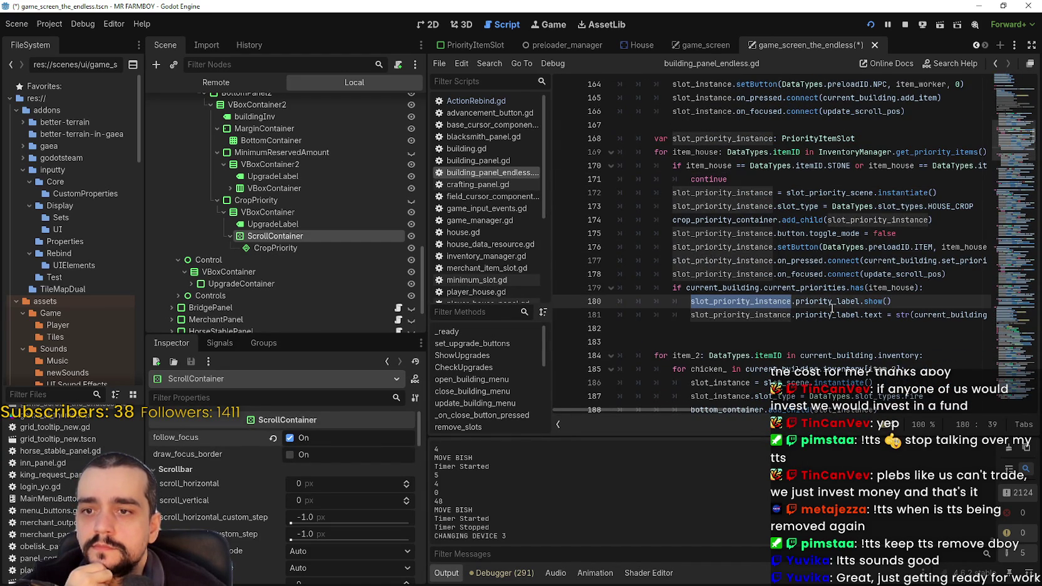
pyautogui.click(801, 288)
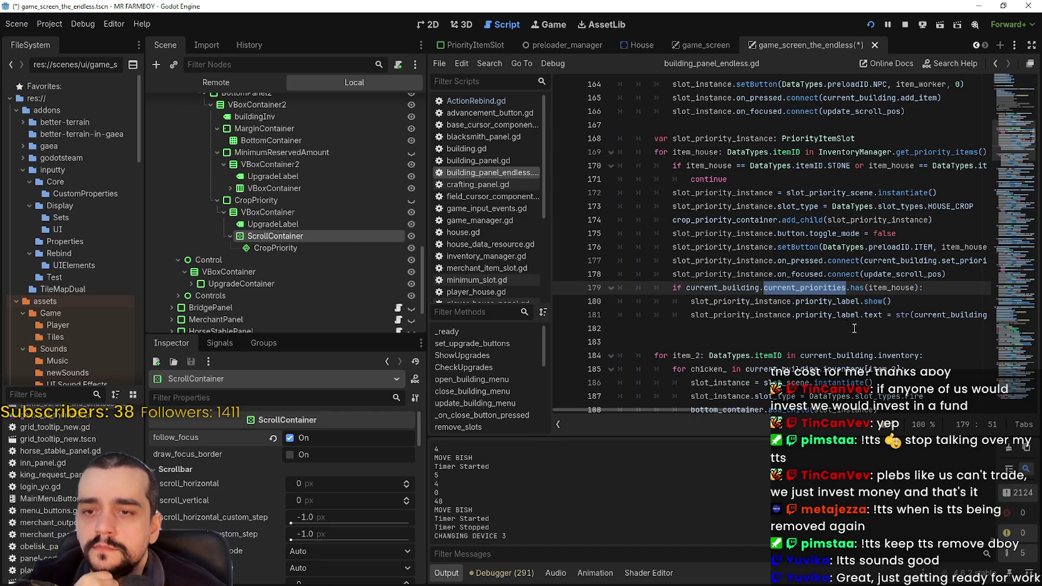
pyautogui.moveTo(724, 415); pyautogui.dragTo(755, 275)
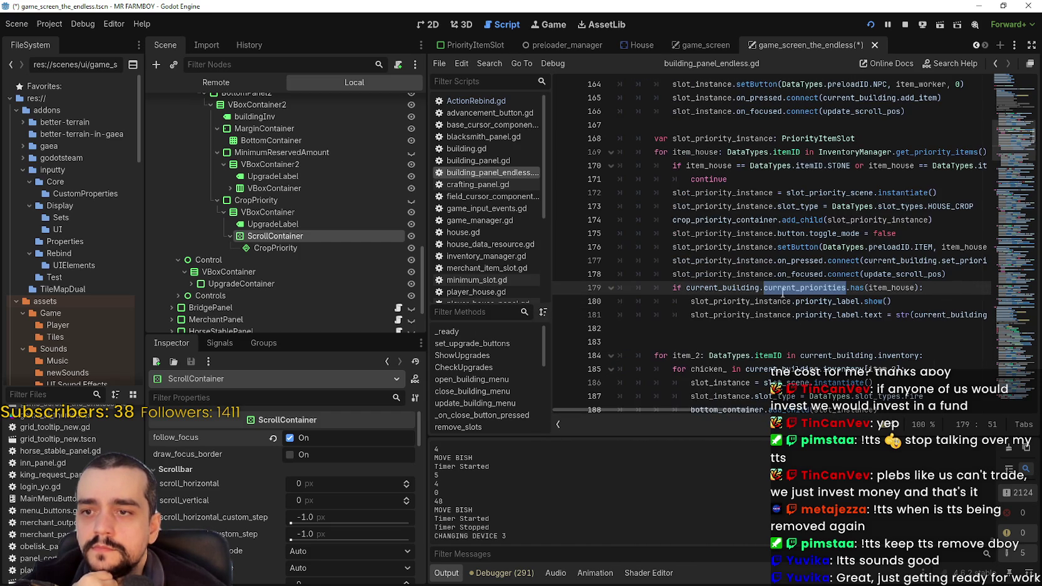
pyautogui.click(751, 313)
pyautogui.scroll(-3)
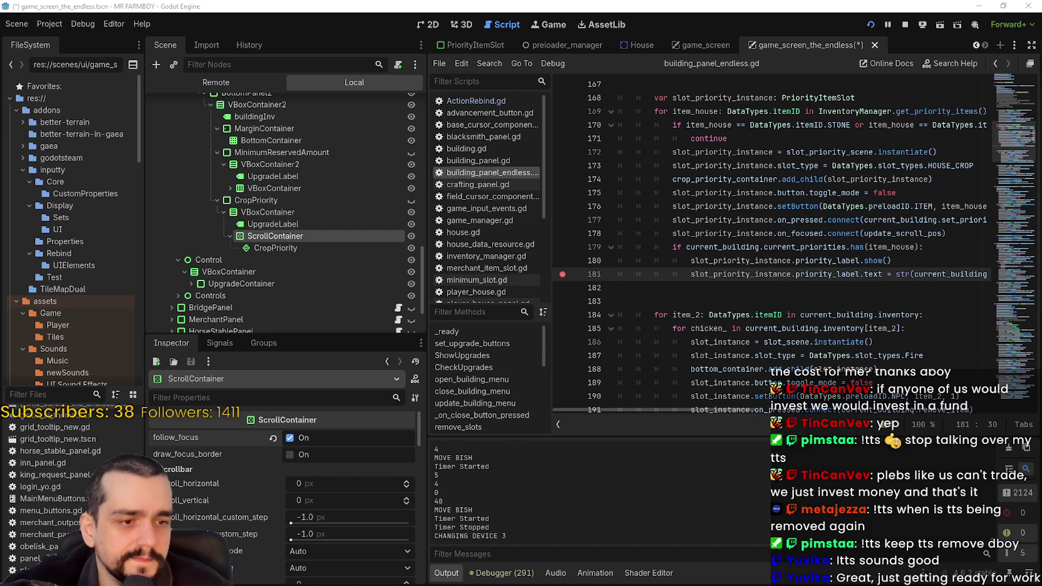
# - Test the House panel in the running game, then select current_building on line 179 back in Godot
pyautogui.hotkey('alt', 'Tab')
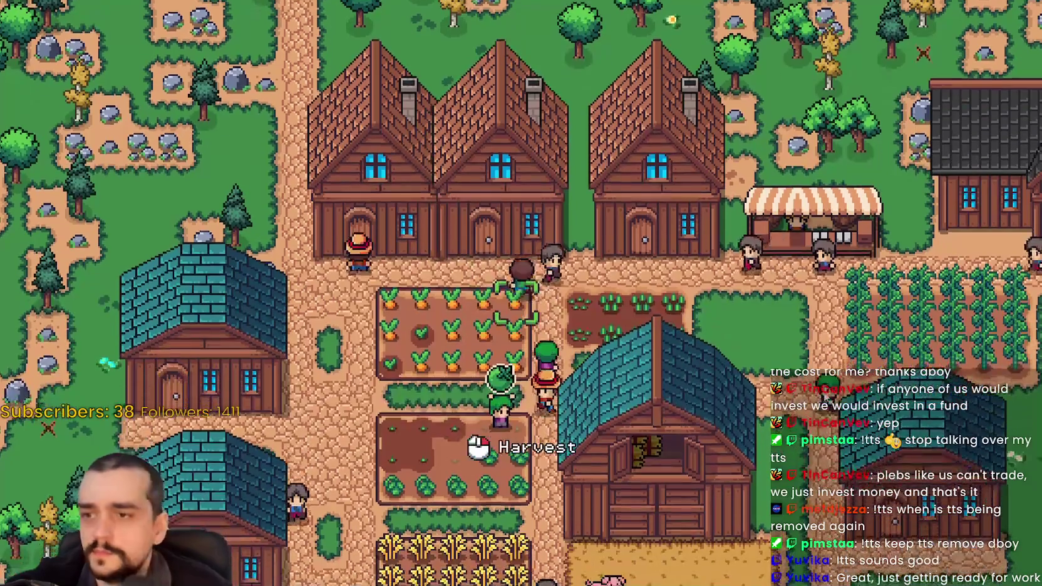
pyautogui.click(708, 312)
pyautogui.scroll(-3)
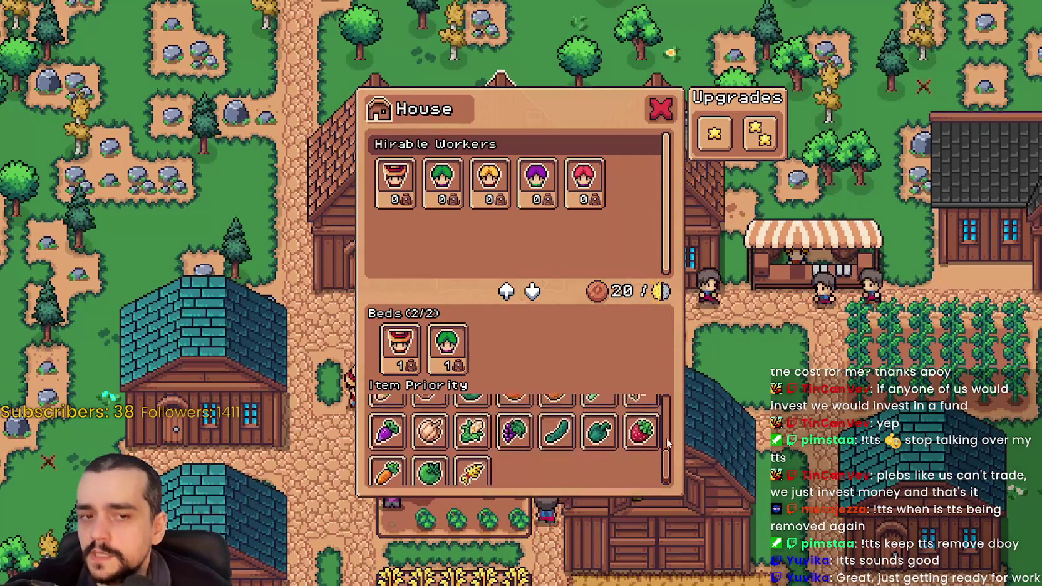
pyautogui.click(733, 423)
pyautogui.scroll(3)
pyautogui.click(746, 422)
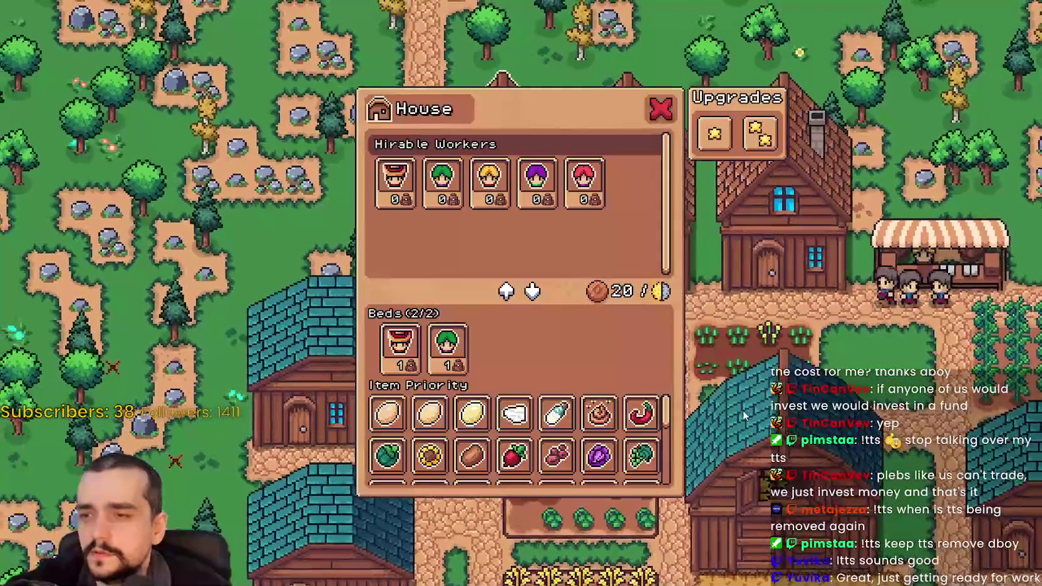
pyautogui.hotkey('alt', 'Tab')
pyautogui.click(773, 286)
pyautogui.doubleClick(754, 243)
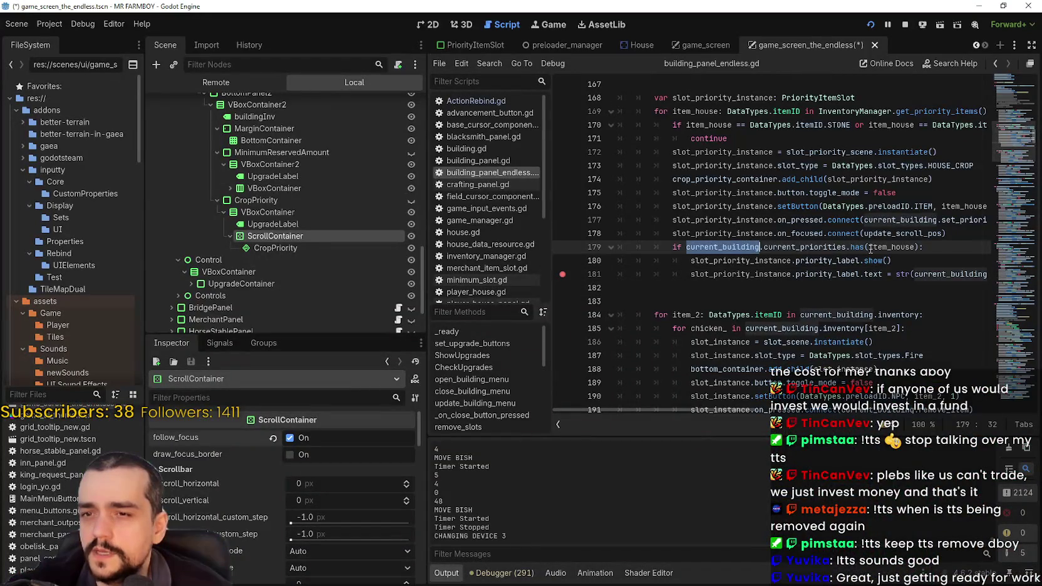
# - Select line 179, put the caret on line 181, and bring the running game's House panel back up
pyautogui.moveTo(941, 251); pyautogui.dragTo(628, 251)
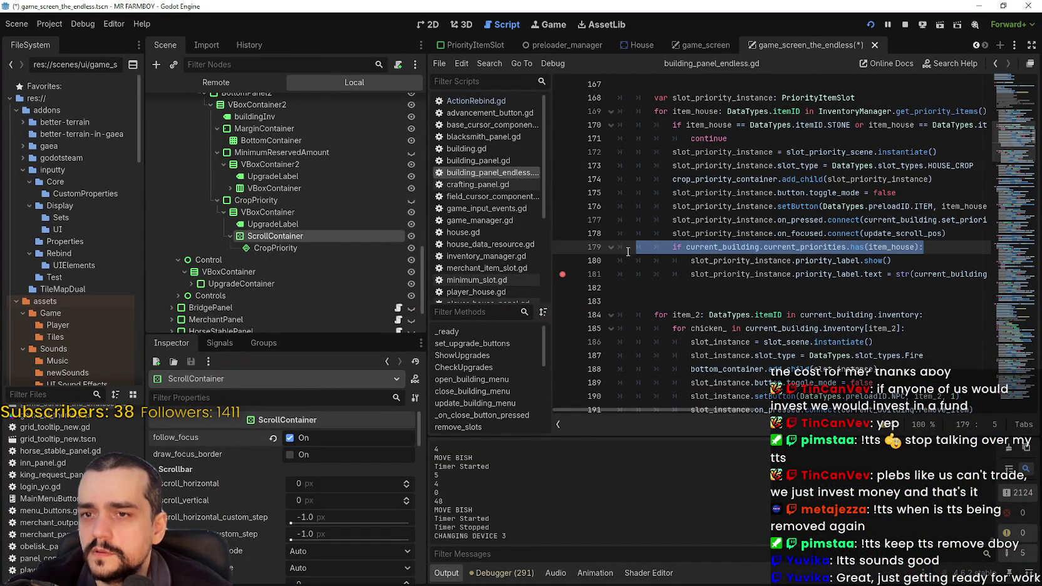
pyautogui.click(744, 275)
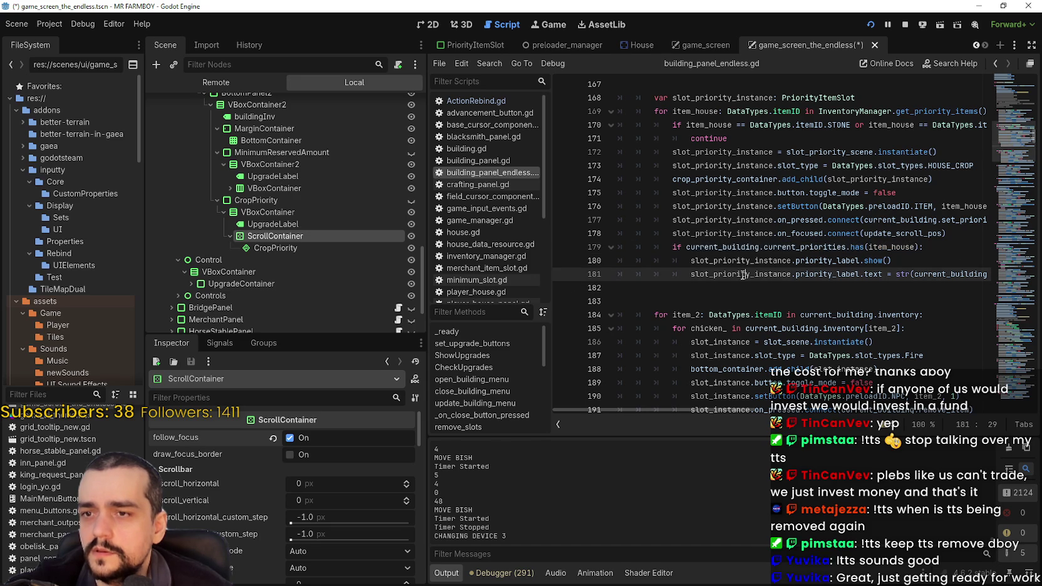
pyautogui.press('F5')
pyautogui.click(745, 378)
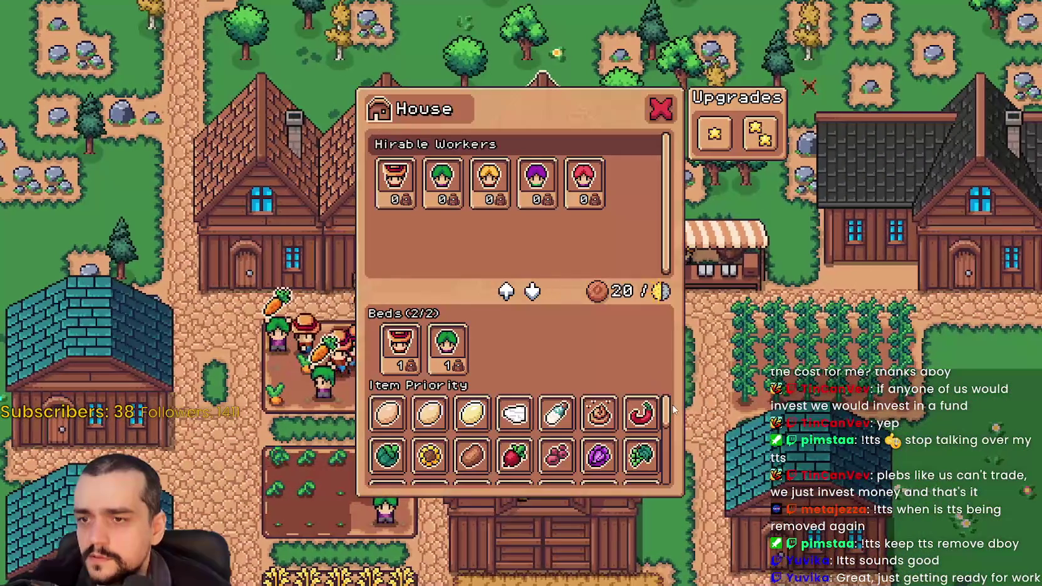
# - Reopen the House panel and assign Wheat as priority 1 in the Item Priority grid
pyautogui.scroll(-3)
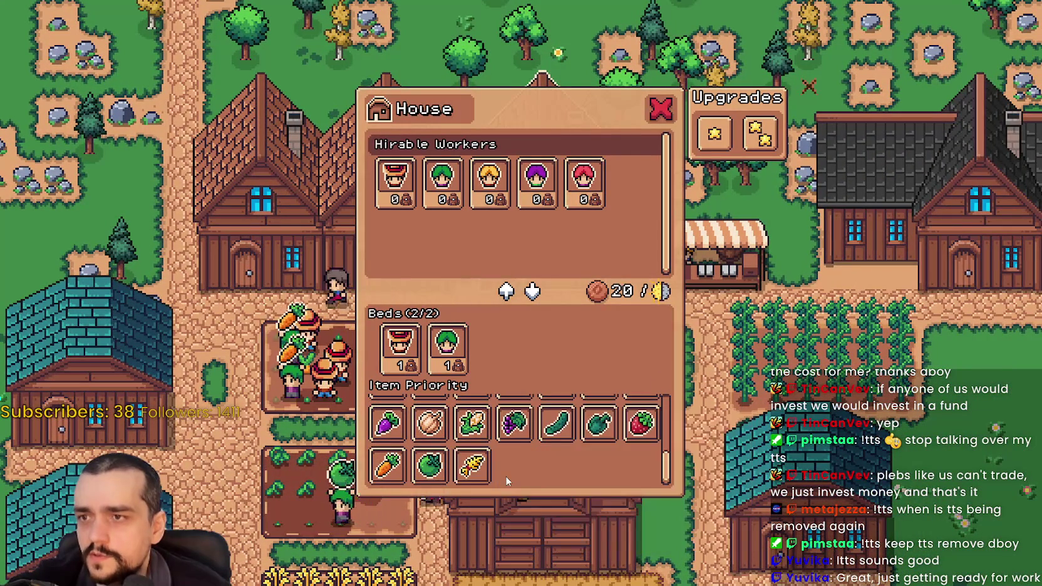
pyautogui.click(723, 453)
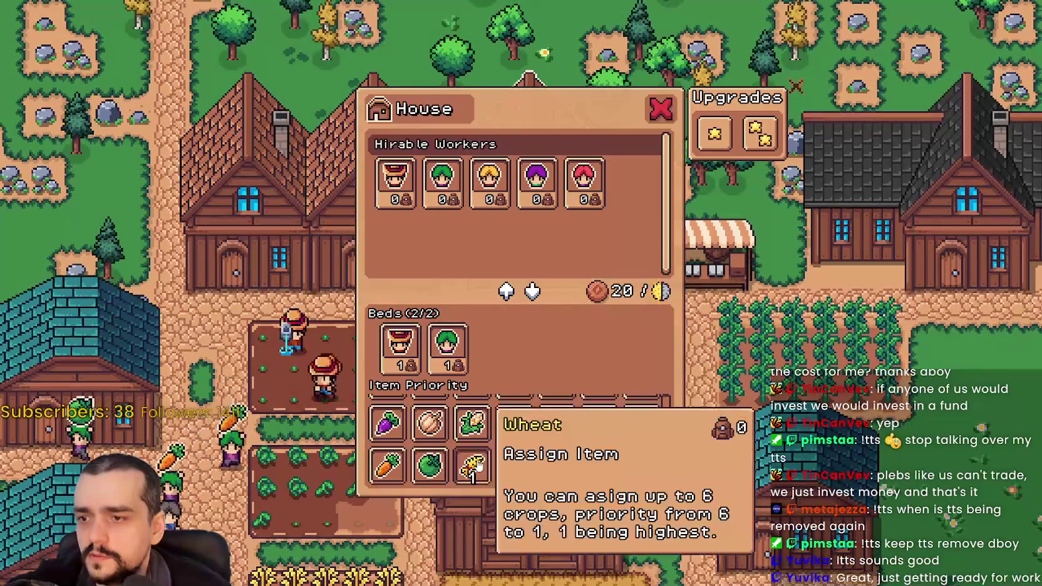
pyautogui.click(438, 432)
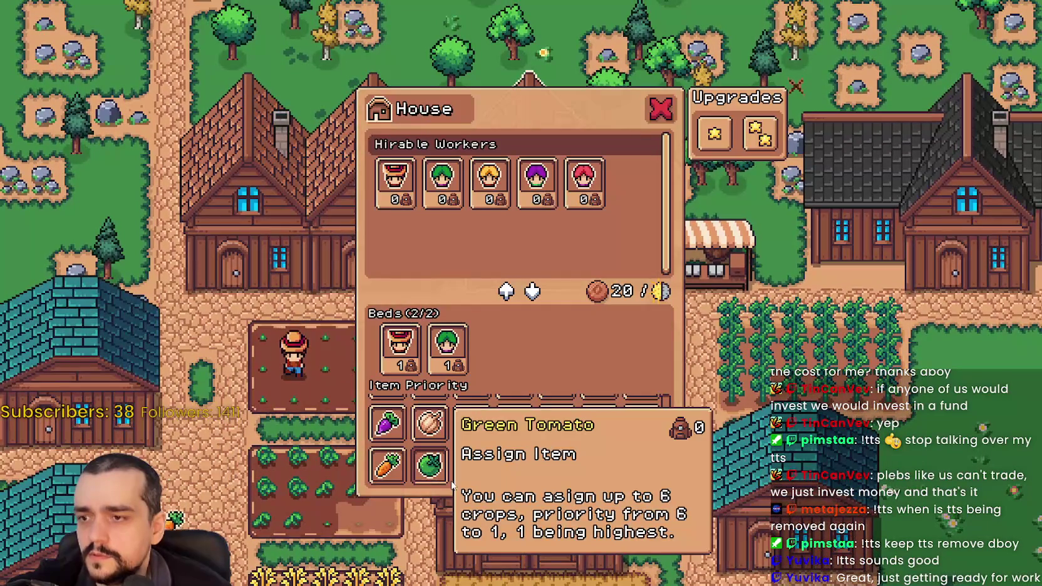
pyautogui.click(472, 471)
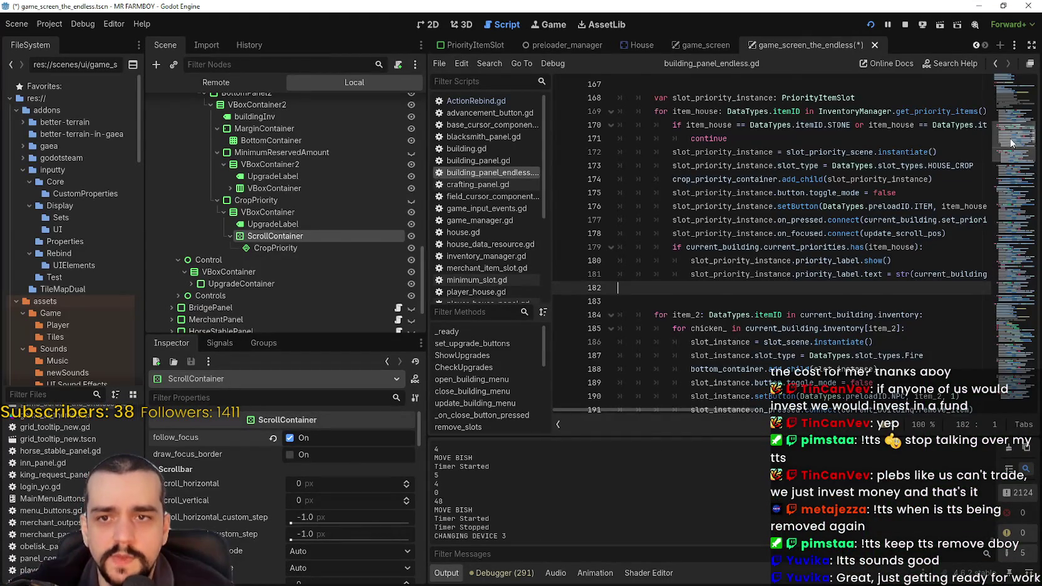
# - On line 594, replace top_container_your_crops with crop_priority_container as the update_priority_list loop's container
pyautogui.scroll(-3)
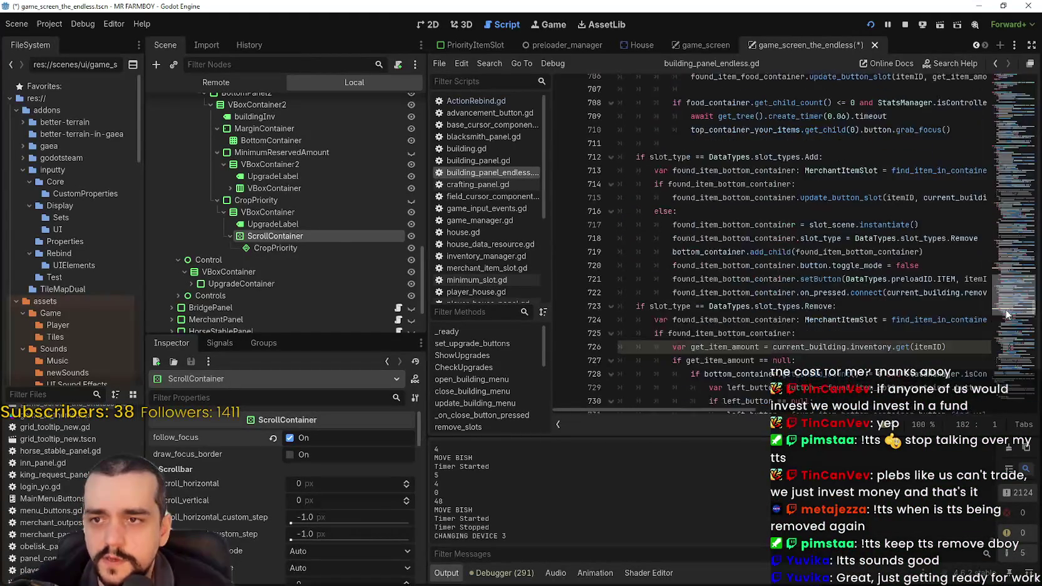
pyautogui.scroll(-3)
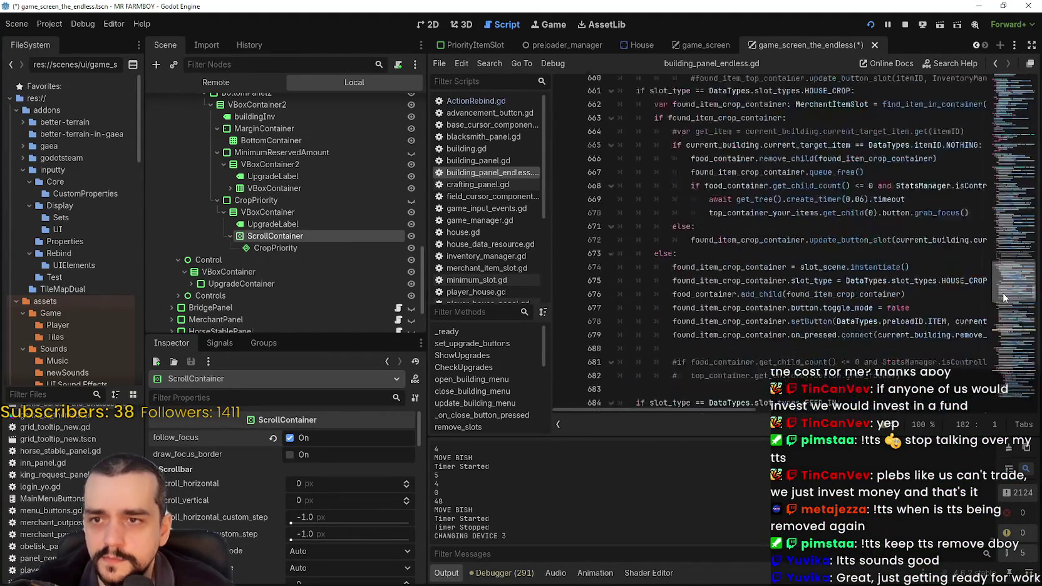
pyautogui.scroll(-3)
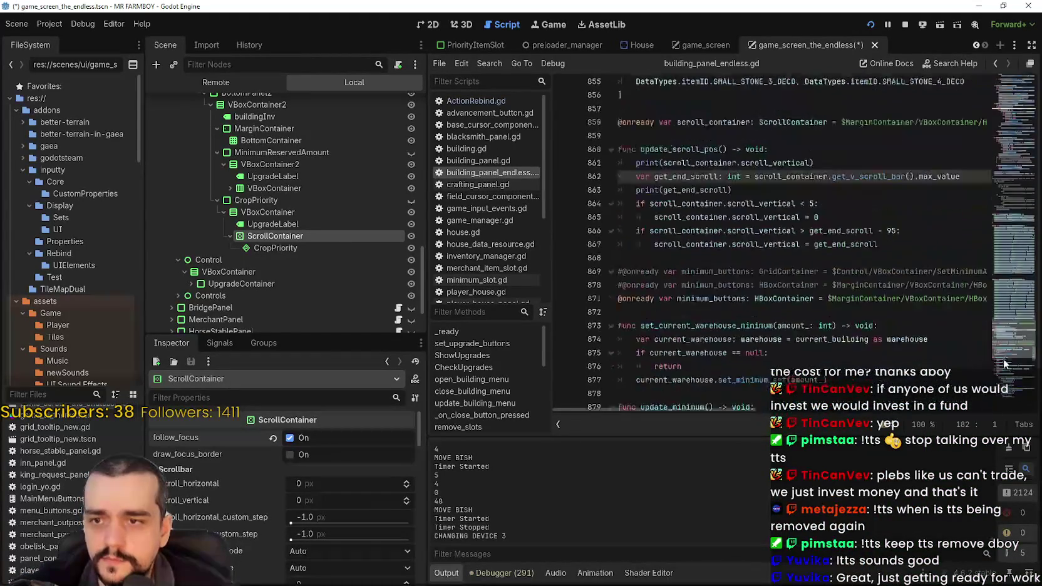
pyautogui.scroll(-3)
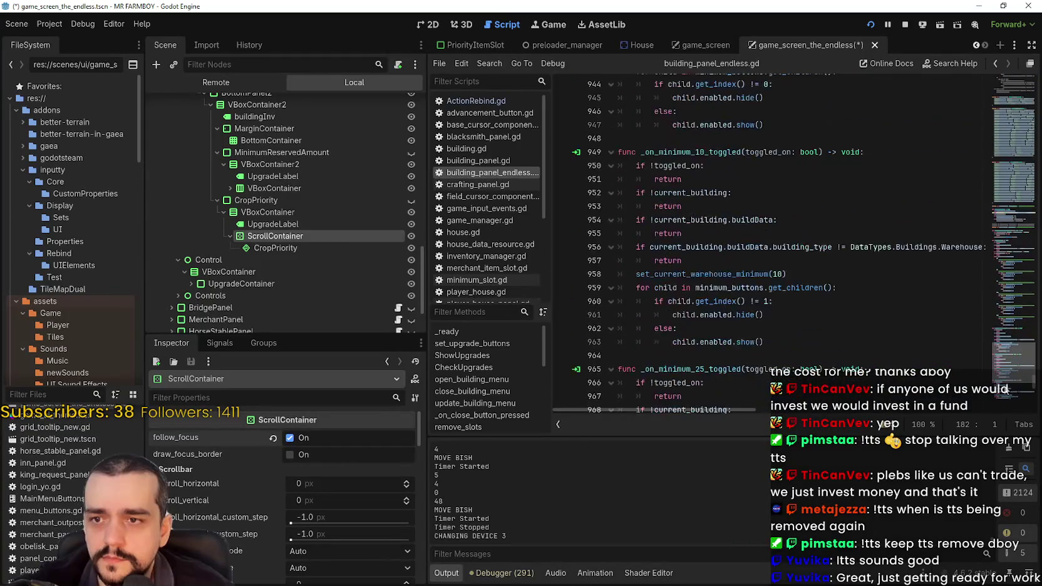
pyautogui.scroll(3)
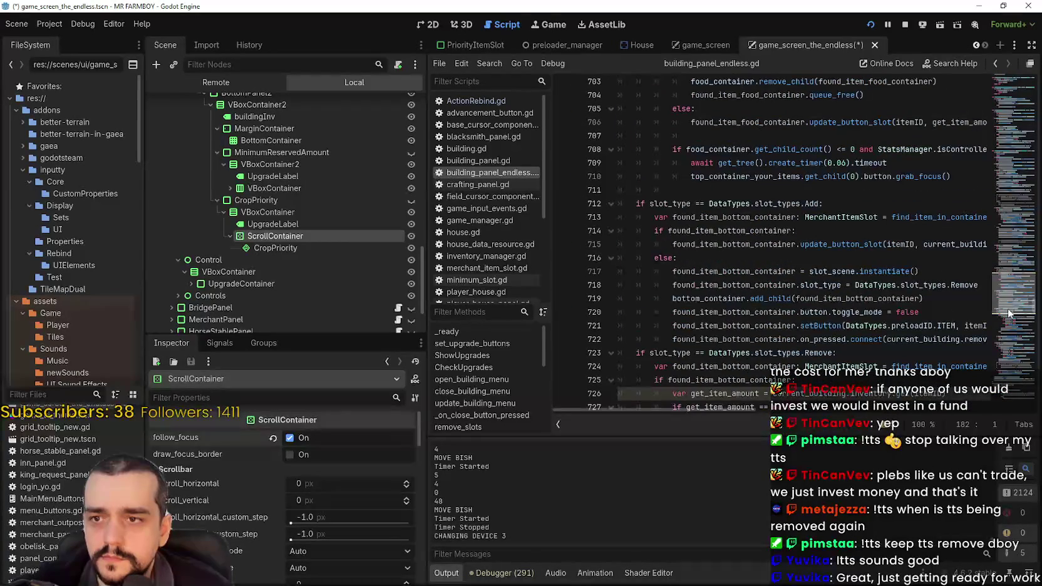
pyautogui.scroll(3)
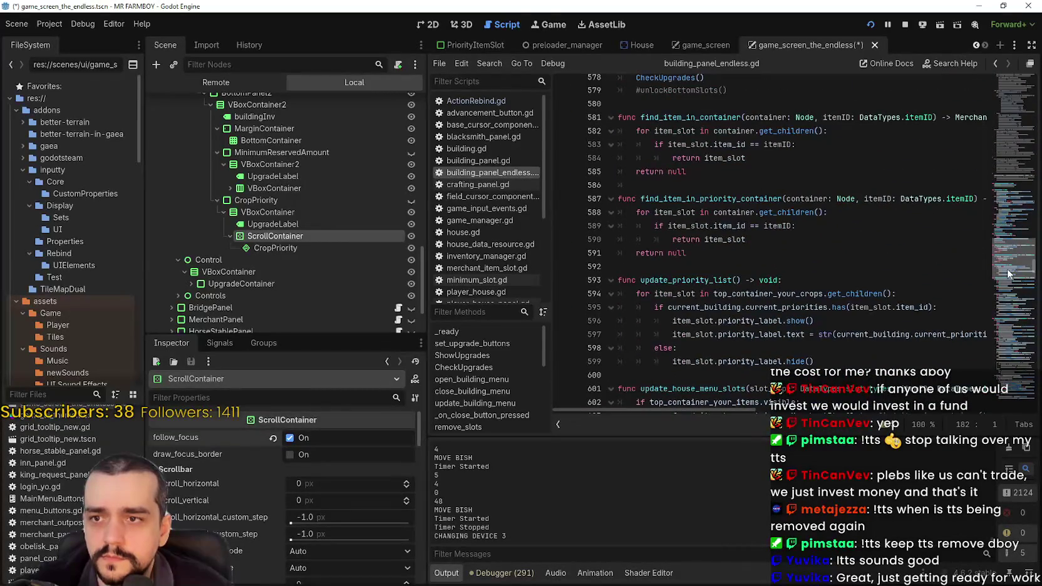
pyautogui.scroll(-3)
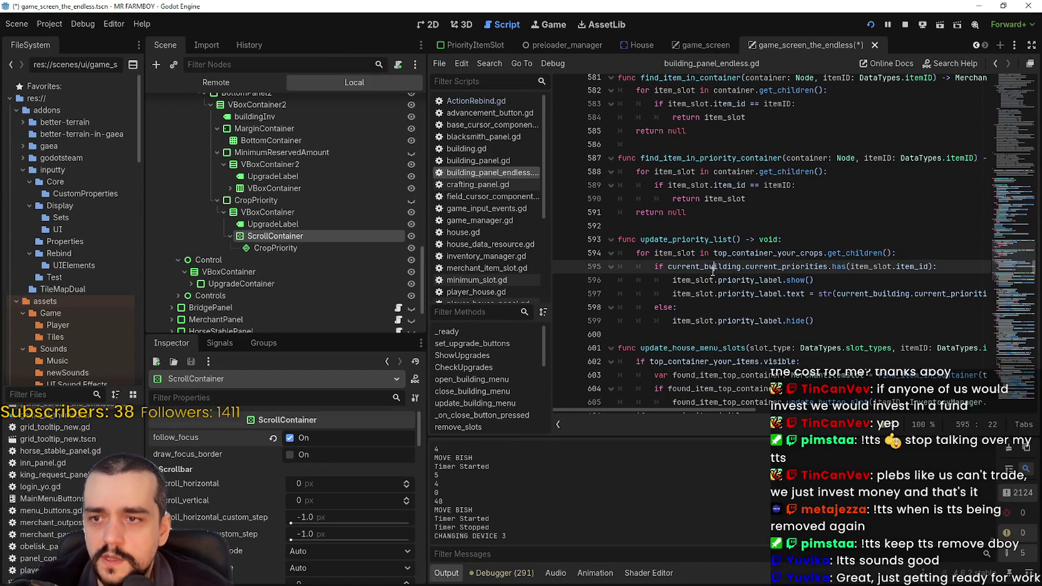
pyautogui.doubleClick(797, 255)
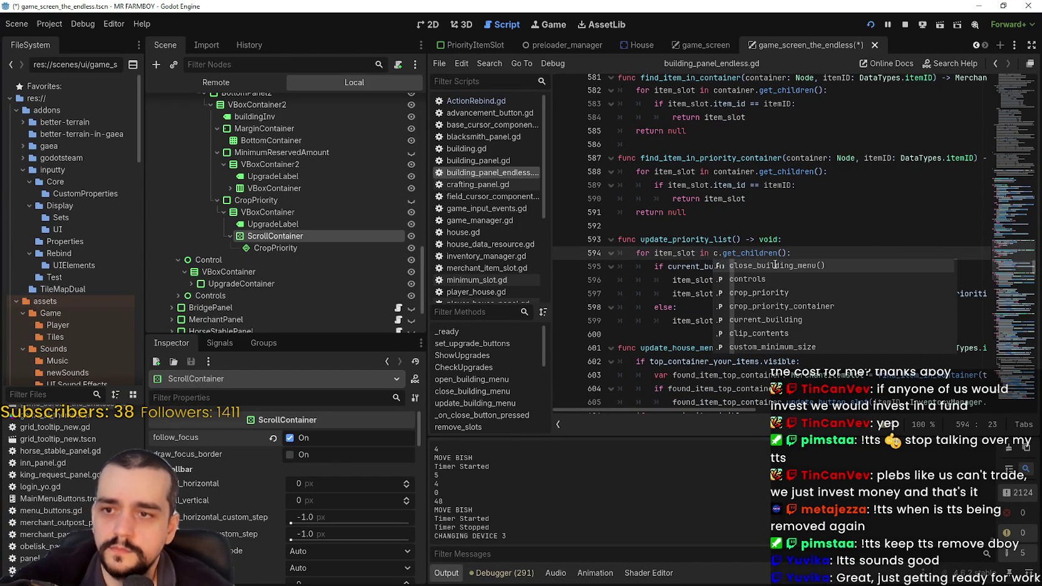
pyautogui.write('rop')
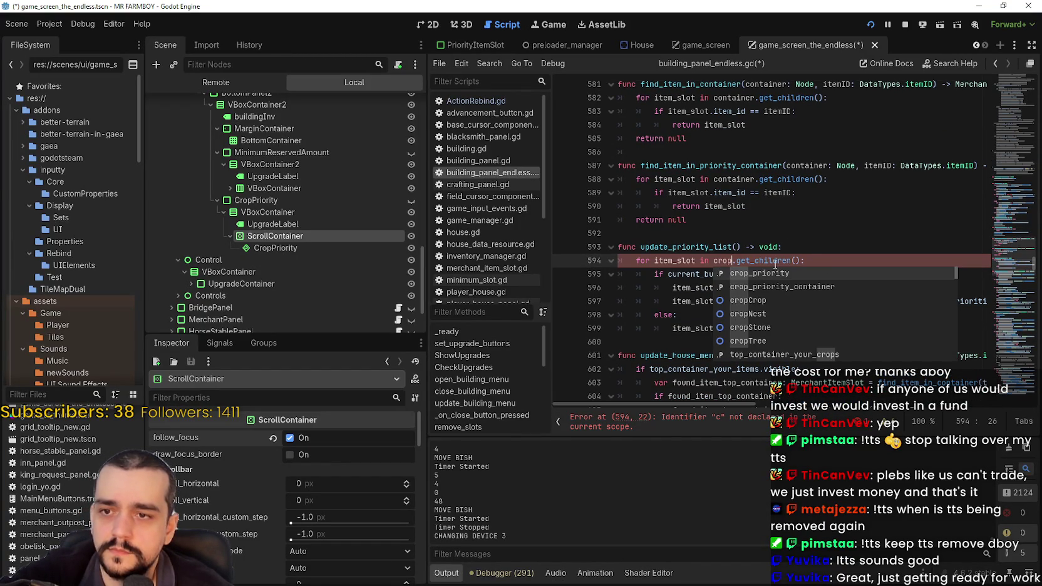
pyautogui.press('Return')
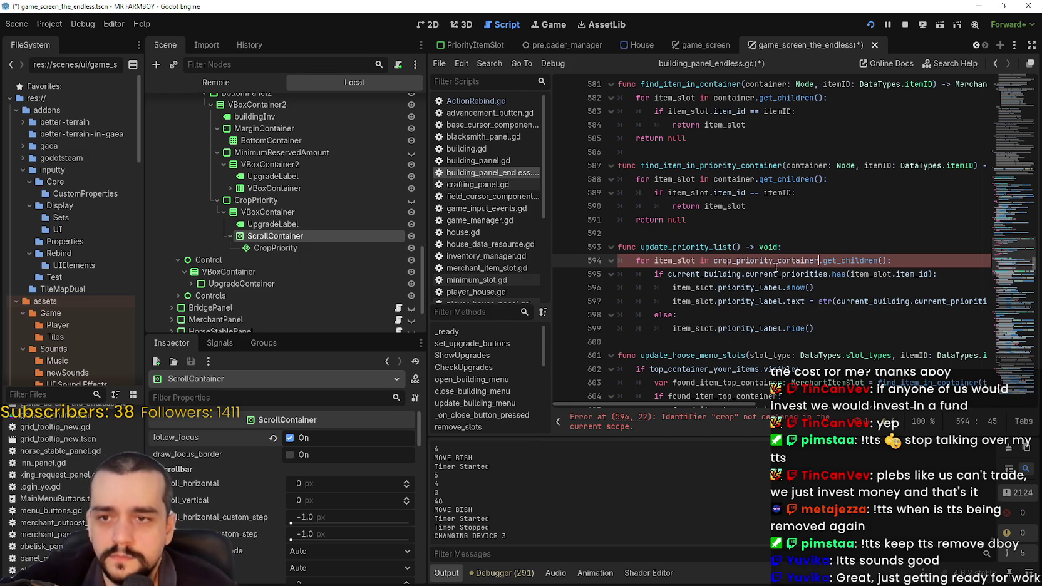
# - Review the loop and current_priorities uses, save building_panel_endless.gd, and return to the running game
pyautogui.scroll(-3)
pyautogui.click(800, 193)
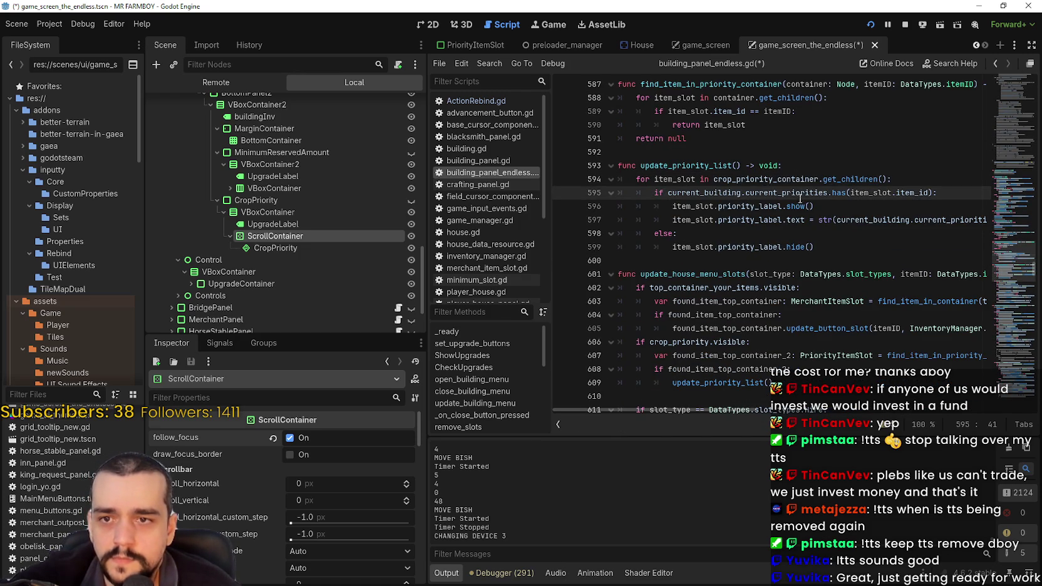
pyautogui.click(700, 220)
pyautogui.click(812, 246)
pyautogui.click(826, 263)
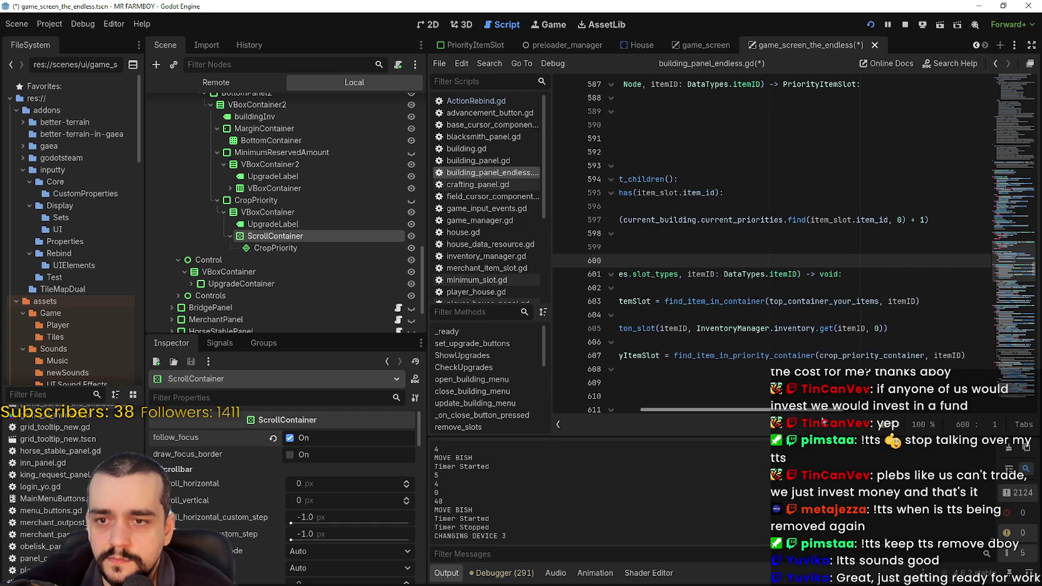
pyautogui.scroll(-3)
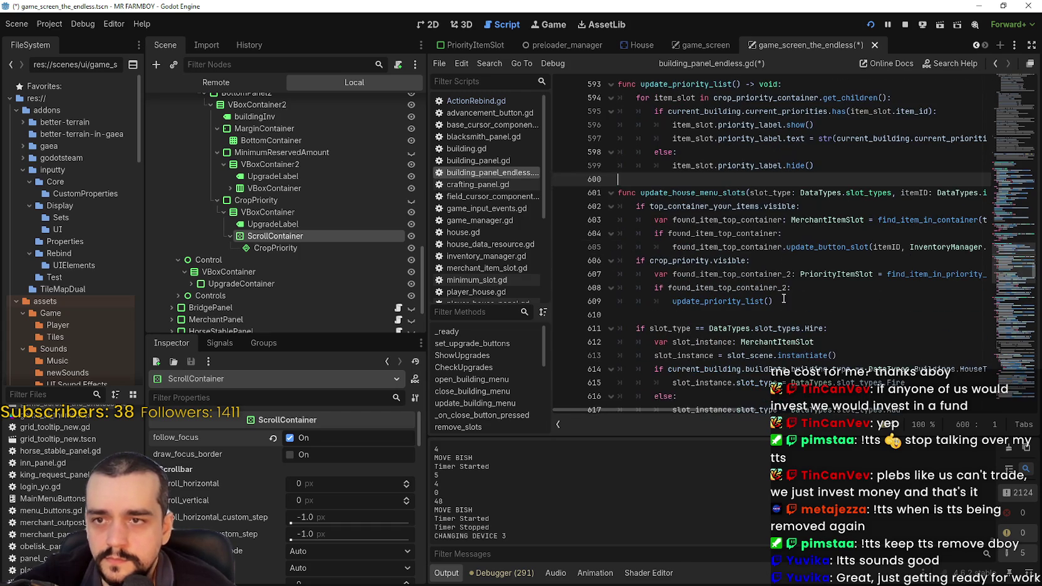
pyautogui.doubleClick(758, 113)
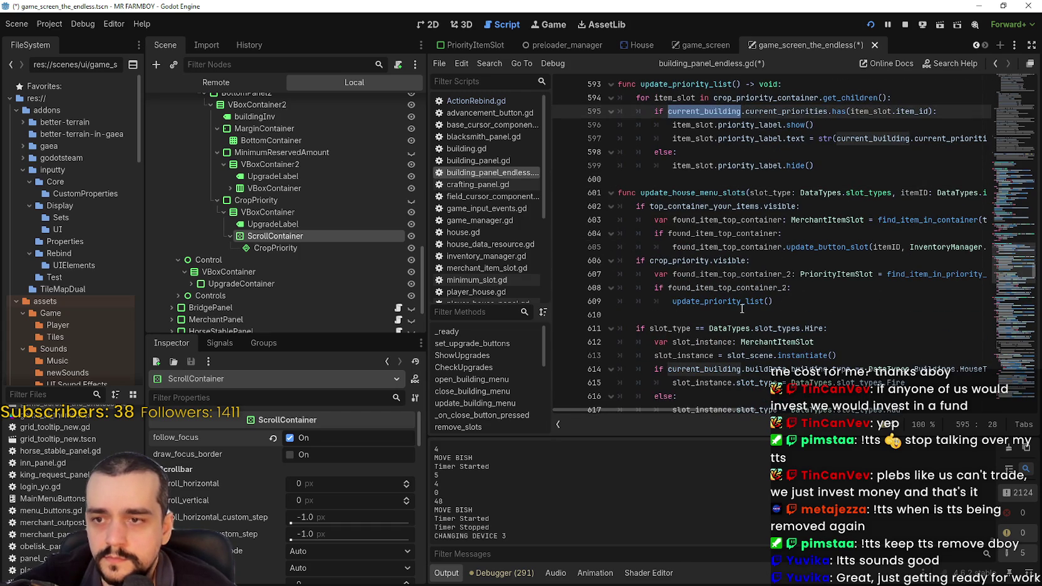
pyautogui.click(741, 309)
pyautogui.hotkey('ctrl', 's')
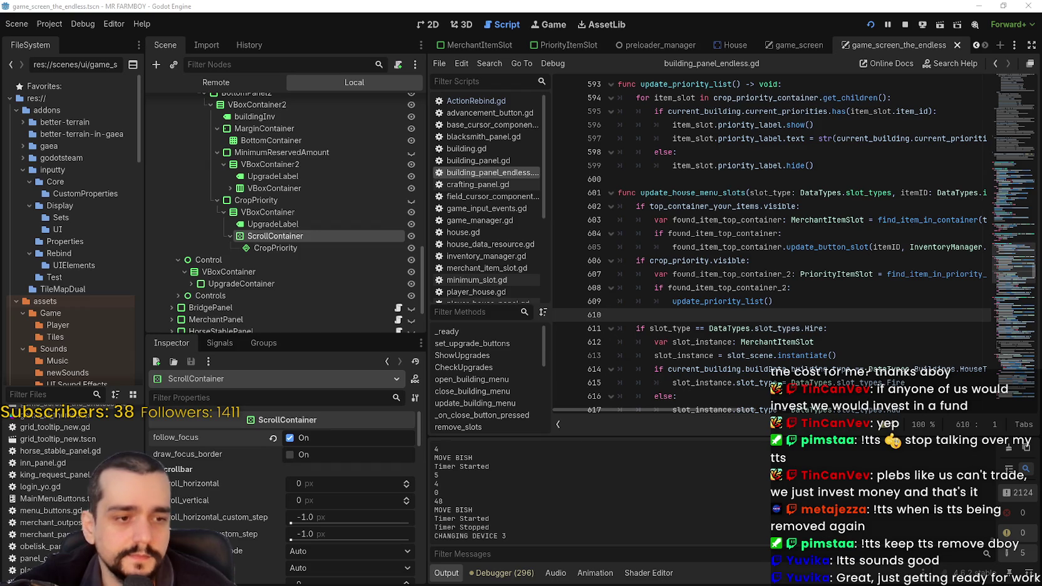
pyautogui.click(980, 6)
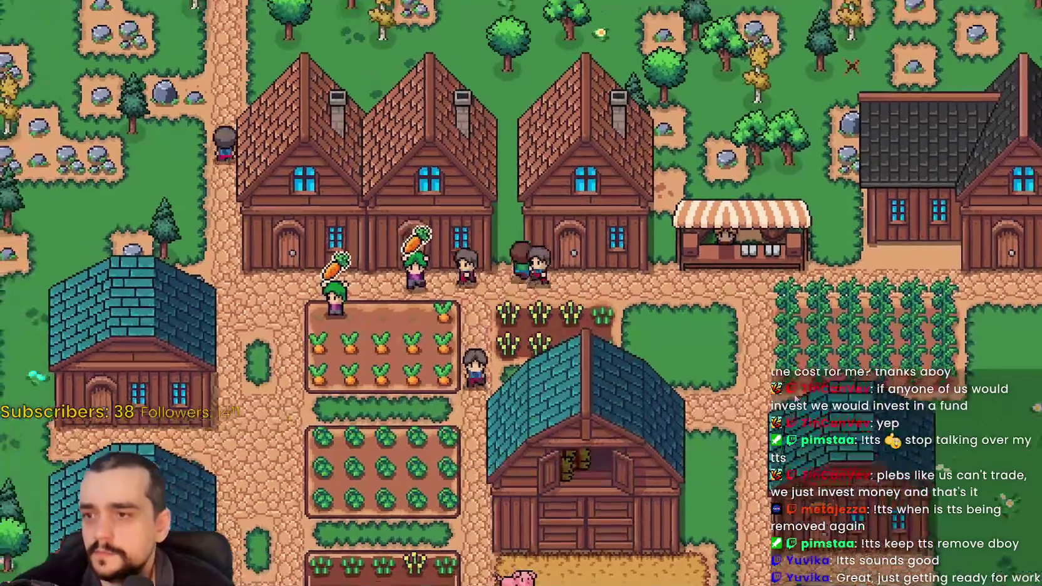
# - In the House panel, remove Wheat from crop priorities, then assign it again as priority 2
pyautogui.click(690, 372)
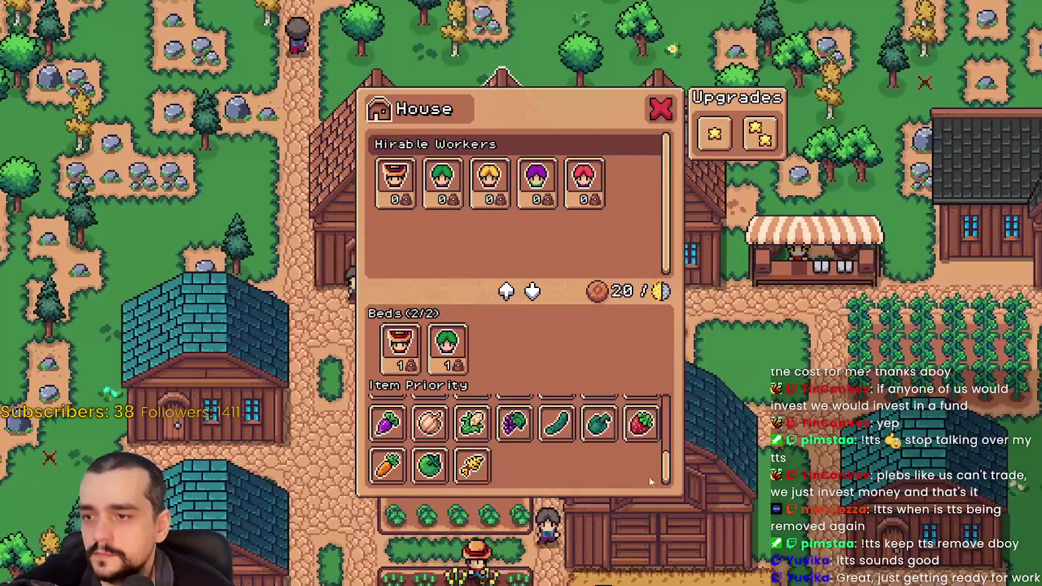
pyautogui.moveTo(669, 458); pyautogui.dragTo(668, 483)
pyautogui.click(729, 412)
pyautogui.click(674, 479)
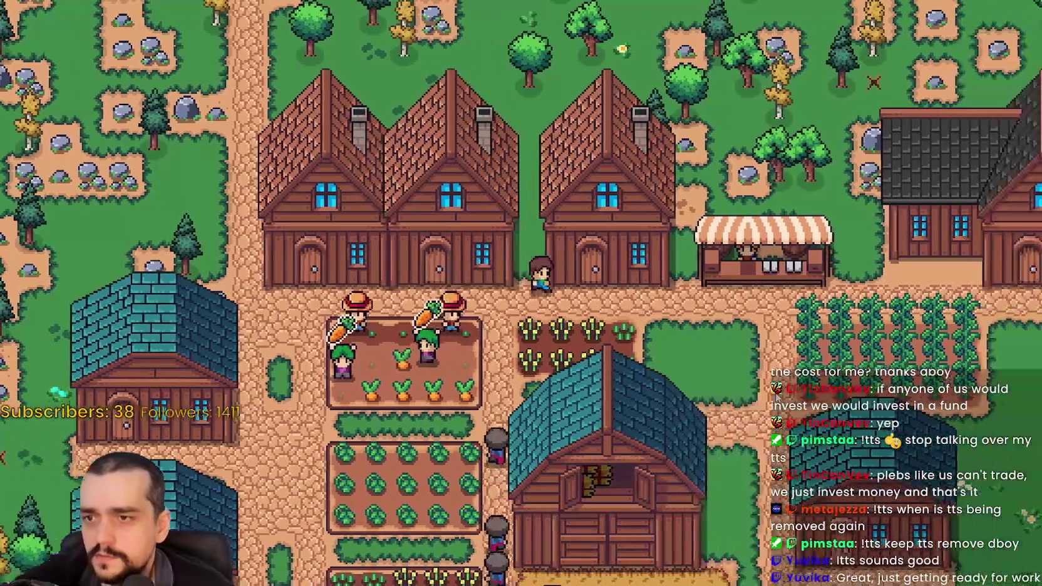
pyautogui.click(474, 470)
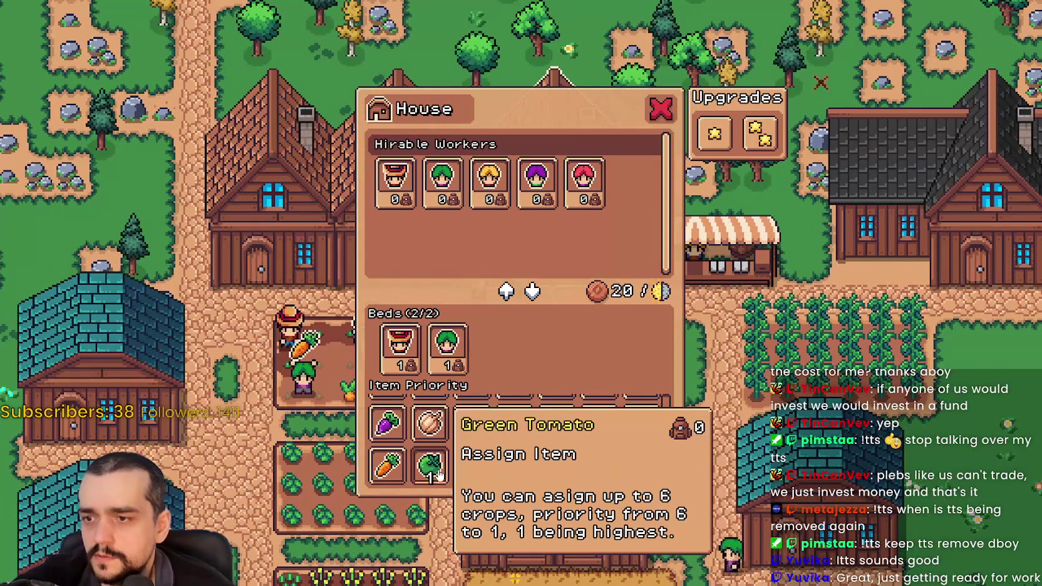
pyautogui.click(722, 443)
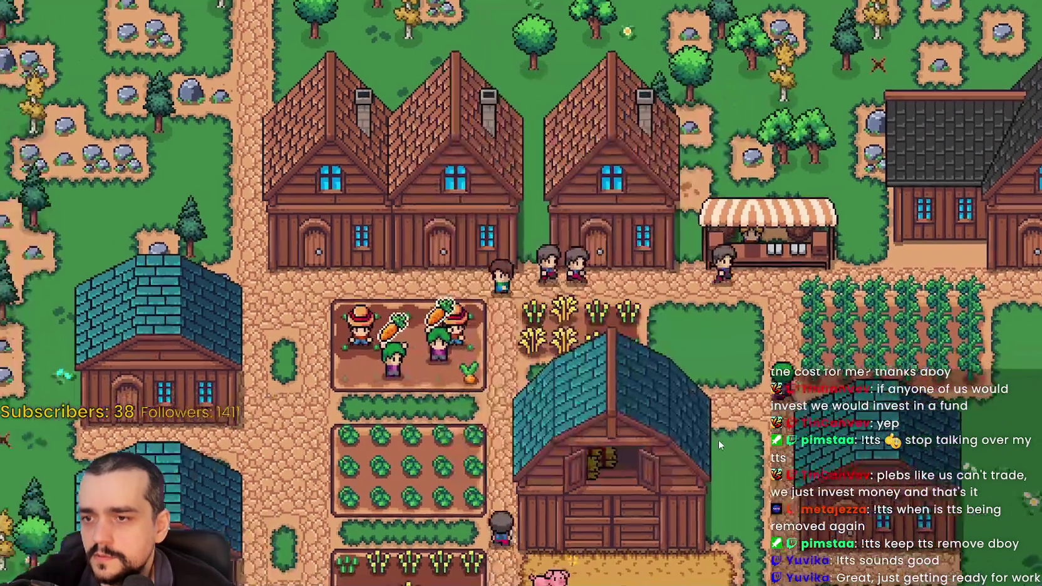
pyautogui.click(722, 437)
pyautogui.click(572, 472)
pyautogui.click(597, 452)
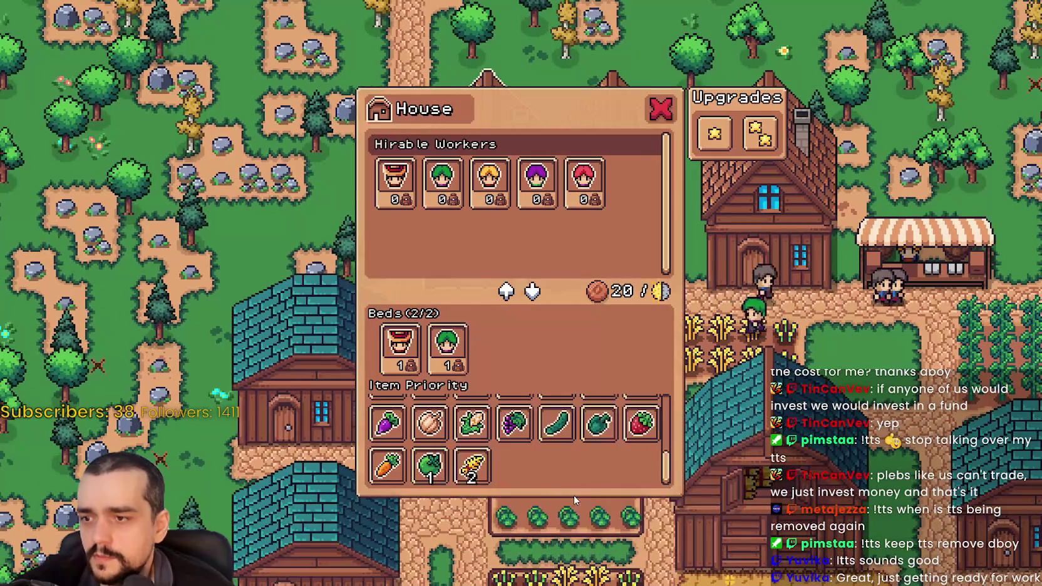
pyautogui.click(602, 462)
pyautogui.click(622, 450)
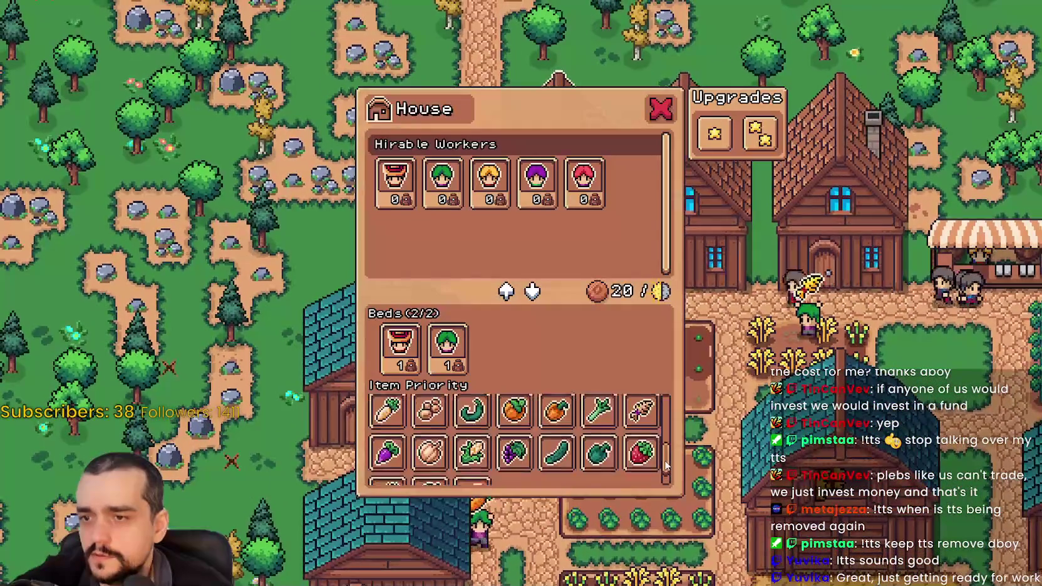
# - Scroll the Item Priority grid to confirm Green Tomato shows 1 and Wheat shows 2
pyautogui.moveTo(665, 438); pyautogui.dragTo(665, 408)
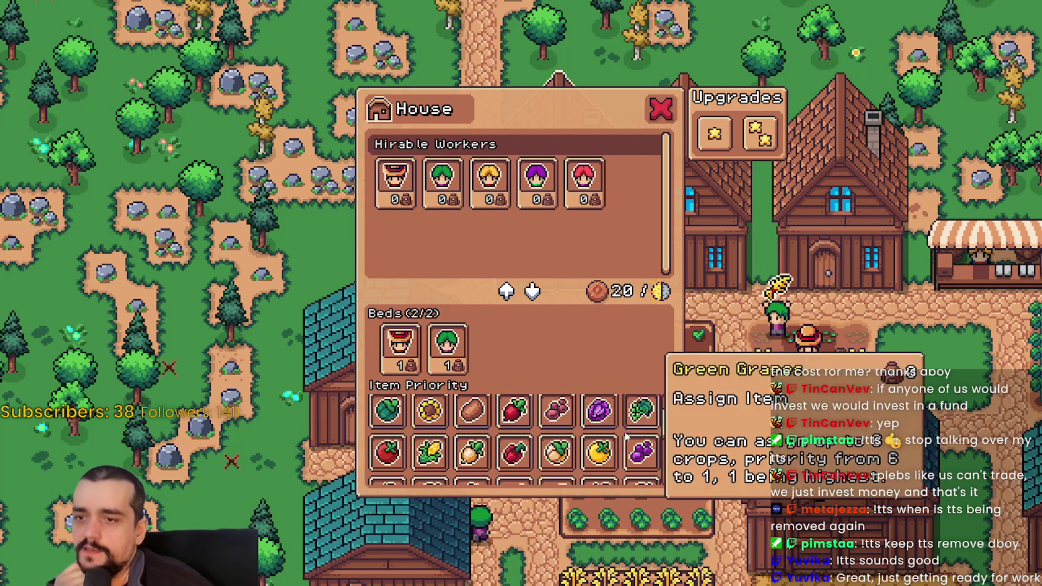
pyautogui.scroll(-3)
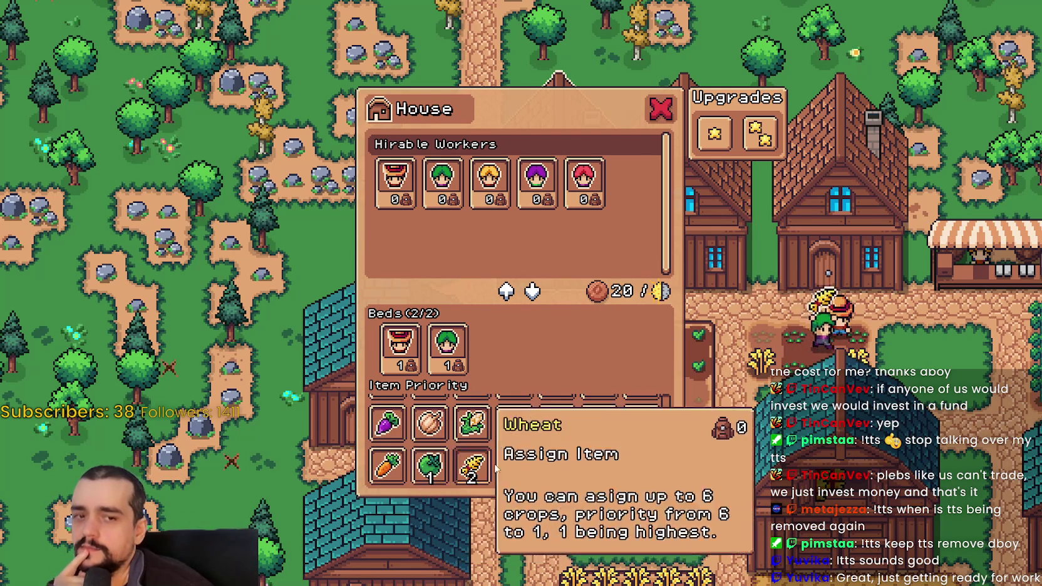
pyautogui.moveTo(667, 464); pyautogui.dragTo(666, 400)
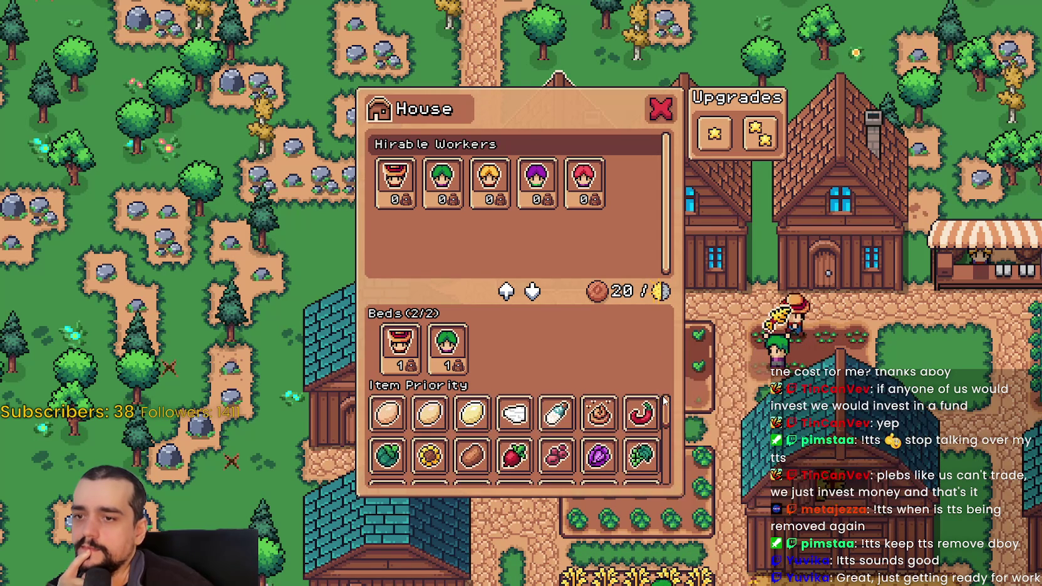
pyautogui.scroll(-3)
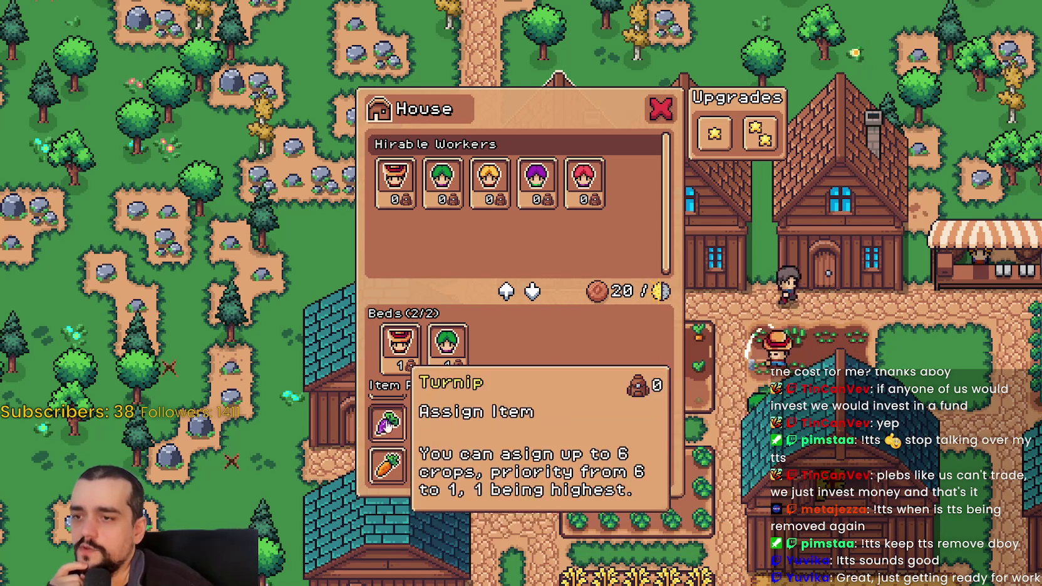
pyautogui.scroll(3)
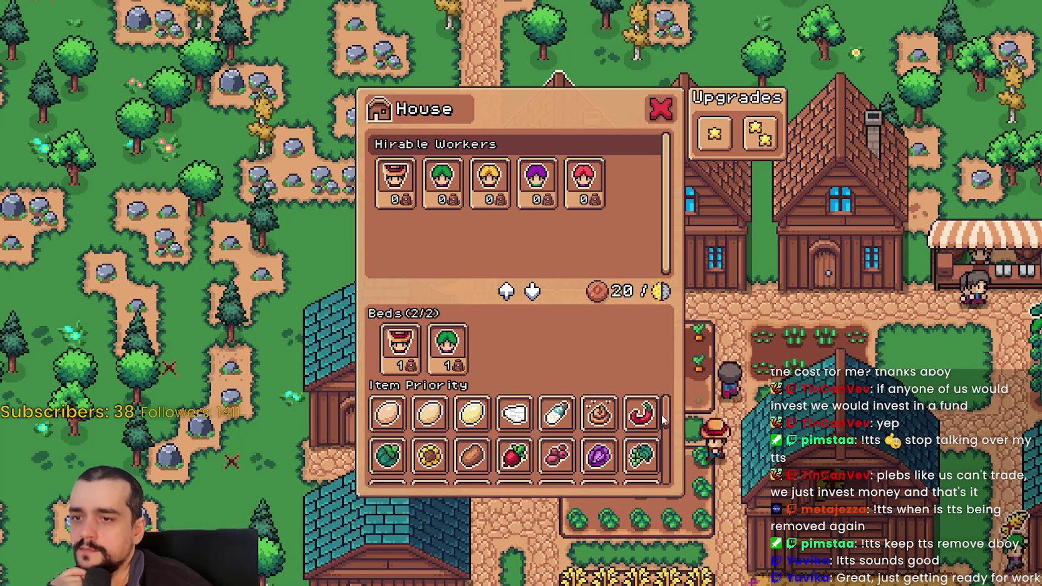
pyautogui.moveTo(666, 419); pyautogui.dragTo(685, 442)
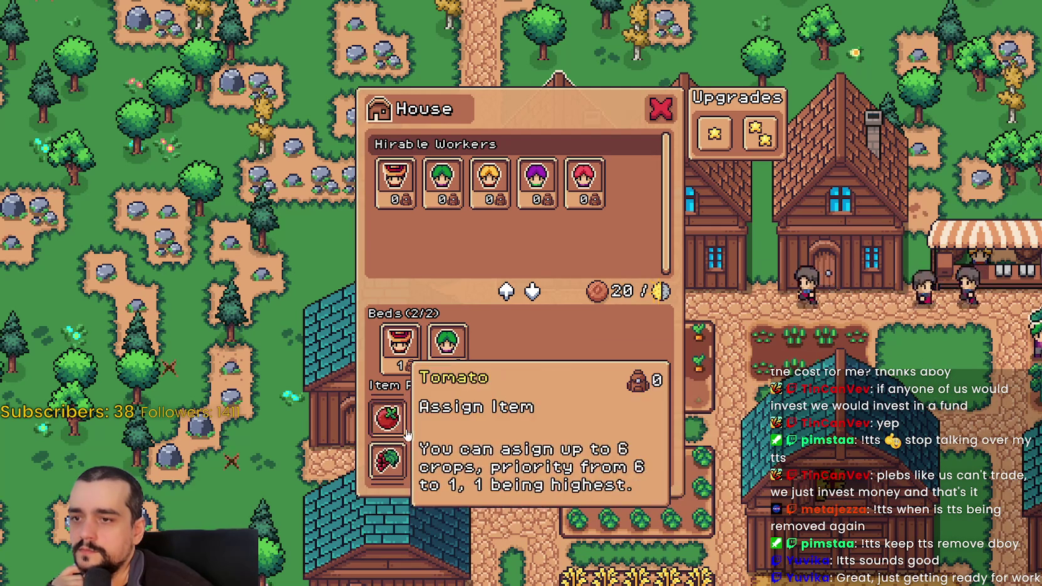
pyautogui.scroll(-3)
pyautogui.scroll(-3)
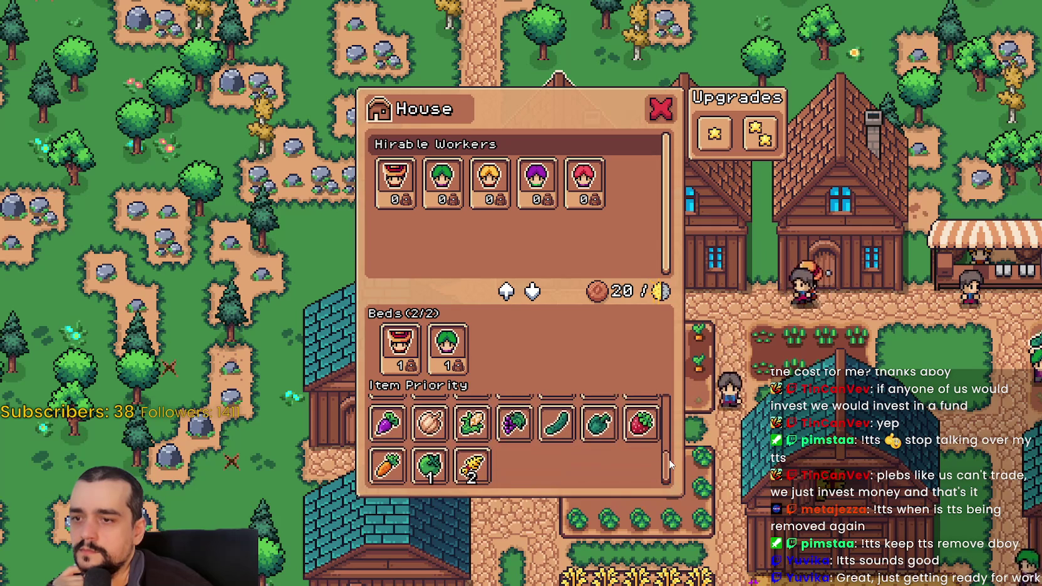
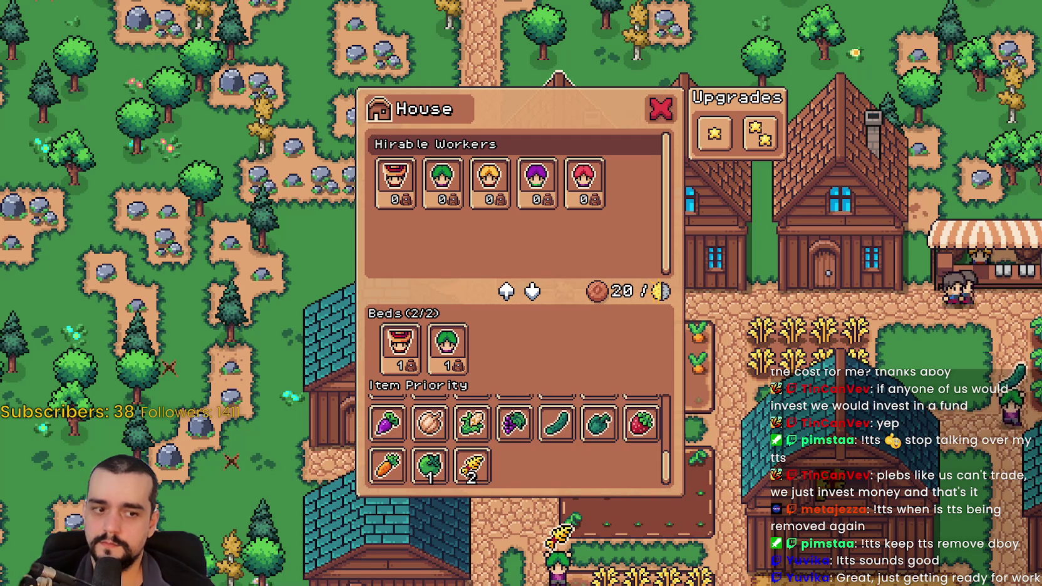
# - Stop the running game and scroll up through building_panel_endless.gd
pyautogui.press('F8')
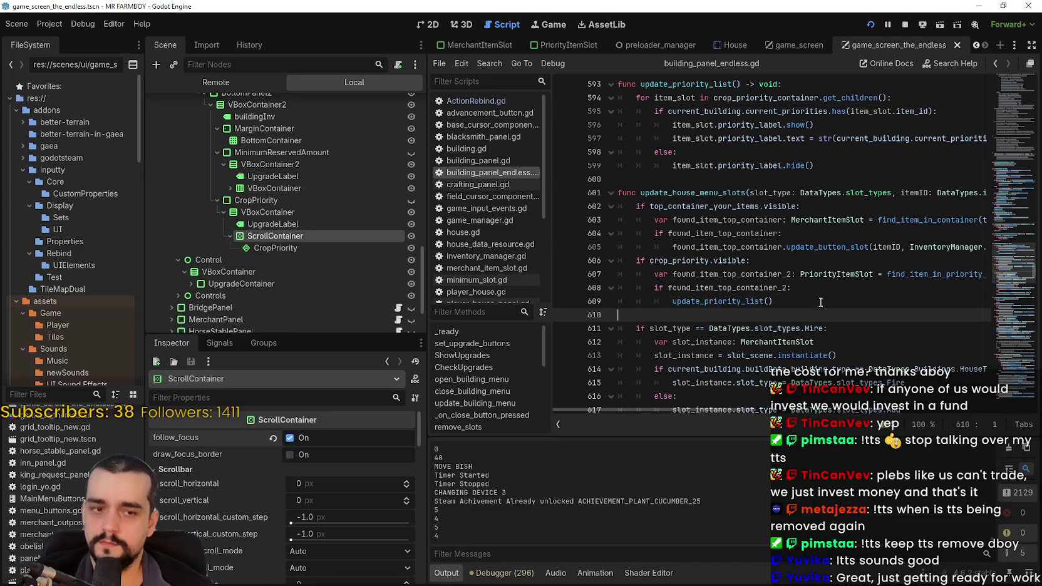
pyautogui.click(831, 262)
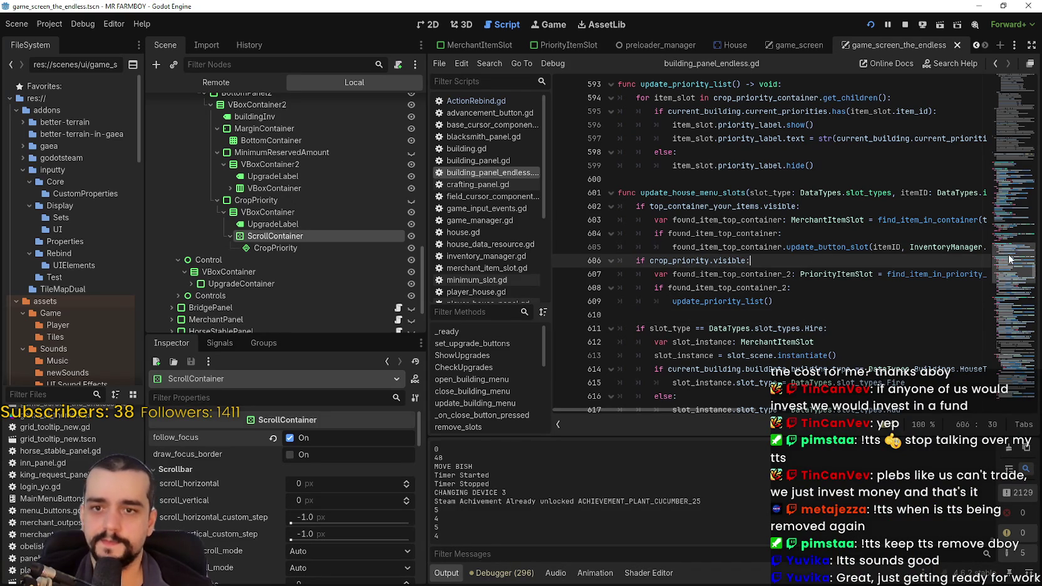
pyautogui.scroll(3)
pyautogui.scroll(3)
pyautogui.scroll(3)
pyautogui.scroll(3)
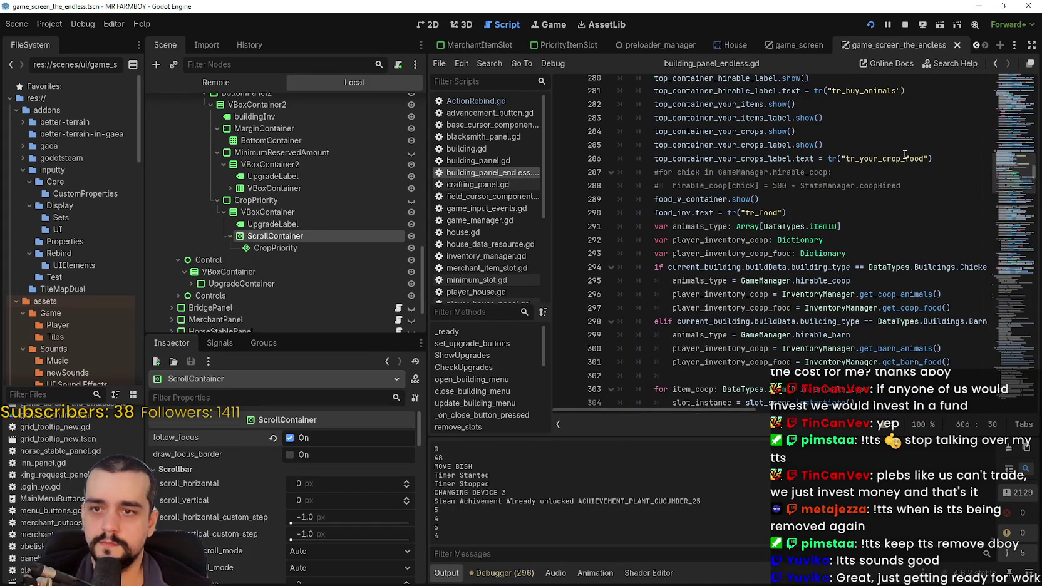
pyautogui.scroll(3)
pyautogui.scroll(3)
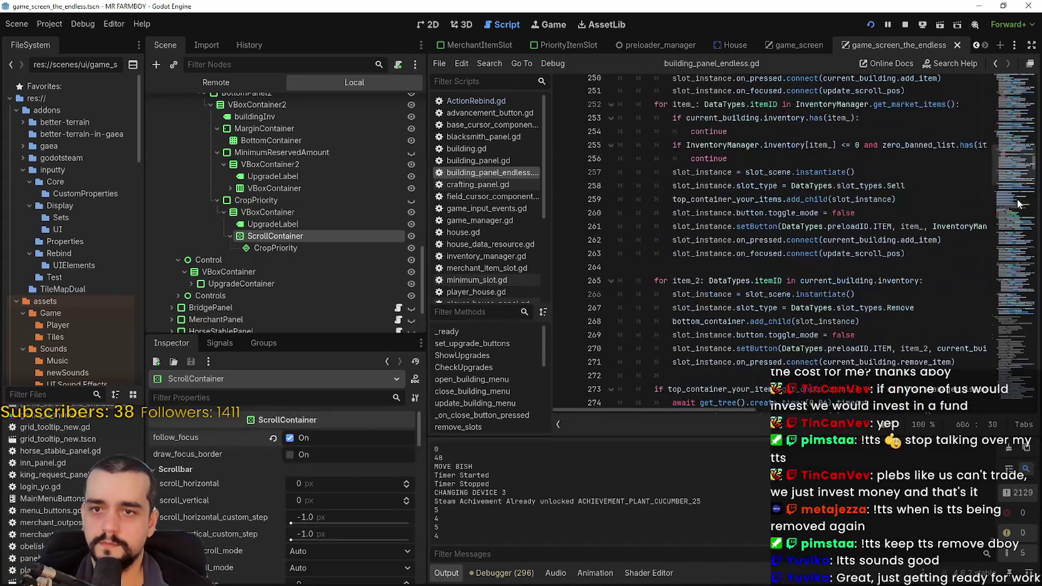
# - Select the building_inv.text label line (538) in the House branch
pyautogui.moveTo(1015, 151); pyautogui.dragTo(1018, 116)
pyautogui.scroll(3)
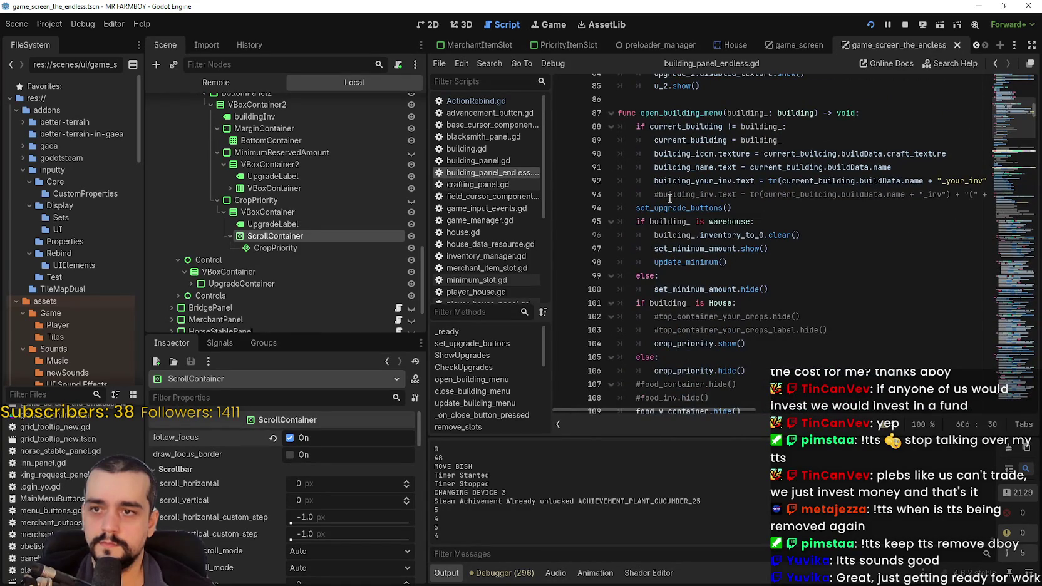
pyautogui.scroll(3)
pyautogui.moveTo(1004, 109); pyautogui.dragTo(1001, 139)
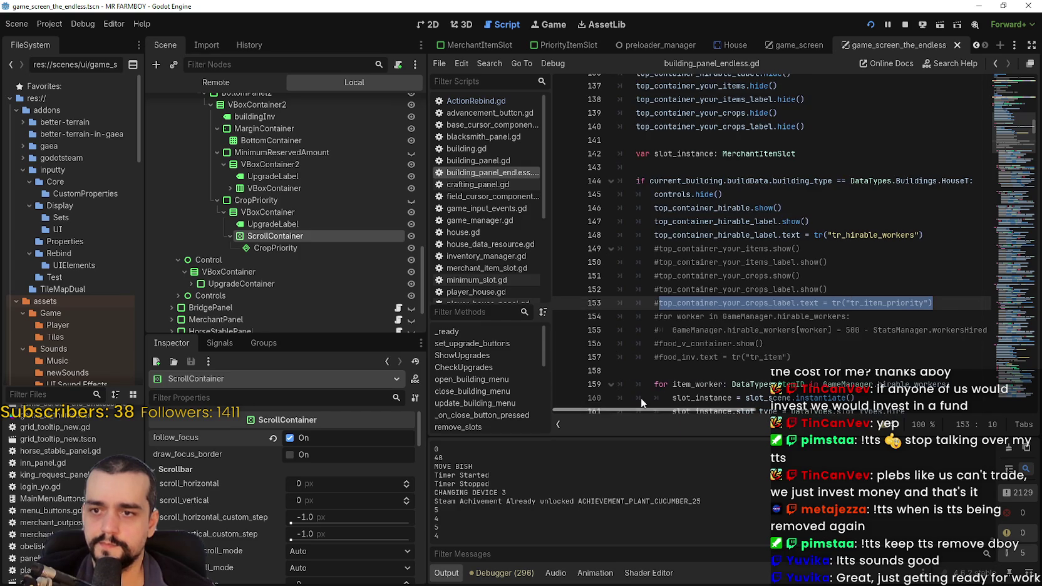
pyautogui.moveTo(946, 301); pyautogui.dragTo(730, 305)
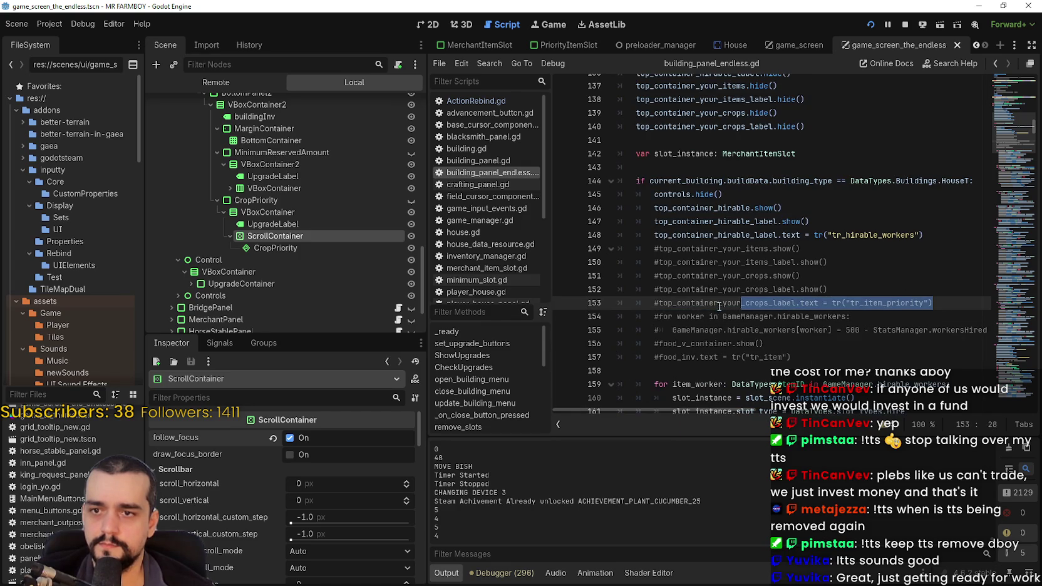
pyautogui.moveTo(1007, 139); pyautogui.dragTo(1015, 263)
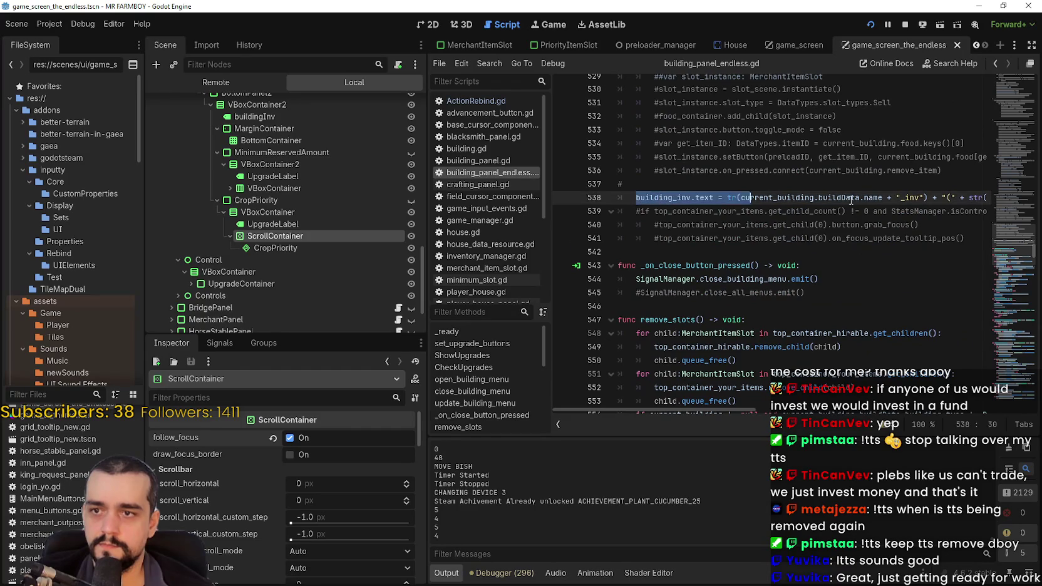
# - Copy the whole building_inv label text line
pyautogui.moveTo(806, 199); pyautogui.dragTo(1016, 199)
pyautogui.rightClick(936, 201)
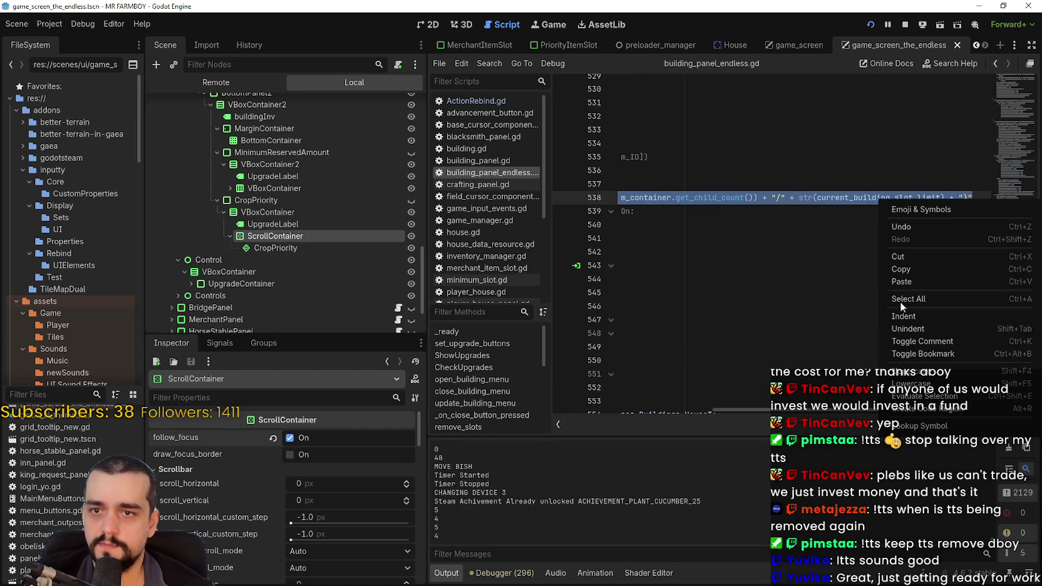
pyautogui.click(905, 271)
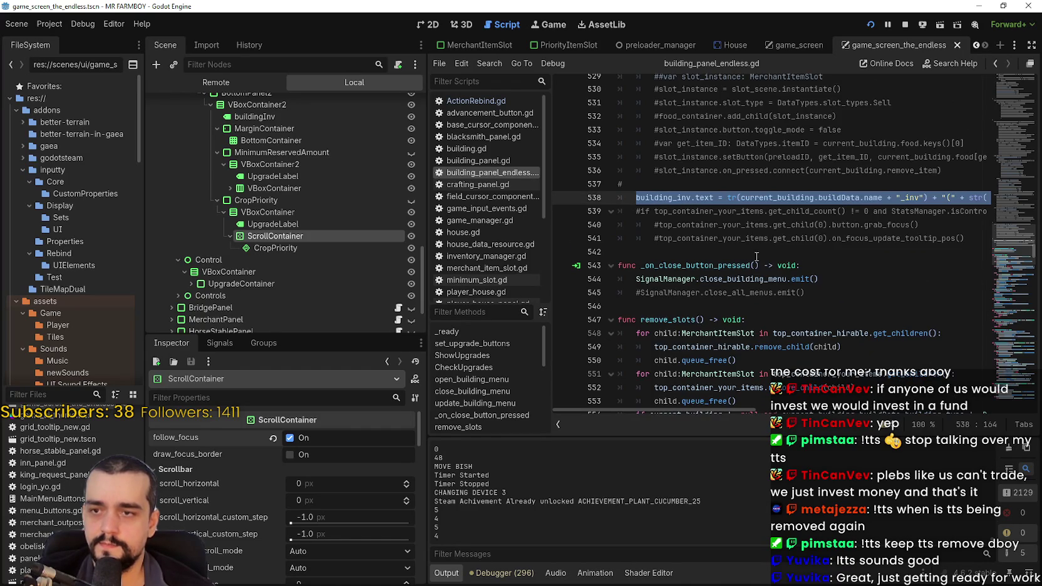
pyautogui.moveTo(999, 288); pyautogui.dragTo(996, 282)
# - Scroll through the script toward the priority list code
pyautogui.scroll(-3)
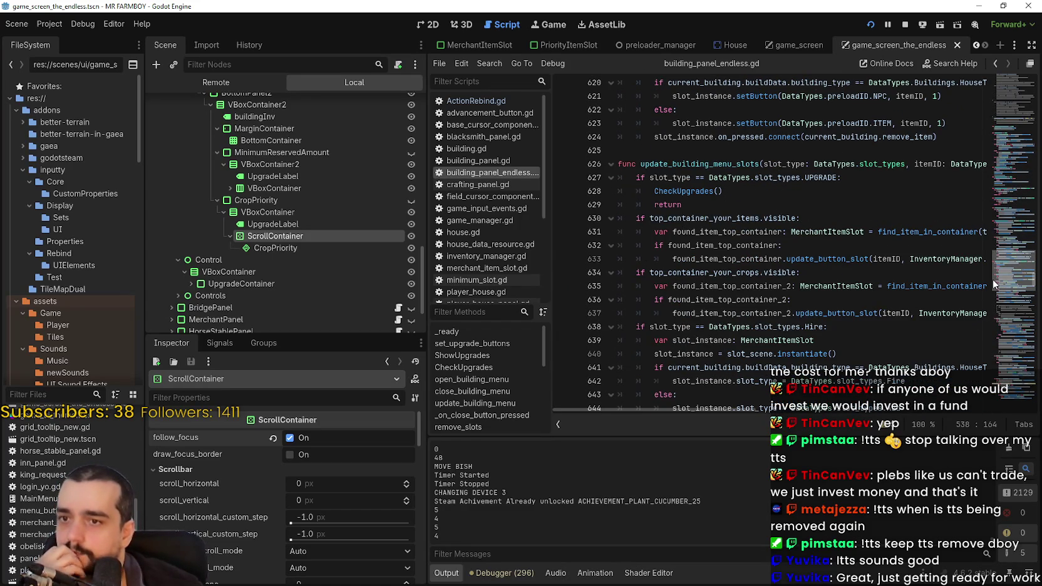
pyautogui.scroll(-3)
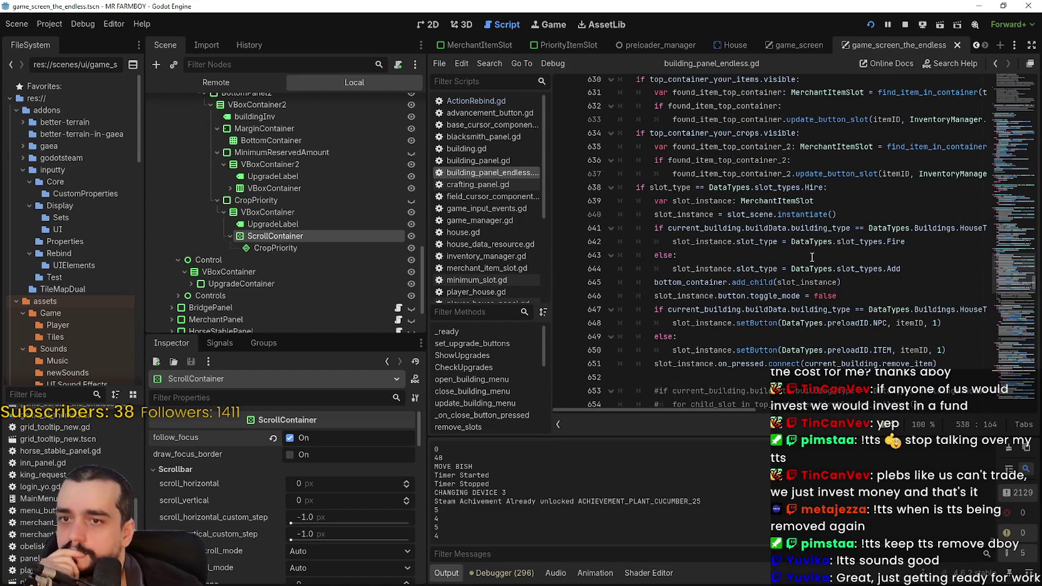
pyautogui.click(847, 260)
pyautogui.scroll(3)
pyautogui.scroll(-3)
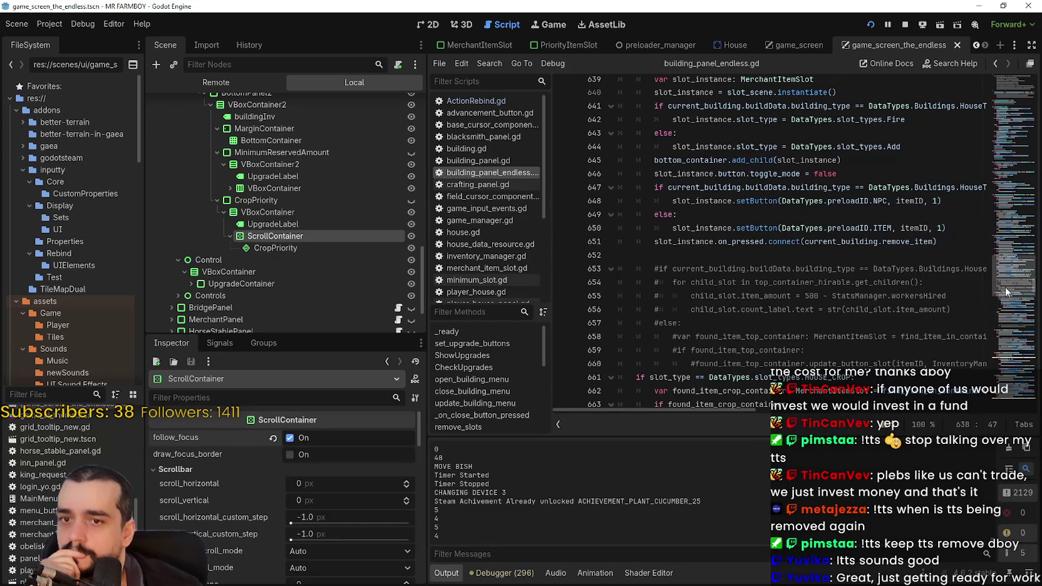
pyautogui.scroll(-3)
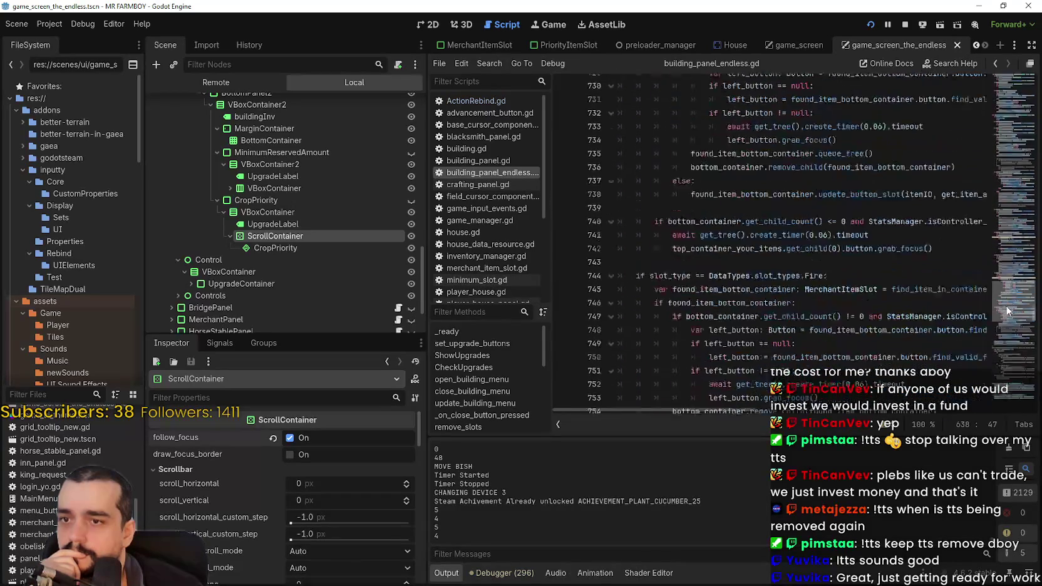
pyautogui.scroll(-3)
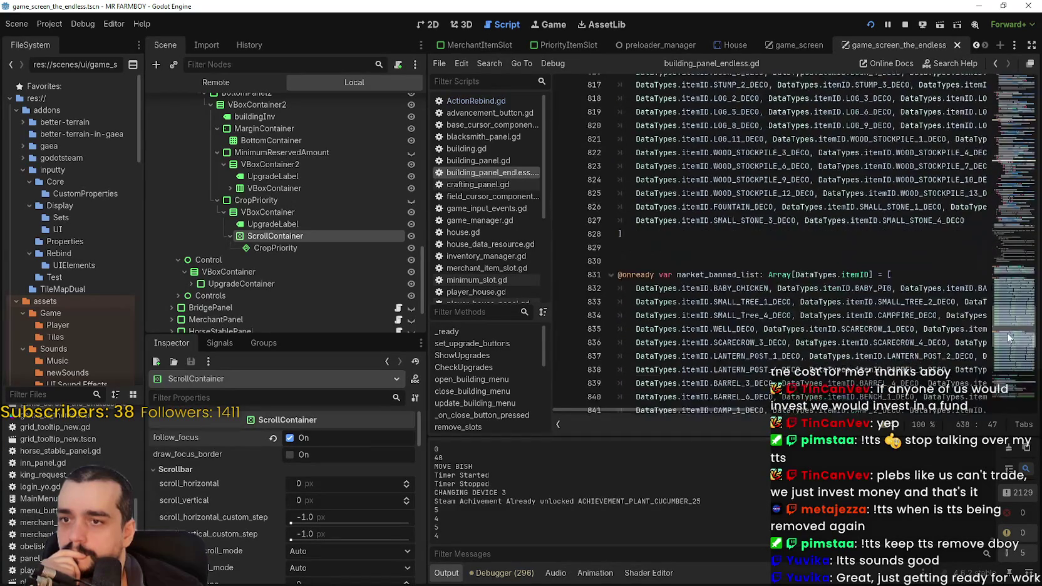
pyautogui.scroll(-3)
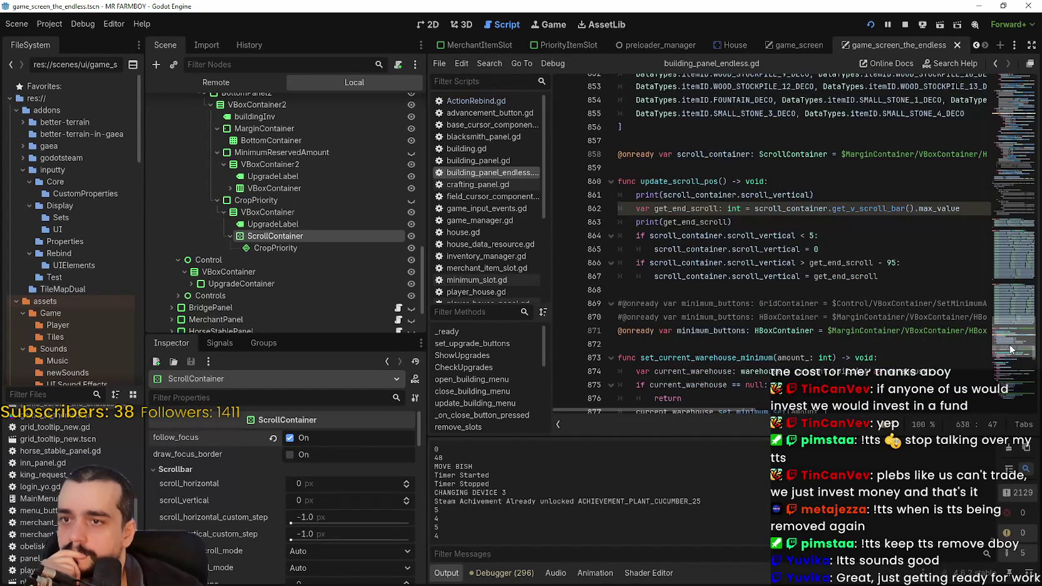
pyautogui.scroll(3)
pyautogui.scroll(3)
pyautogui.scroll(3)
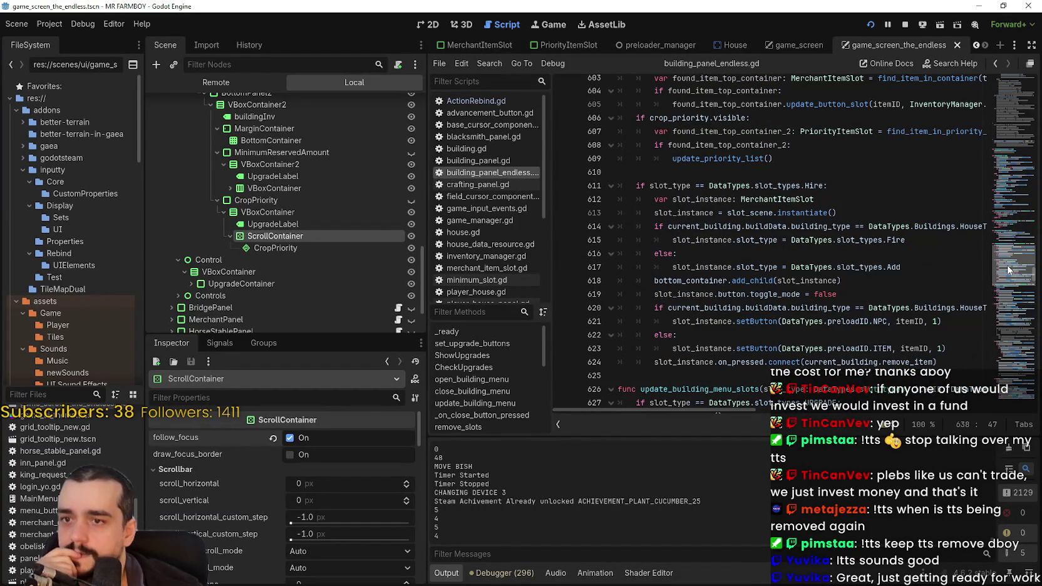
pyautogui.scroll(3)
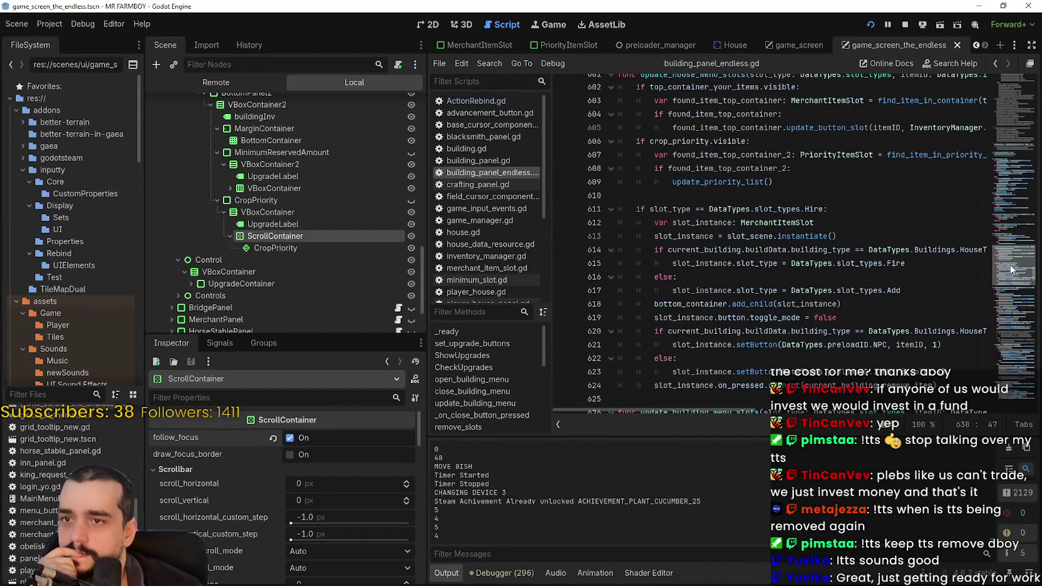
pyautogui.scroll(3)
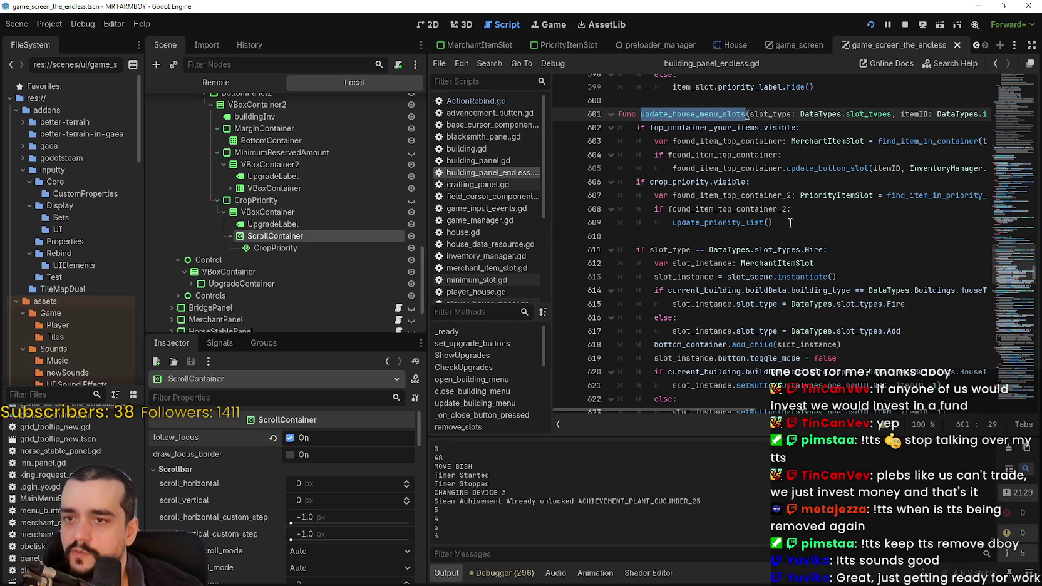
# - Locate the update_priority_list call on line 609 and highlight all its uses
pyautogui.click(790, 223)
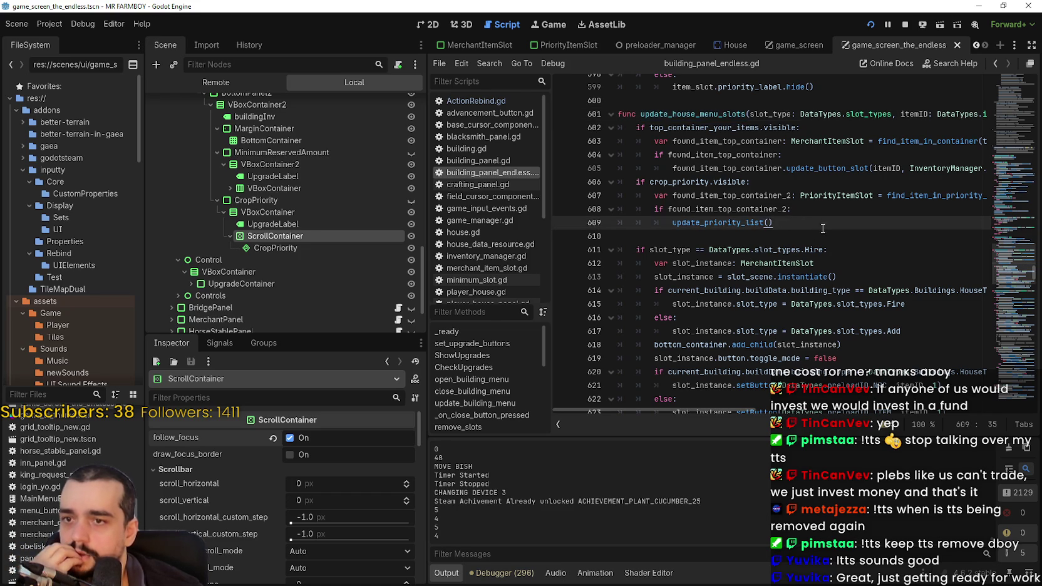
pyautogui.scroll(-3)
pyautogui.click(660, 288)
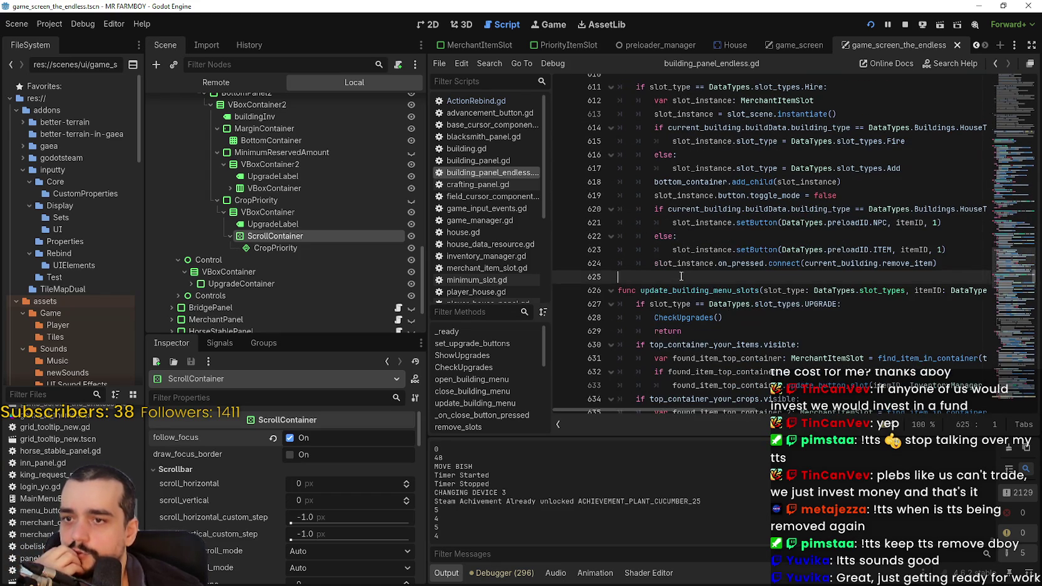
pyautogui.scroll(3)
pyautogui.scroll(3)
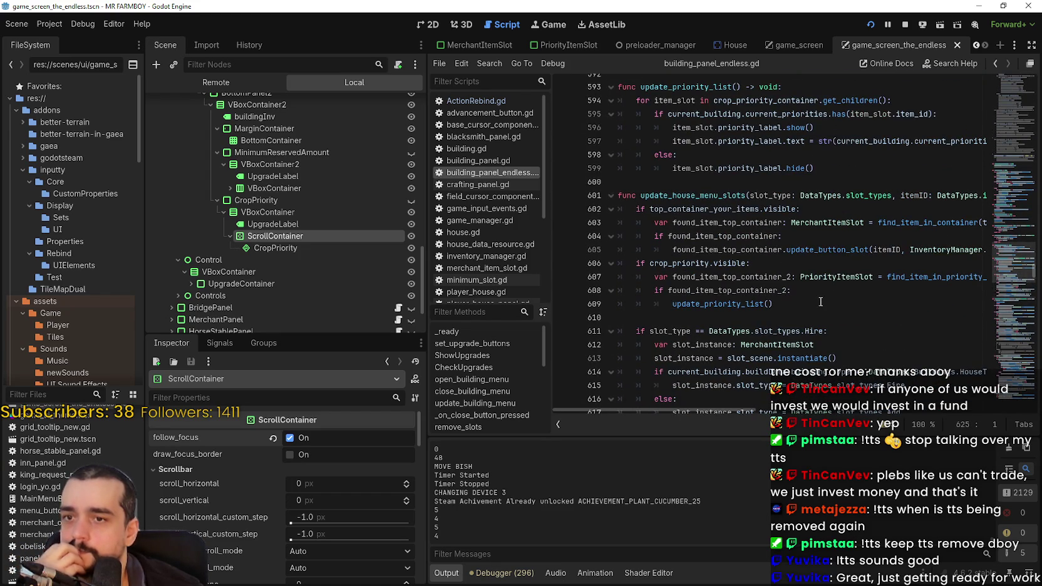
pyautogui.click(817, 304)
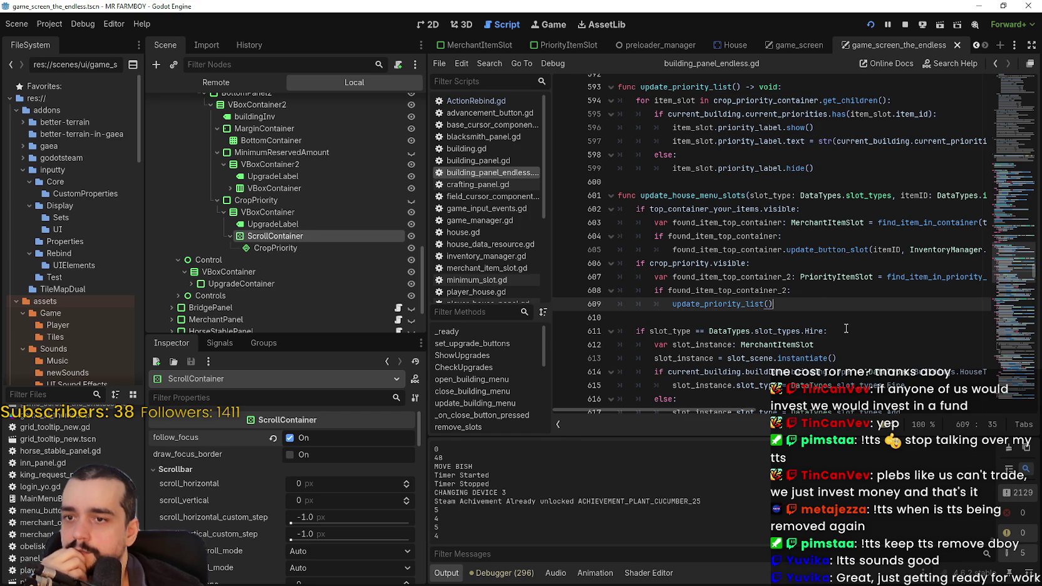
pyautogui.click(750, 303)
pyautogui.scroll(3)
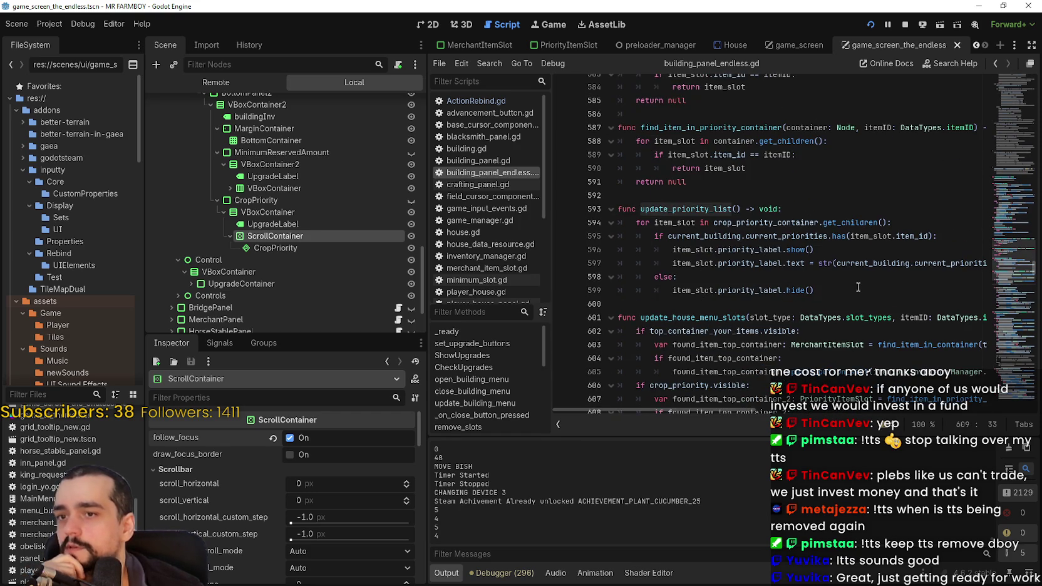
# - Paste the copied building_inv label line as new line 600 in update_priority_list
pyautogui.click(859, 288)
pyautogui.press('Return')
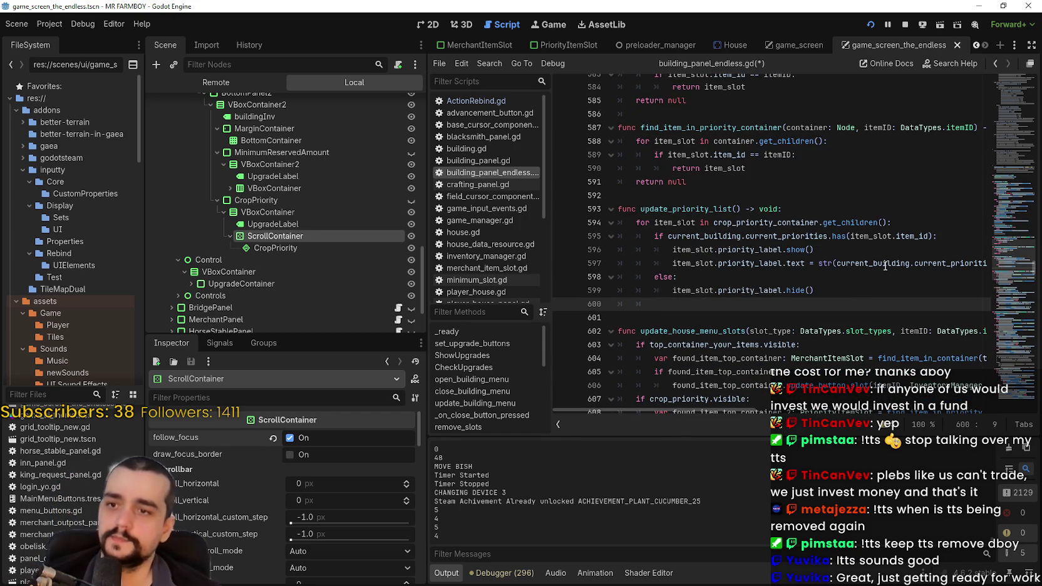
pyautogui.press('BackSpace')
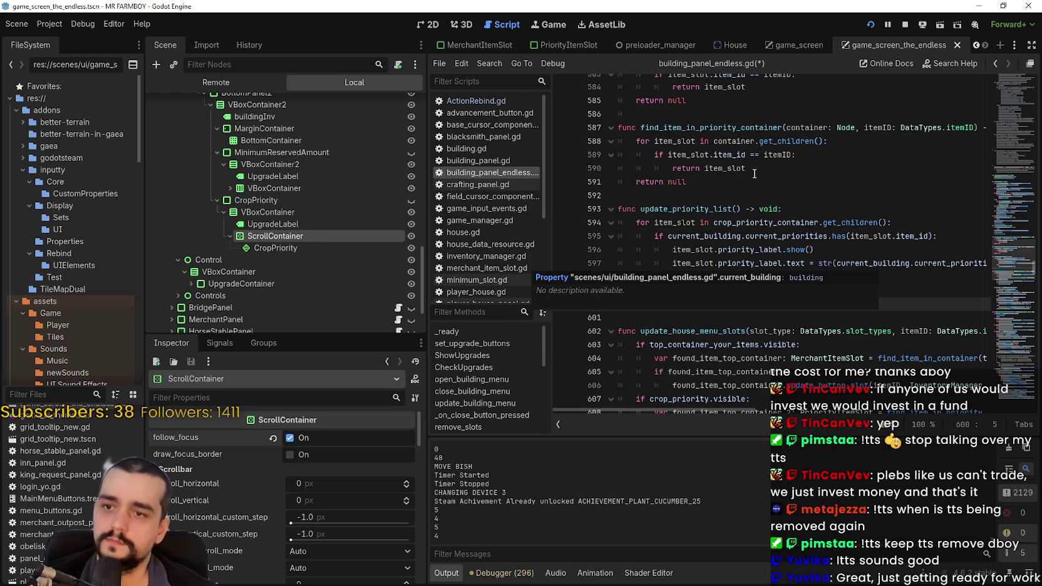
pyautogui.hotkey('ctrl', 'v')
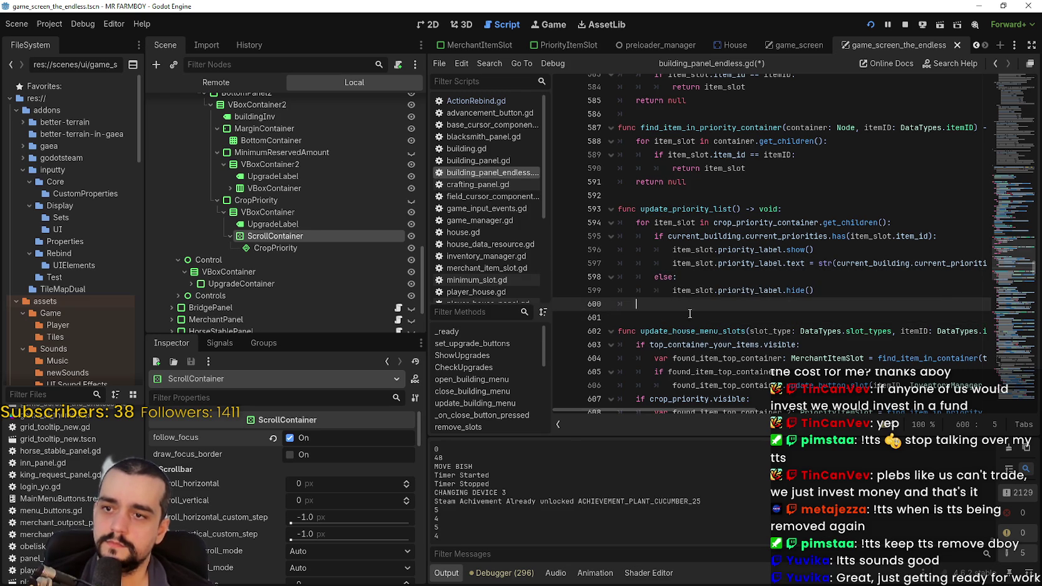
pyautogui.tripleClick(684, 311)
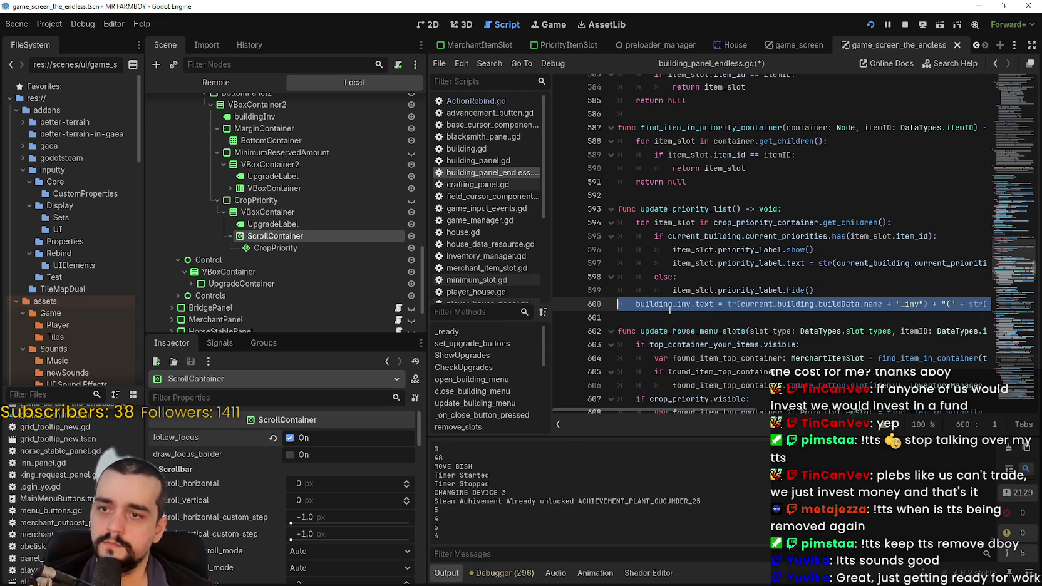
pyautogui.doubleClick(671, 309)
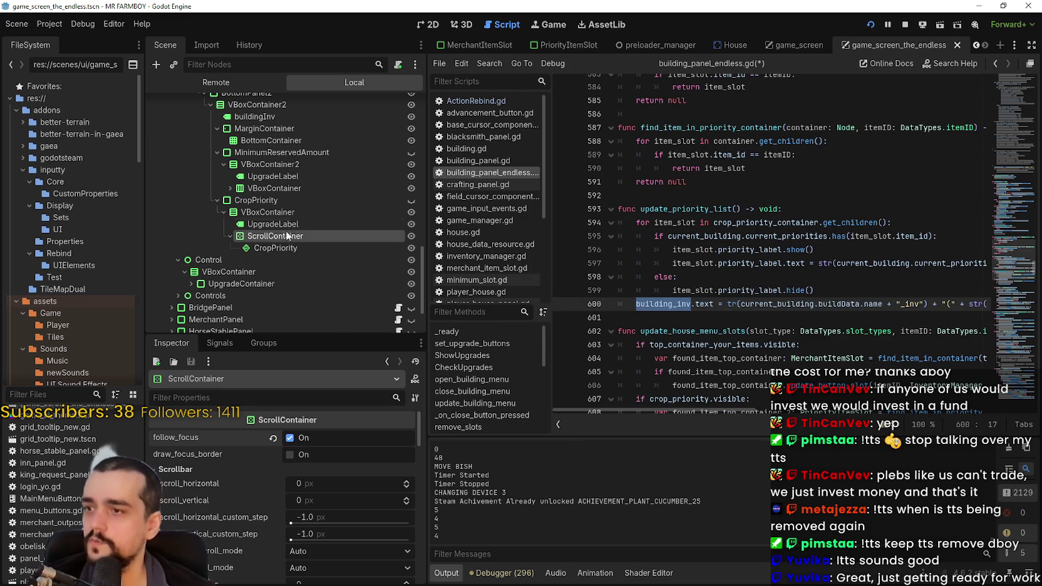
# - Rename the CropPriority label node to PriorityLabel
pyautogui.doubleClick(299, 225)
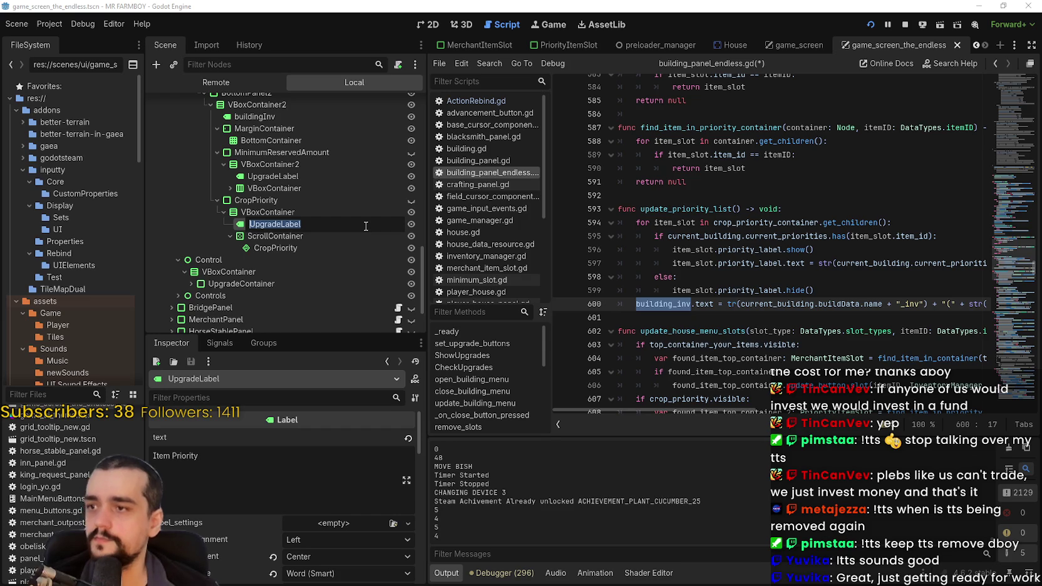
pyautogui.write('Priority')
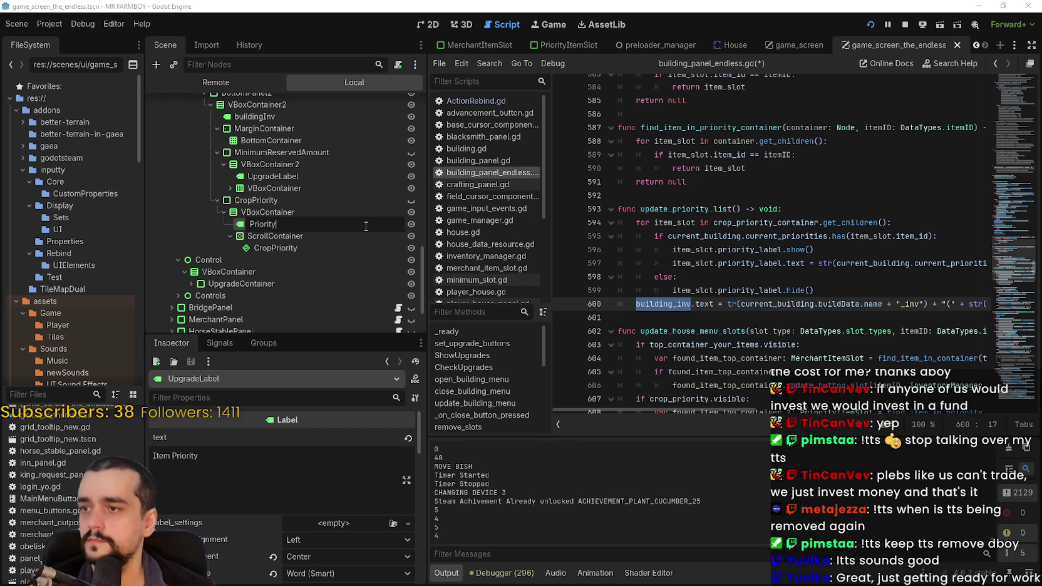
pyautogui.write('Label')
pyautogui.press('Return')
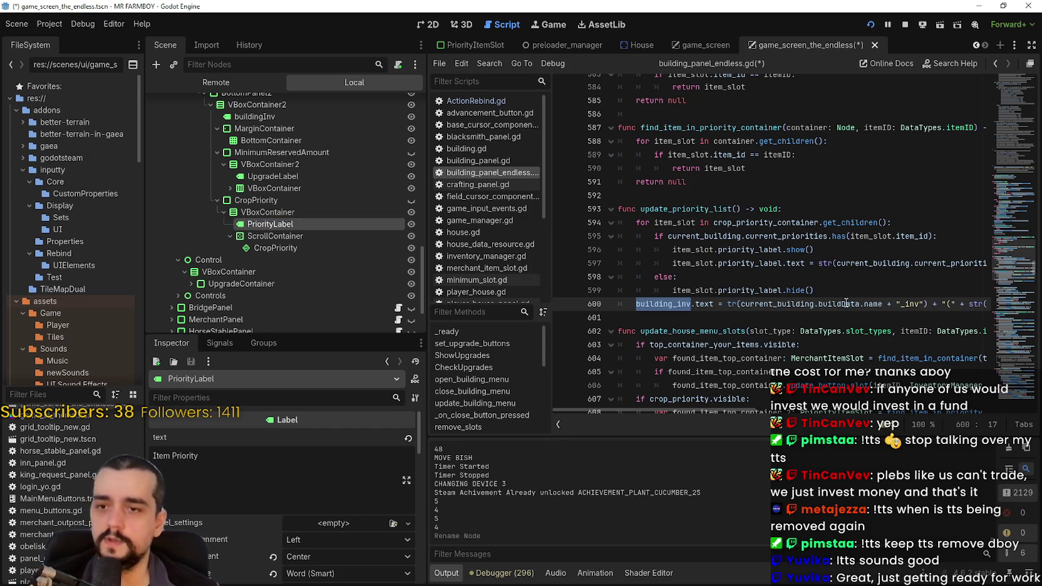
pyautogui.click(838, 303)
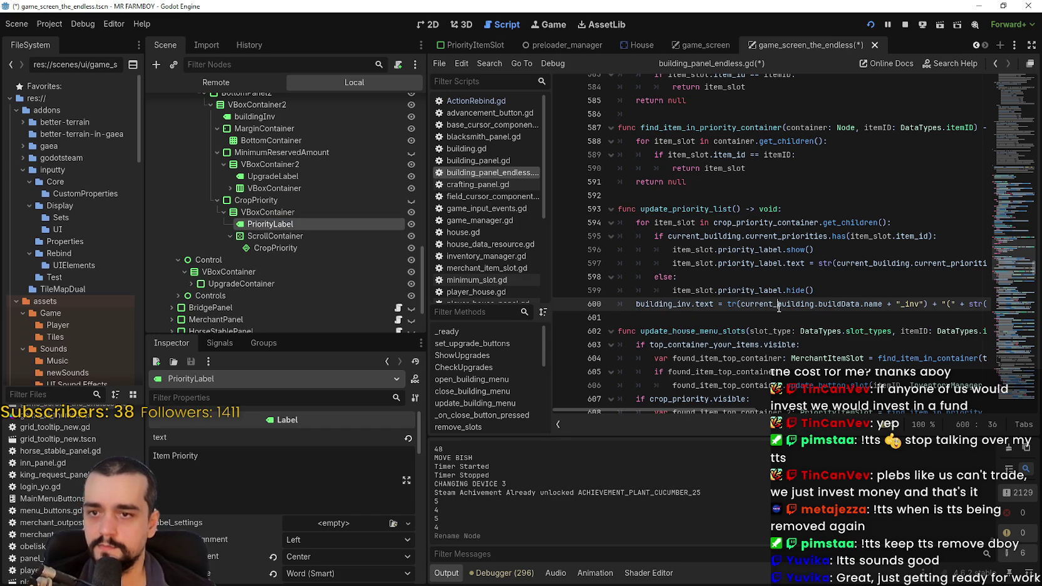
# - Select the current_building and building_inv expressions on pasted line 600
pyautogui.doubleClick(778, 306)
pyautogui.moveTo(779, 305); pyautogui.dragTo(901, 303)
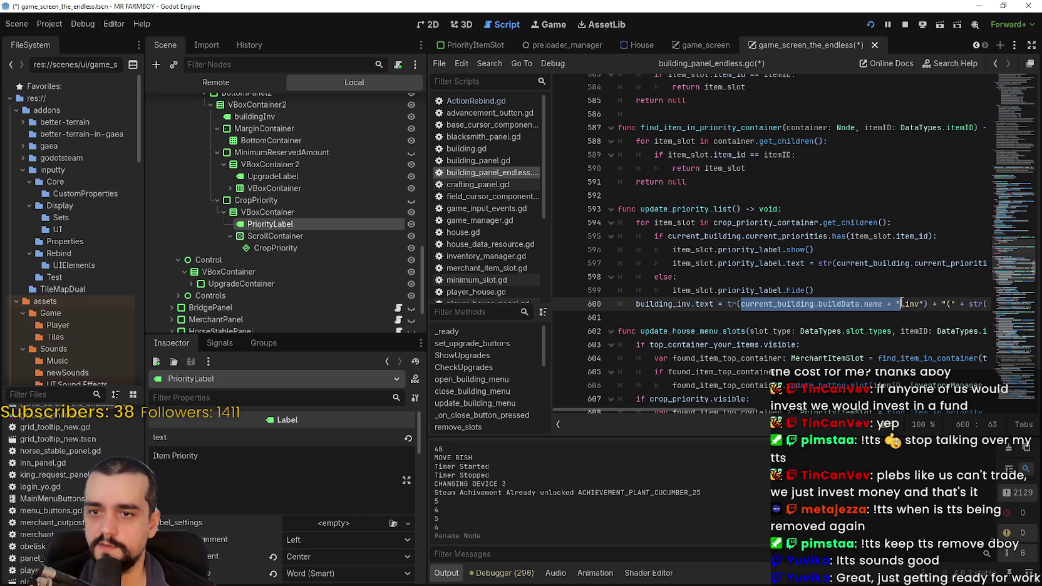
pyautogui.press('Right')
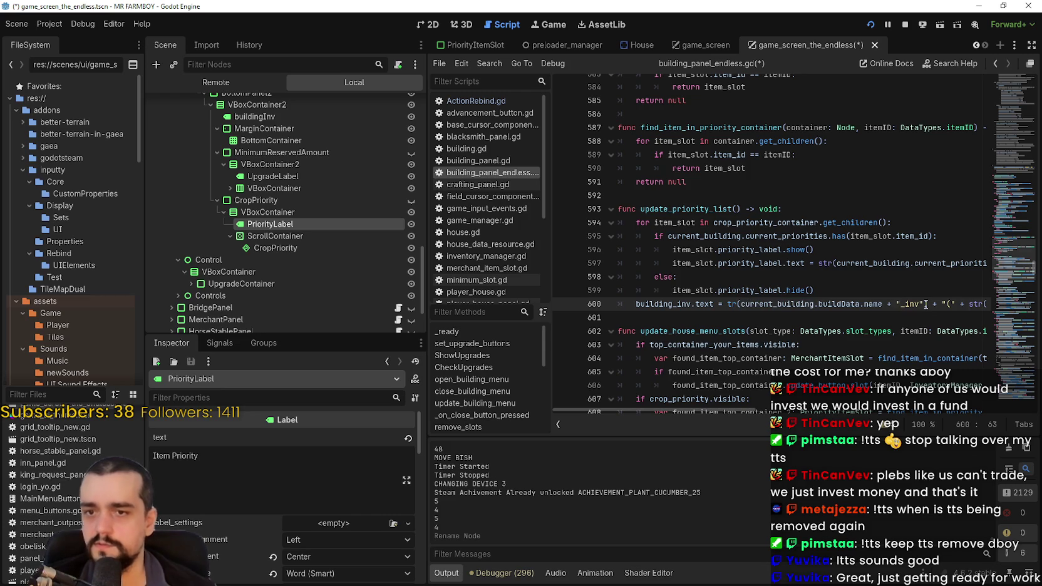
pyautogui.doubleClick(671, 307)
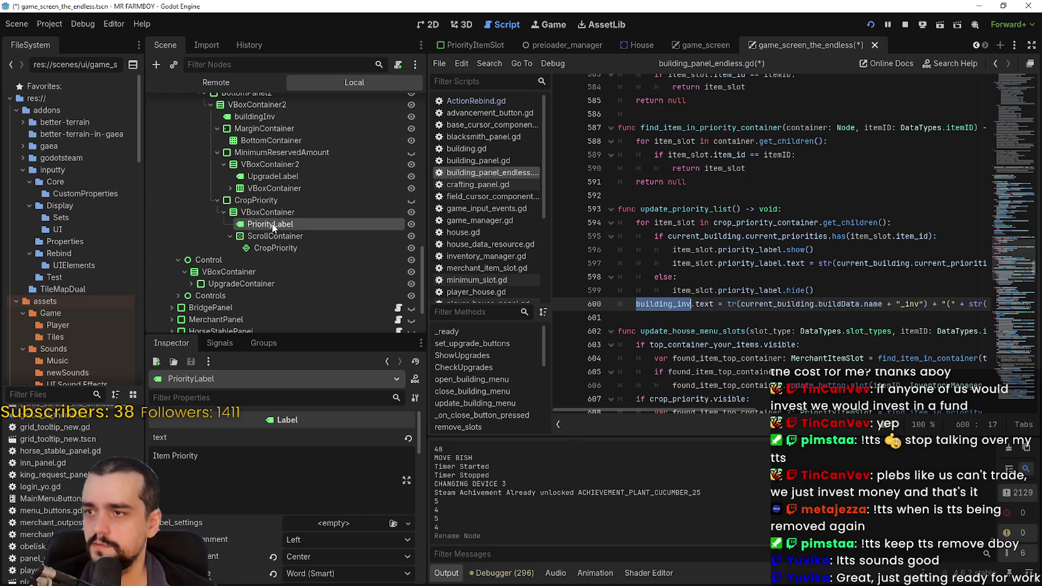
pyautogui.click(665, 197)
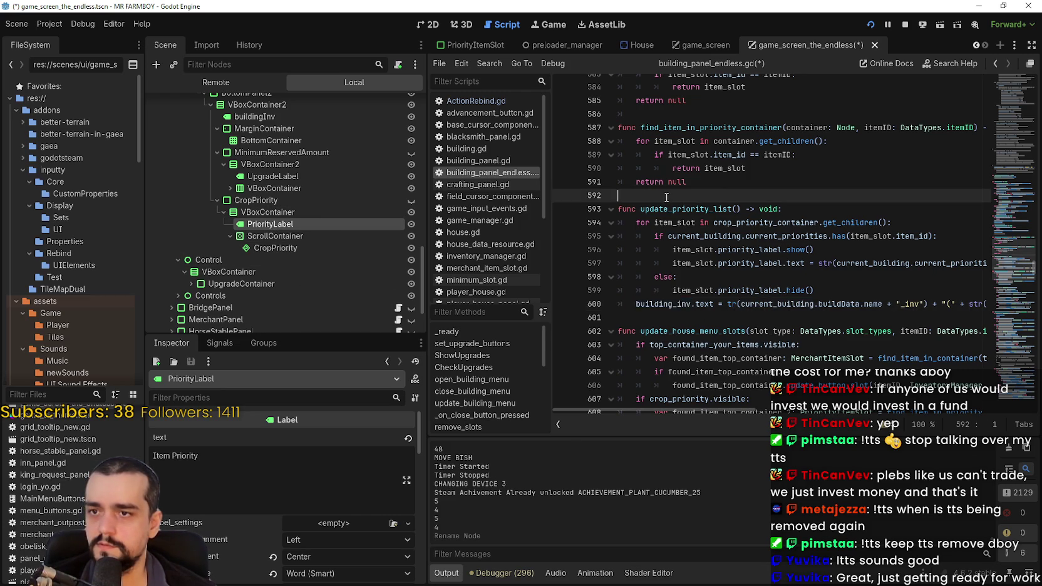
pyautogui.scroll(3)
pyautogui.scroll(-3)
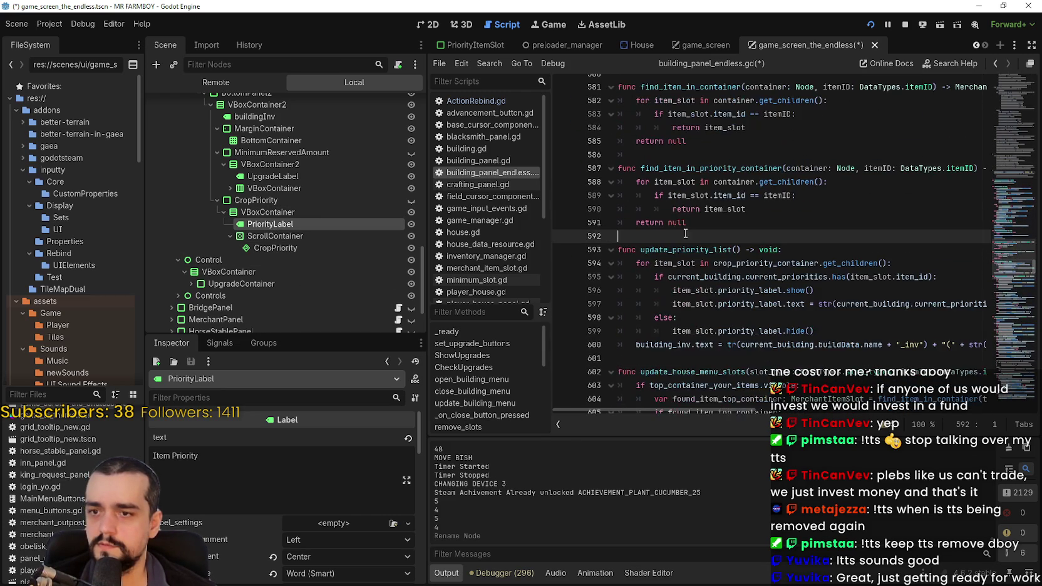
pyautogui.scroll(3)
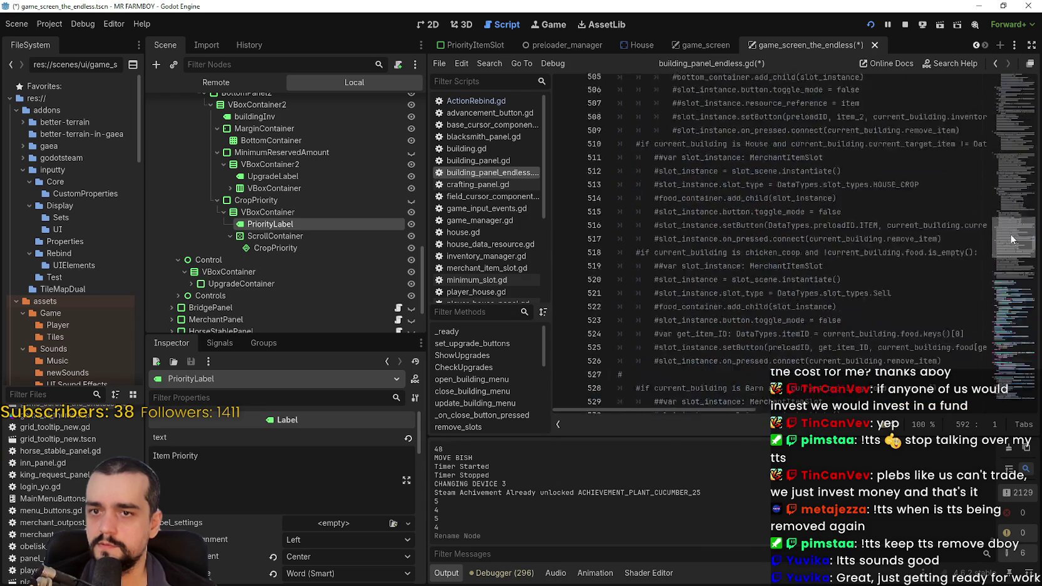
pyautogui.moveTo(1012, 239); pyautogui.dragTo(1019, 83)
pyautogui.click(687, 323)
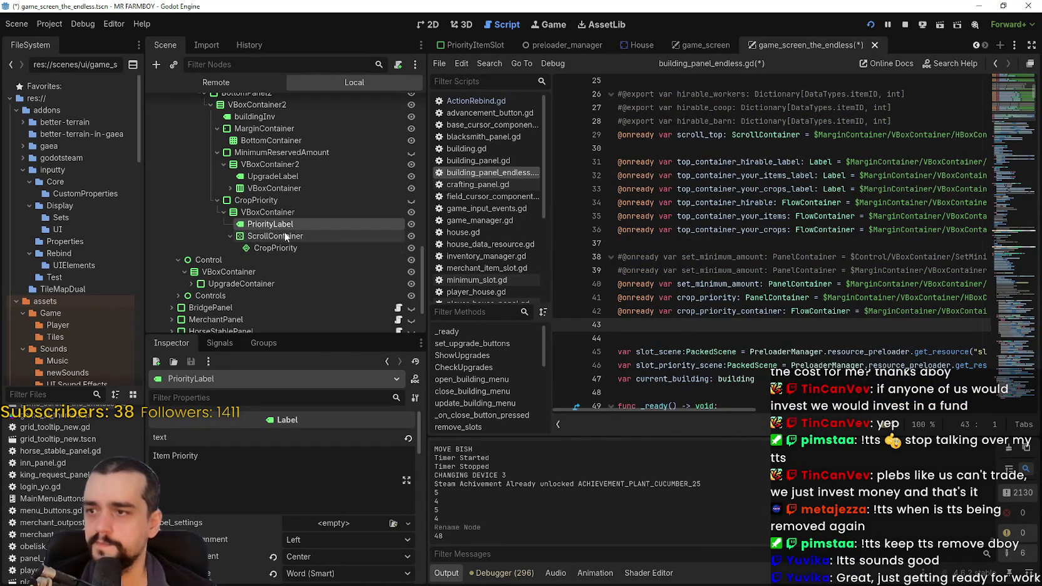
pyautogui.moveTo(266, 227); pyautogui.dragTo(727, 350)
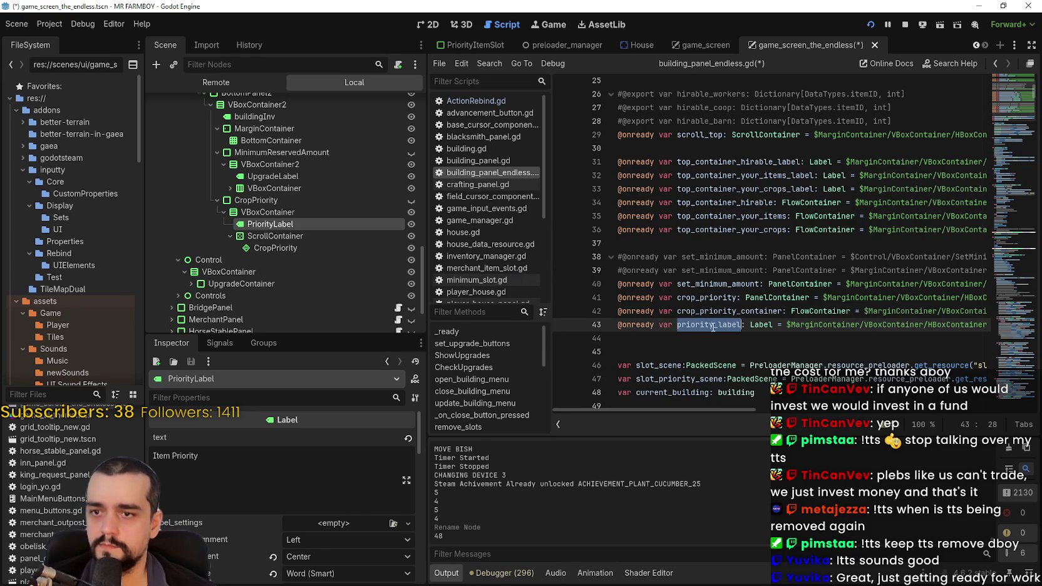
pyautogui.moveTo(1008, 278); pyautogui.dragTo(1024, 293)
pyautogui.scroll(3)
# - Replace building_inv with priority_label on line 601 and delete the building name expression
pyautogui.scroll(3)
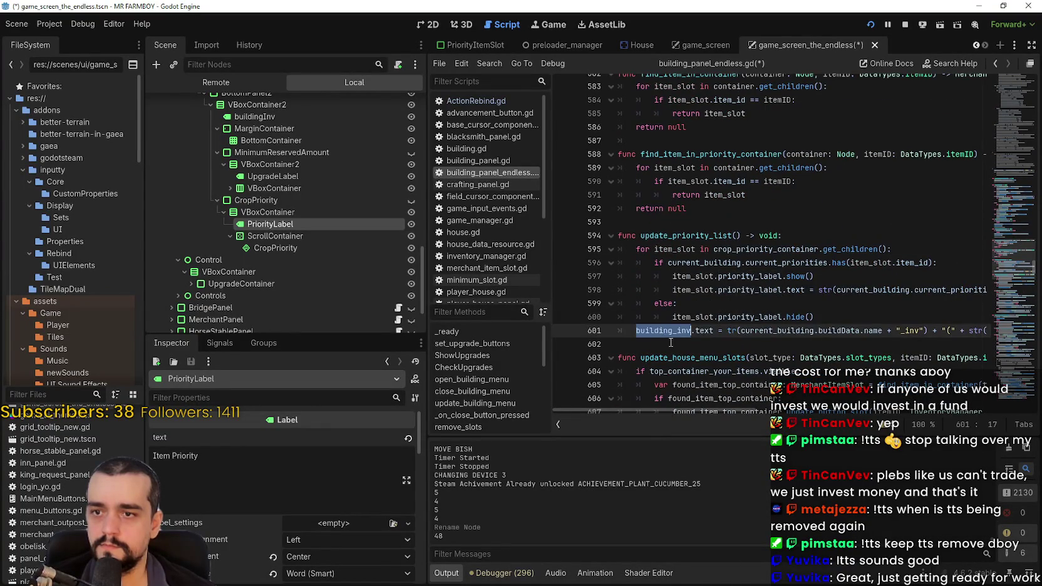
pyautogui.write('priority_label')
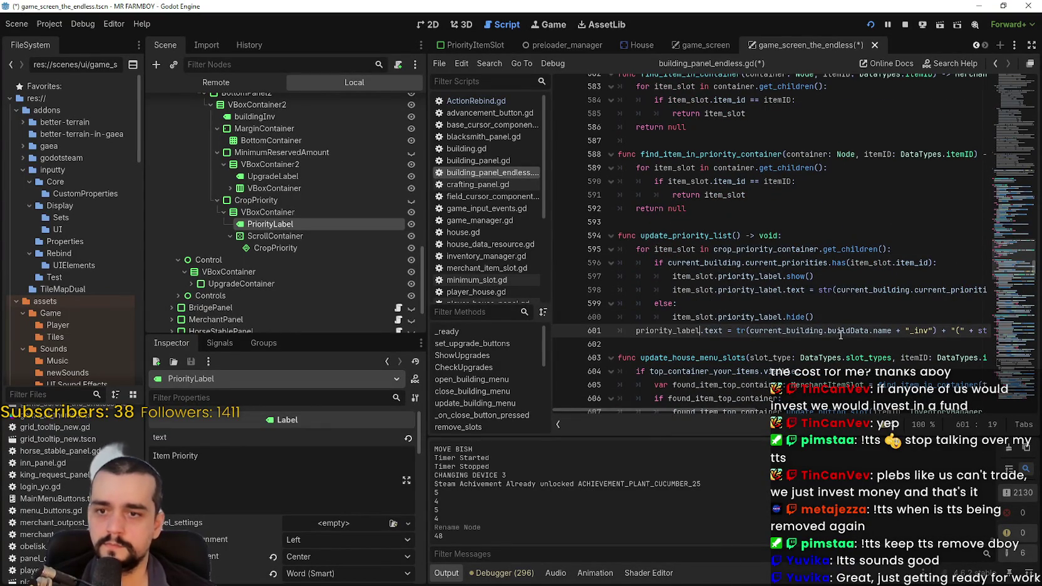
pyautogui.moveTo(910, 331); pyautogui.dragTo(751, 331)
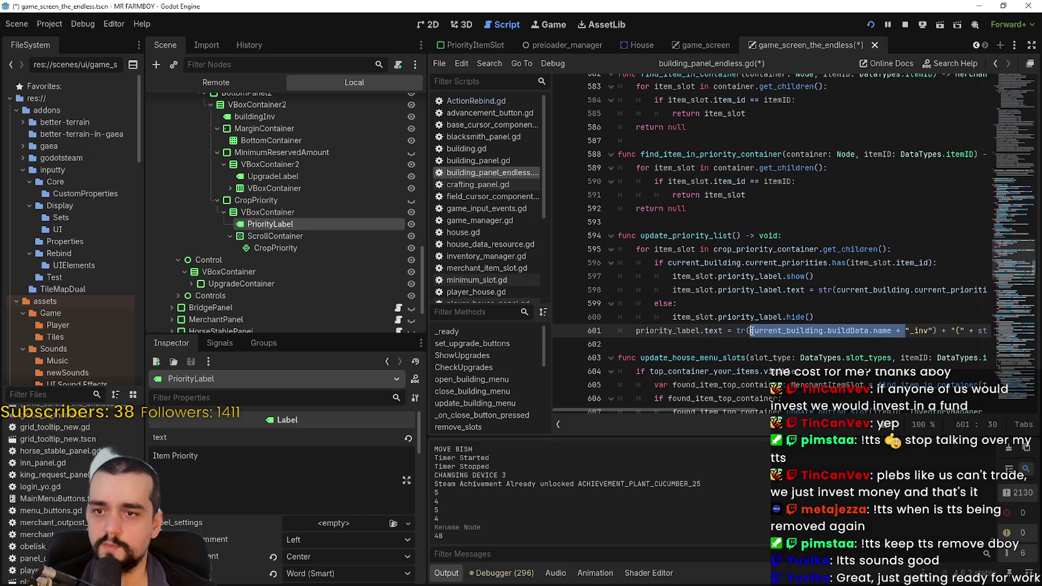
pyautogui.press('BackSpace')
pyautogui.click(880, 198)
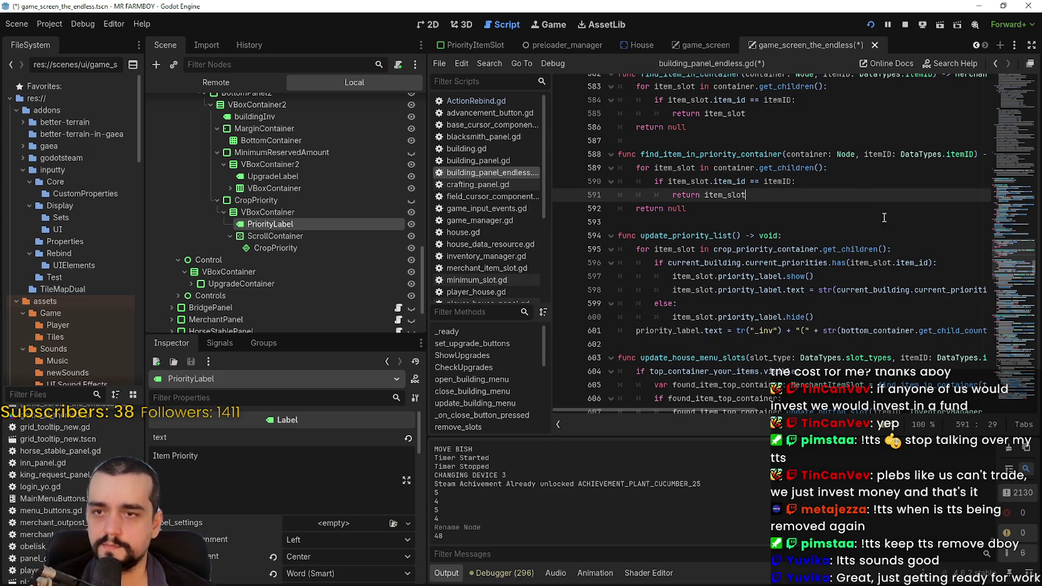
# - Replace "_inv" on line 601 with the tr_item_priority key found on line 154
pyautogui.moveTo(1017, 262); pyautogui.dragTo(1001, 135)
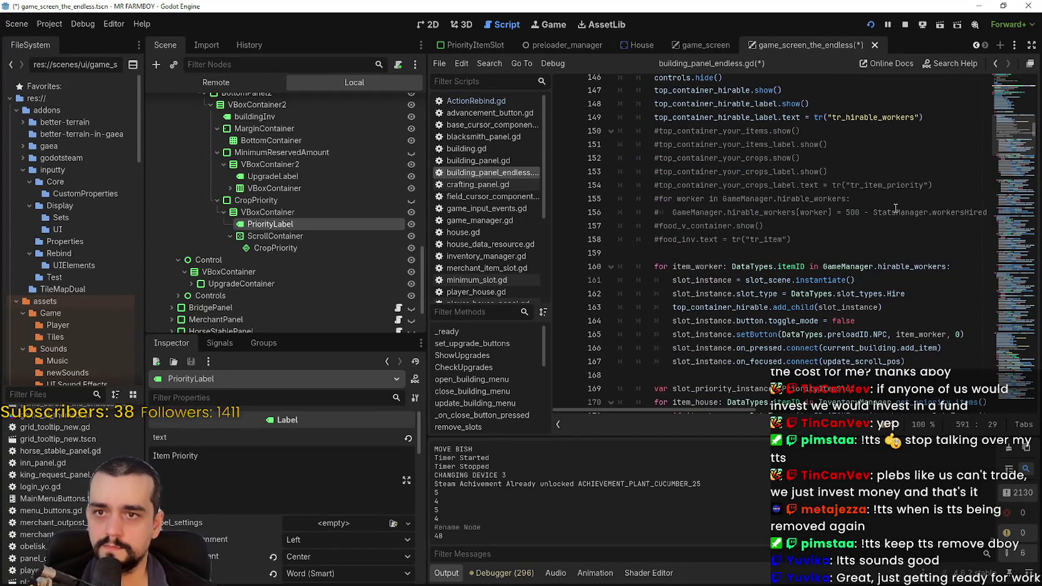
pyautogui.doubleClick(901, 185)
pyautogui.moveTo(1001, 149); pyautogui.dragTo(988, 243)
pyautogui.doubleClick(765, 214)
pyautogui.write('tr_item_priority')
# - Copy current_building.current_priorities from line 598 and select bottom_container.get_child_count() on line 601
pyautogui.moveTo(880, 214); pyautogui.dragTo(990, 214)
pyautogui.doubleClick(857, 214)
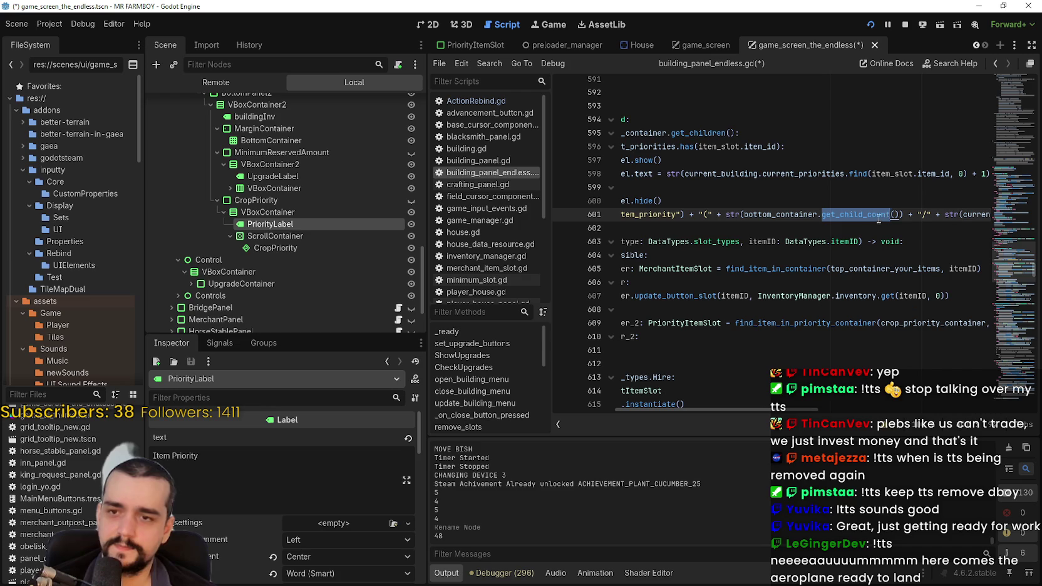
pyautogui.moveTo(876, 205)
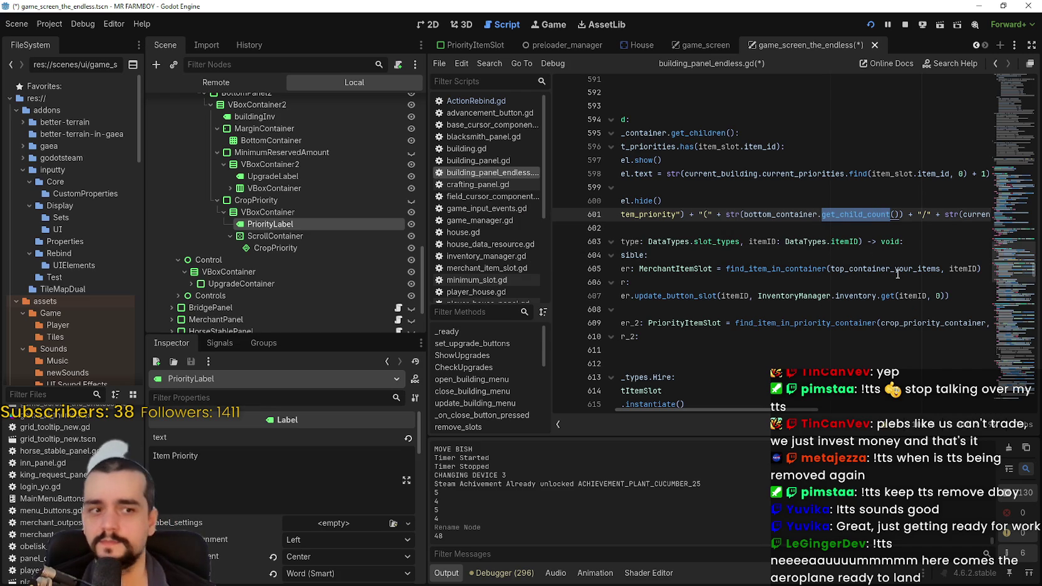
pyautogui.click(766, 214)
pyautogui.moveTo(898, 214); pyautogui.dragTo(746, 215)
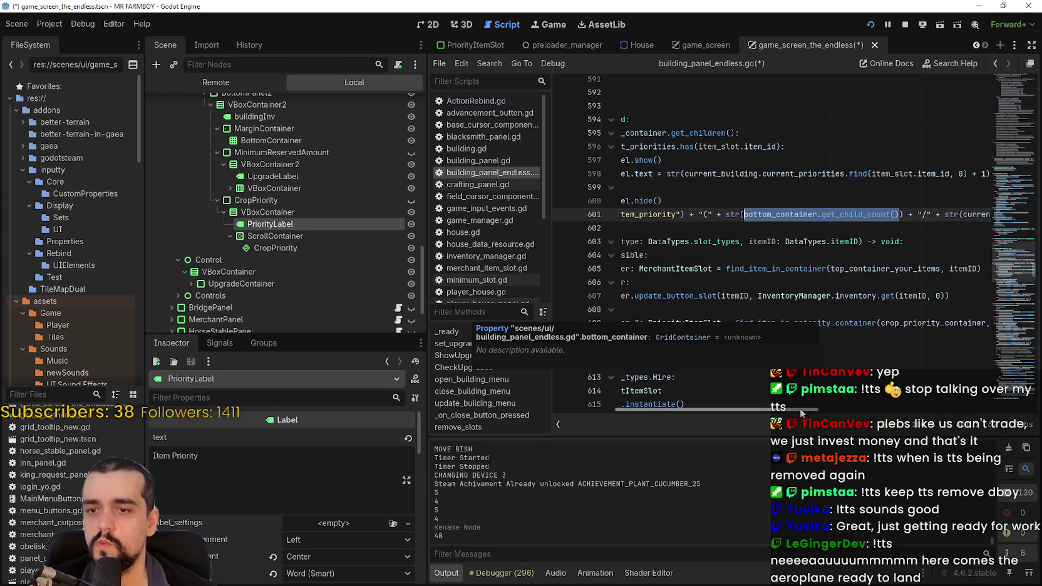
pyautogui.moveTo(799, 174); pyautogui.dragTo(709, 174)
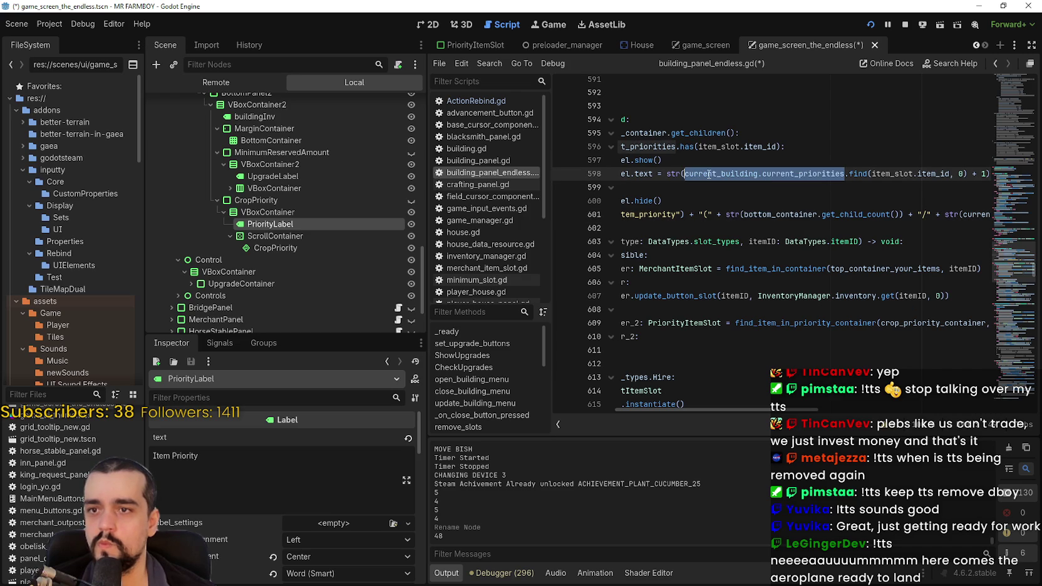
pyautogui.moveTo(744, 214); pyautogui.dragTo(902, 209)
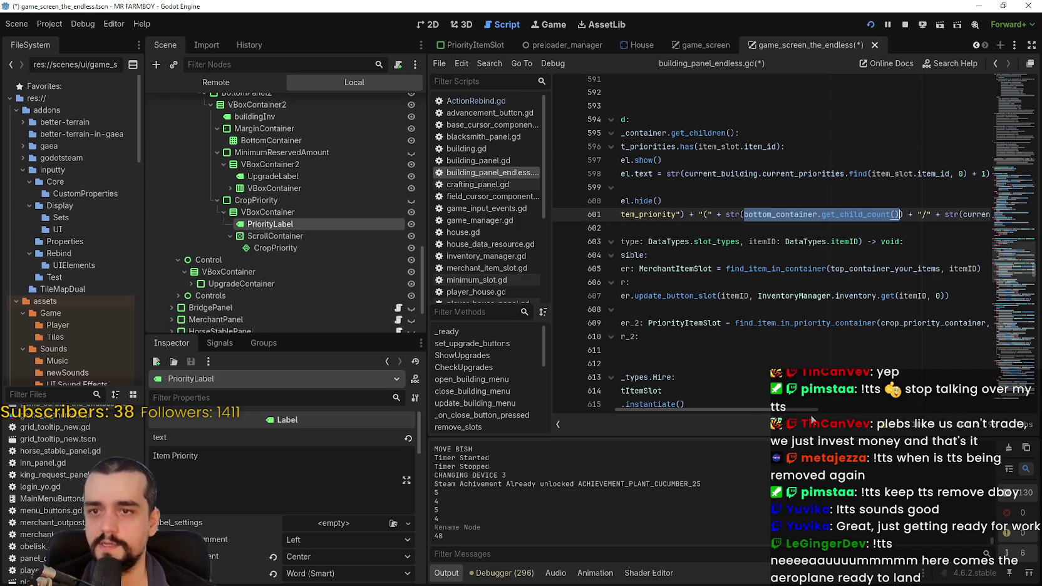
pyautogui.moveTo(811, 411); pyautogui.dragTo(780, 322)
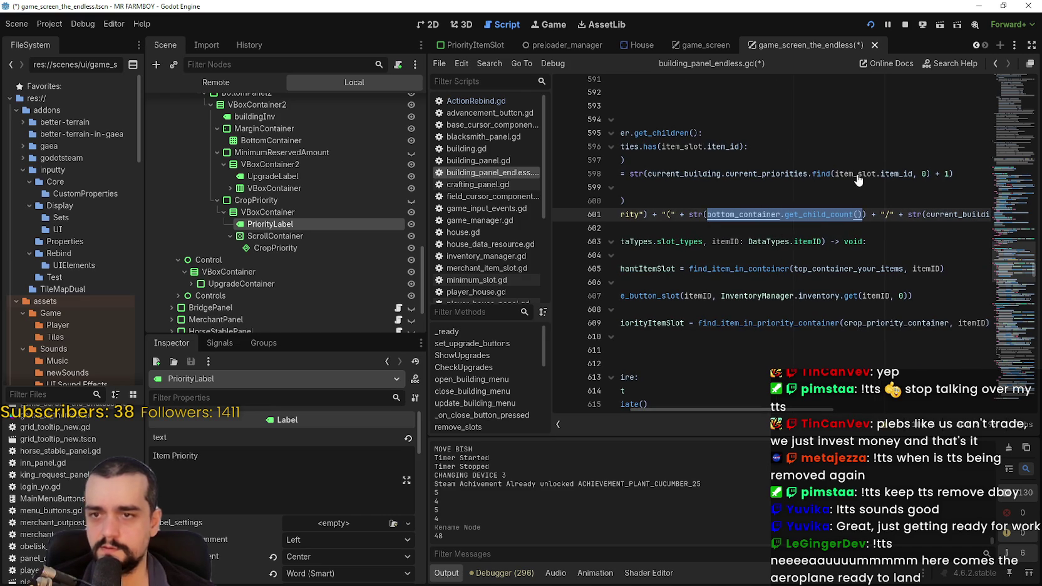
# - Replace the child count with current_building.current_priorities.size() + 1
pyautogui.hotkey('ctrl', 'v')
pyautogui.write('.size')
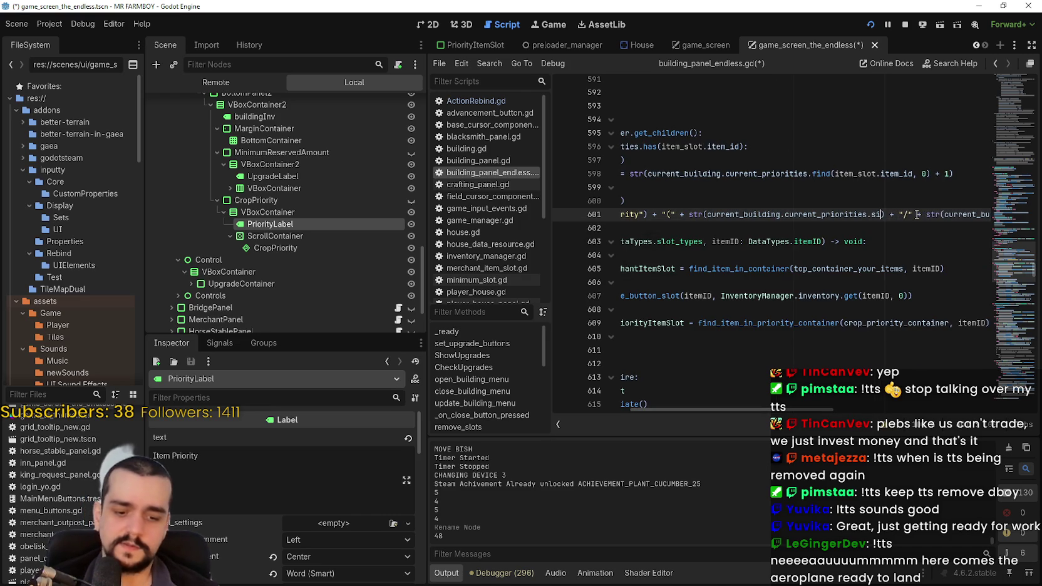
pyautogui.write('()')
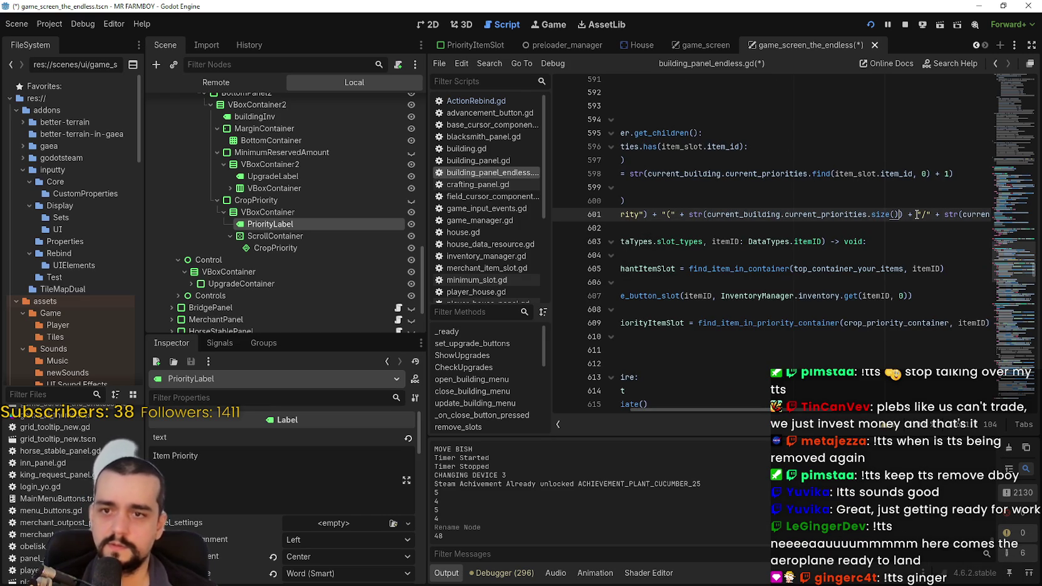
pyautogui.write(' + 1')
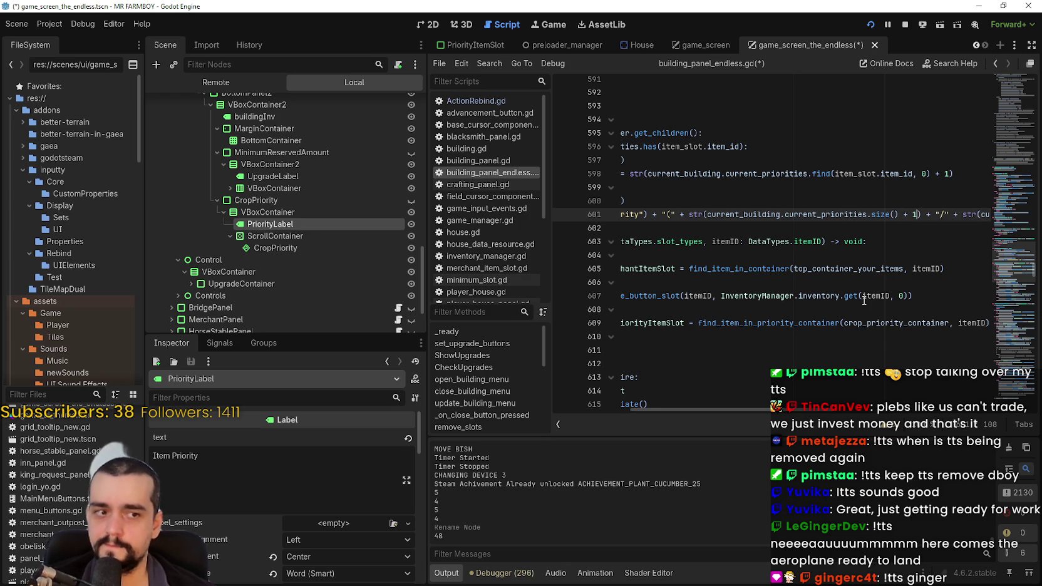
pyautogui.click(818, 186)
pyautogui.moveTo(778, 213); pyautogui.dragTo(978, 212)
pyautogui.click(950, 215)
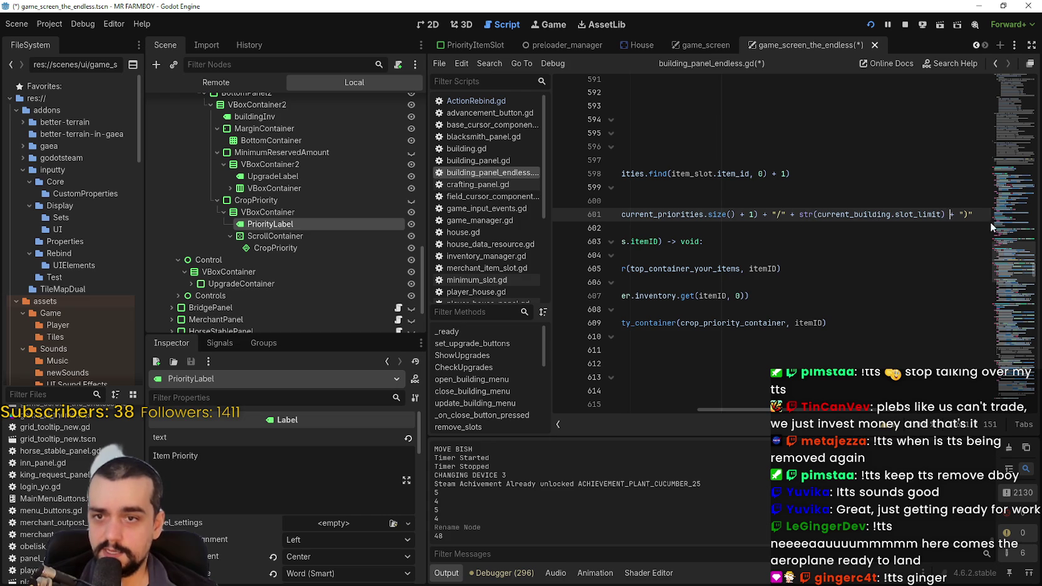
# - Delete the slot_limit expression from line 601 and save the script
pyautogui.moveTo(961, 215); pyautogui.dragTo(800, 214)
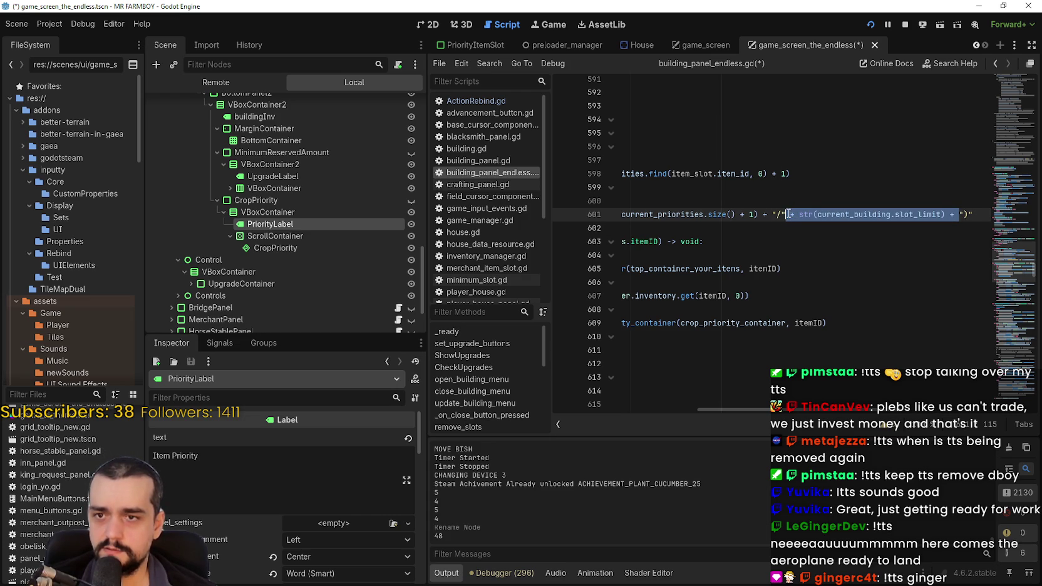
pyautogui.press('BackSpace')
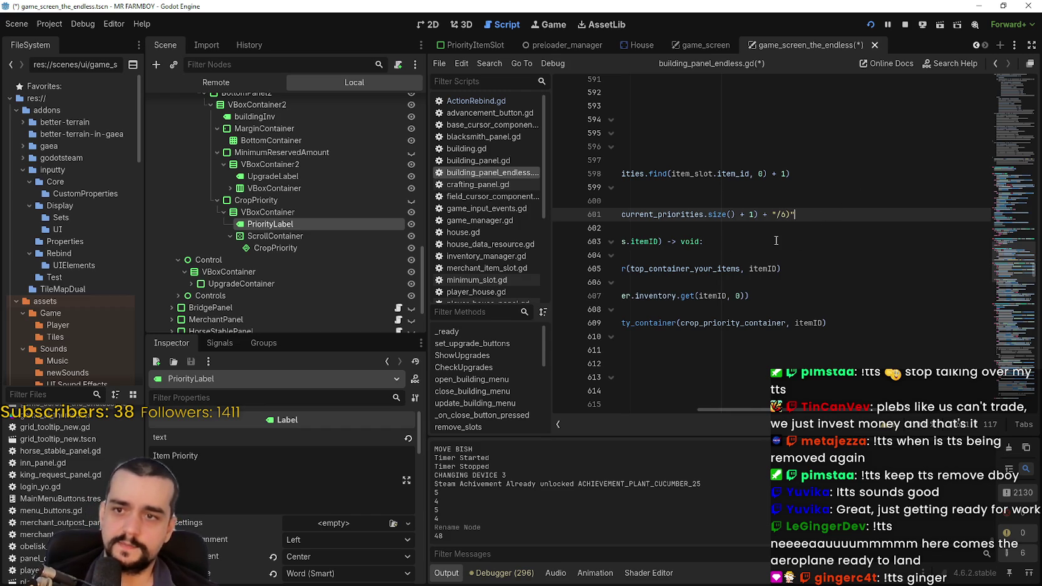
pyautogui.hotkey('shift', 'Home')
pyautogui.click(687, 228)
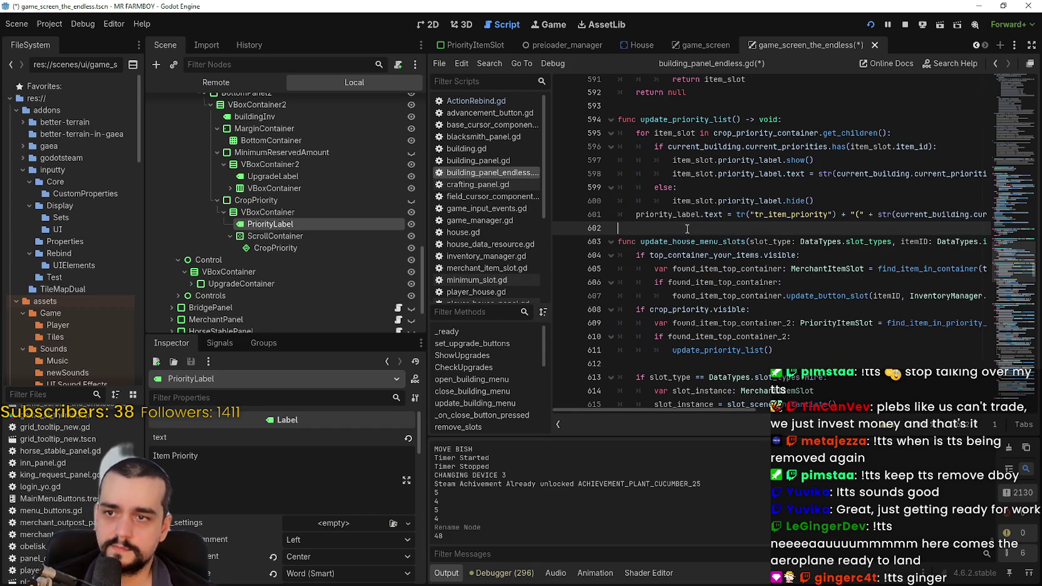
pyautogui.hotkey('ctrl', 's')
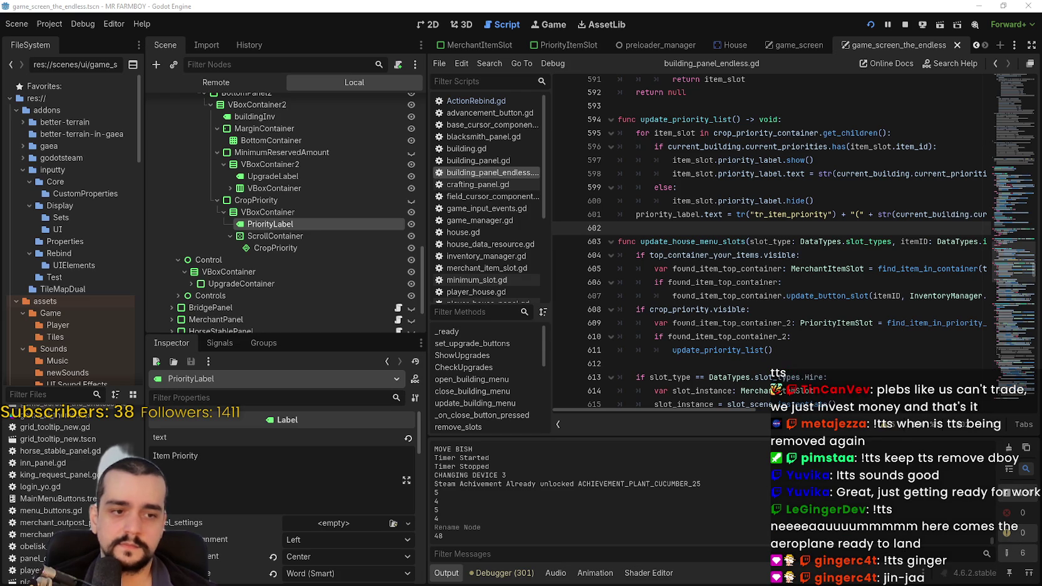
pyautogui.hotkey('alt', 'Tab')
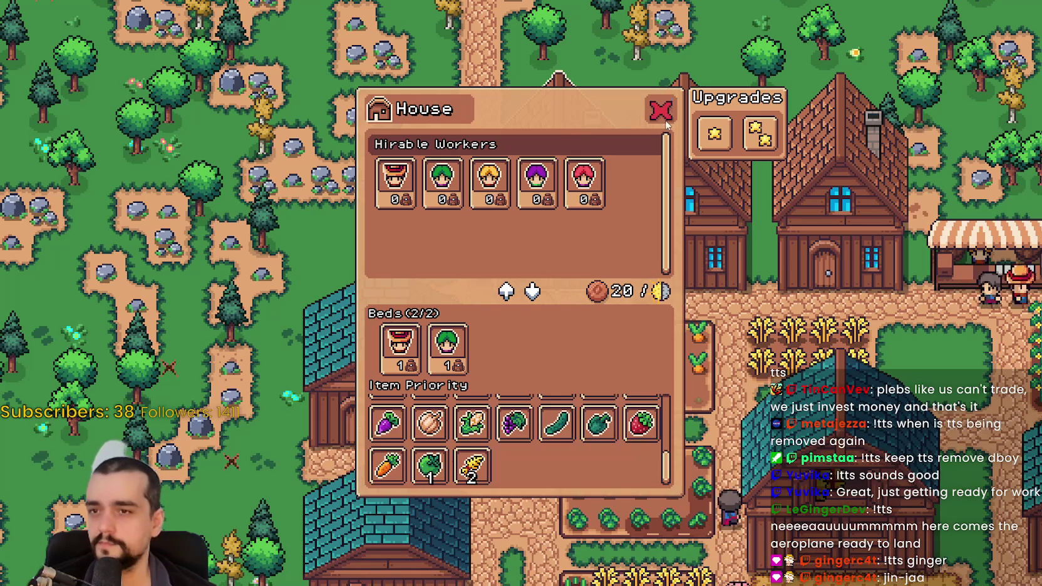
# - In the game's House panel, assign grapes a crop priority
pyautogui.press('Escape')
pyautogui.click(813, 402)
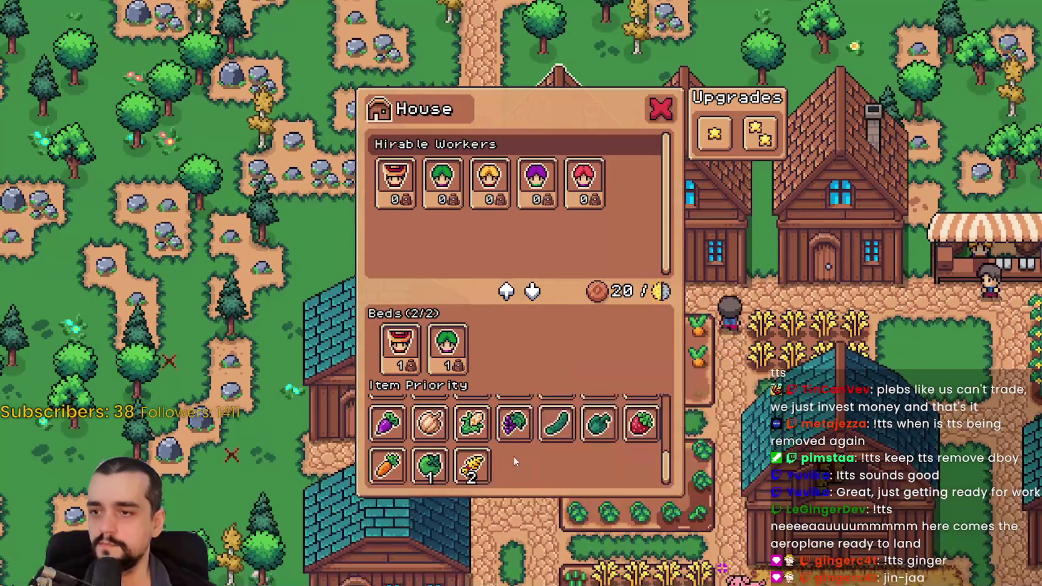
pyautogui.click(589, 443)
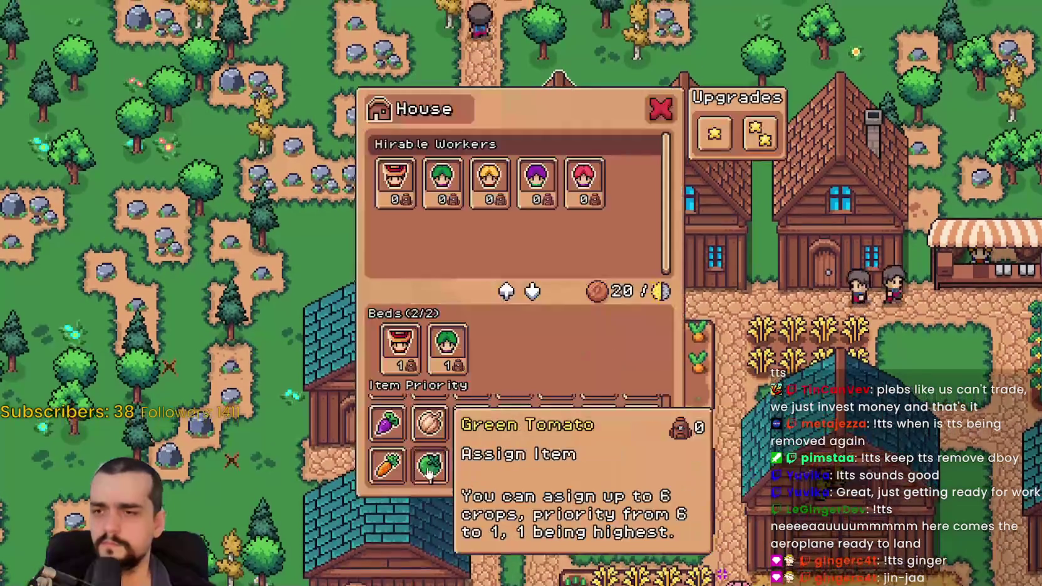
# - Stop the erroring game session in Godot and relaunch it with F5
pyautogui.hotkey('alt', 'Tab')
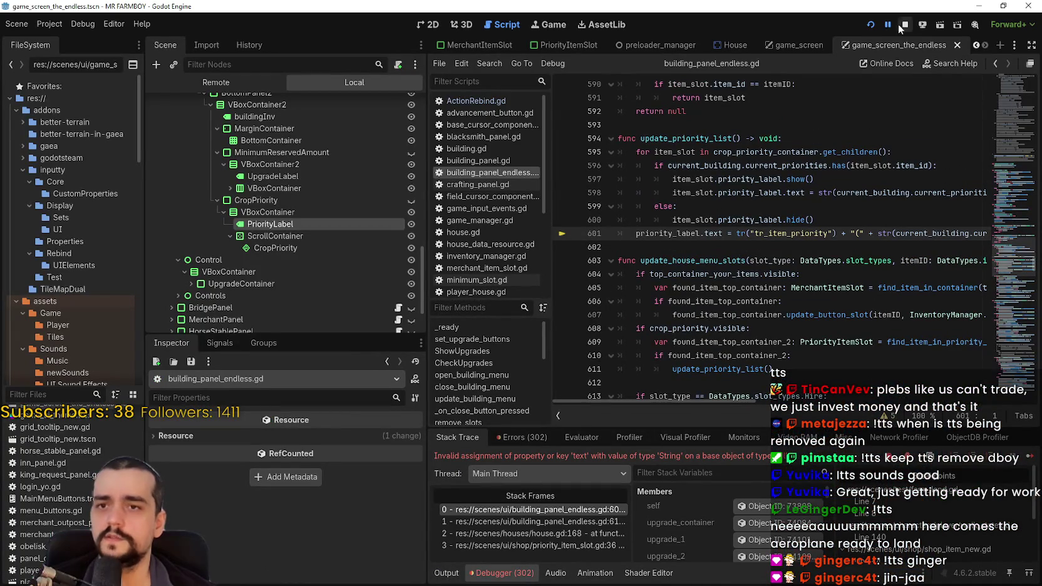
pyautogui.click(905, 25)
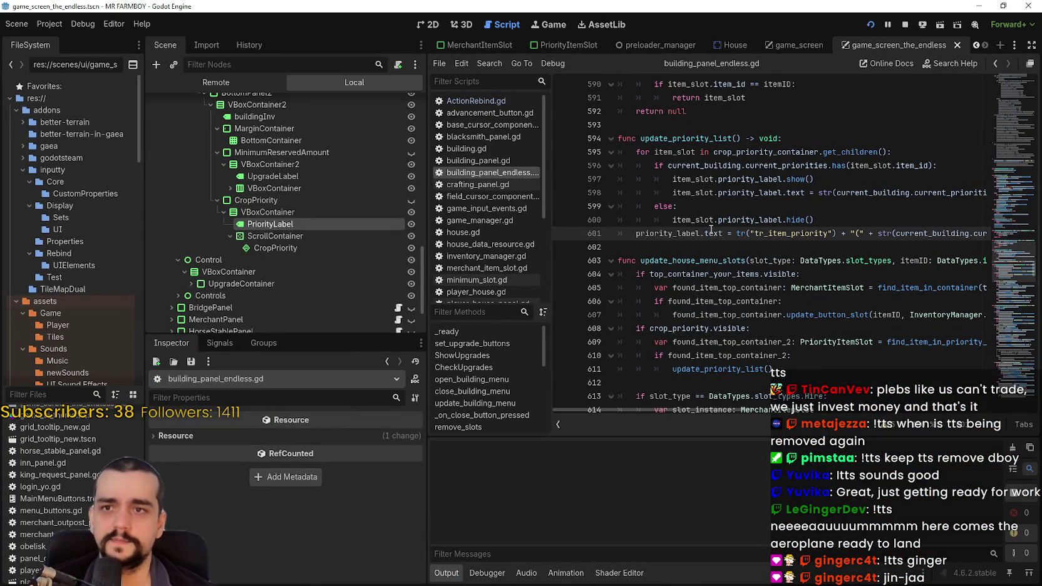
pyautogui.press('F5')
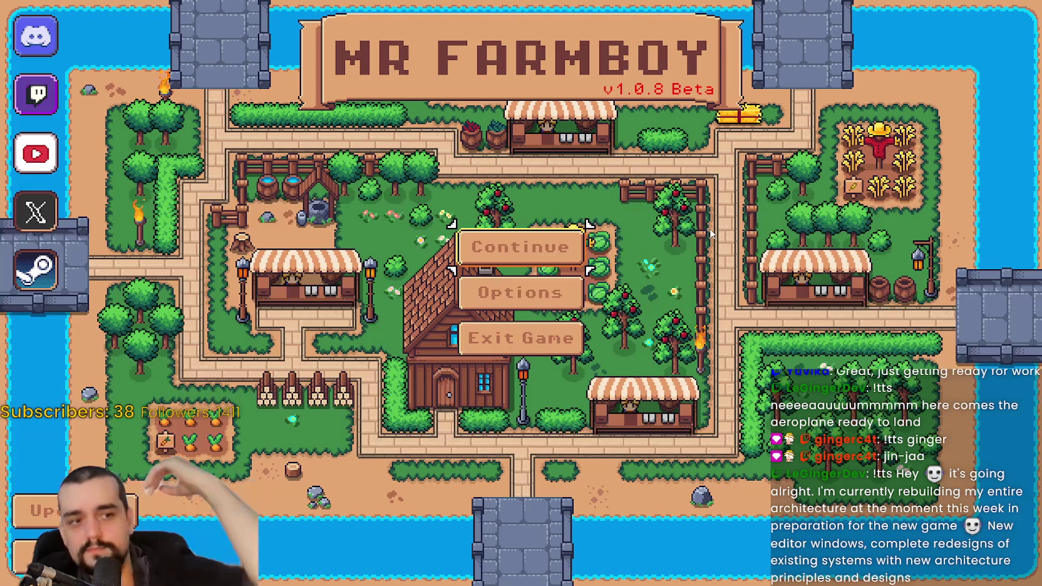
# - Load Save 6 from the Select Save Game list
pyautogui.click(520, 249)
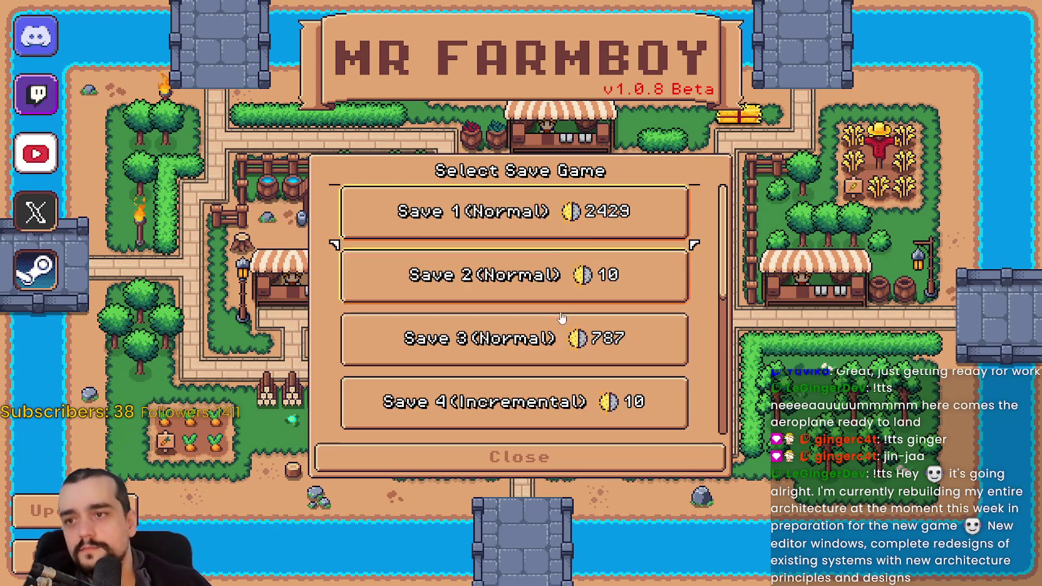
pyautogui.scroll(-3)
pyautogui.scroll(-3)
pyautogui.click(518, 338)
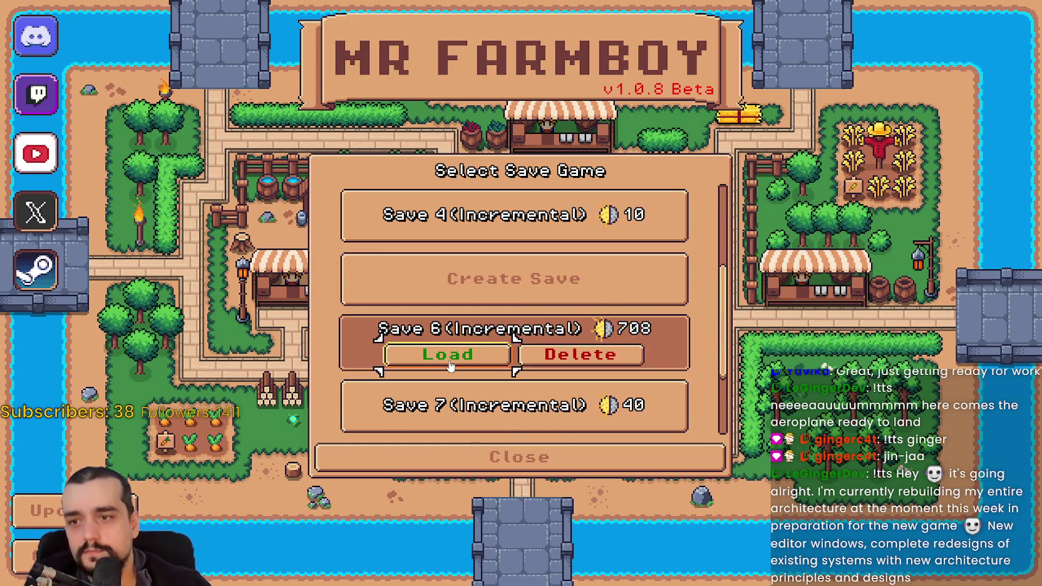
pyautogui.click(451, 362)
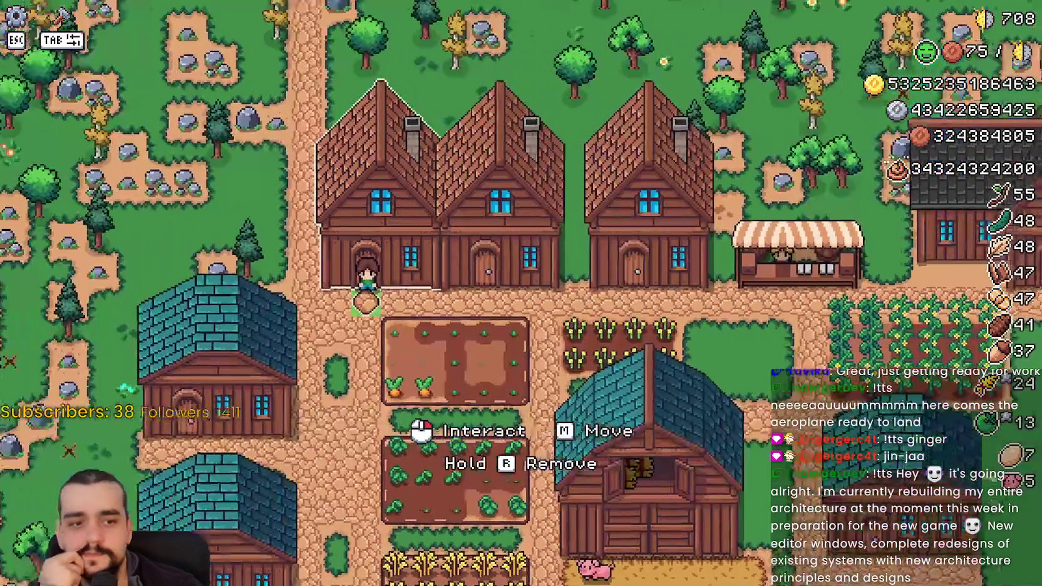
# - Give wheat the top crop priority in the House panel
pyautogui.click(652, 361)
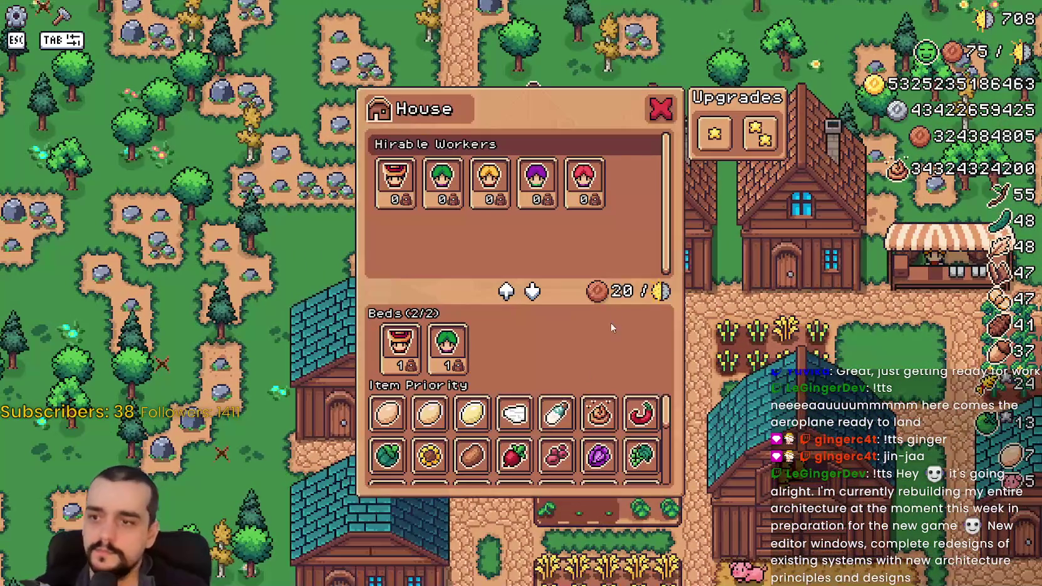
pyautogui.scroll(-3)
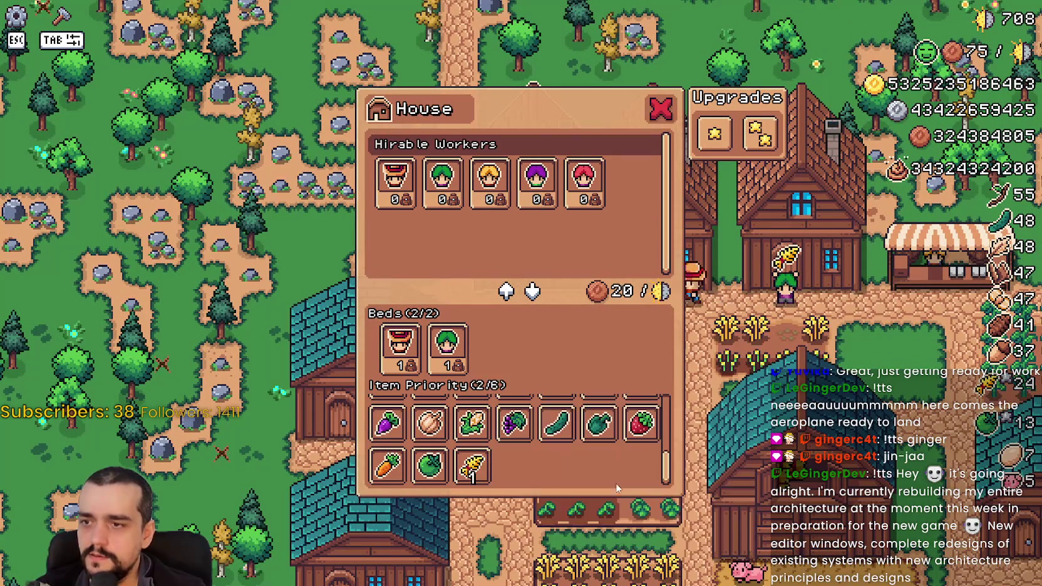
pyautogui.click(472, 467)
pyautogui.scroll(3)
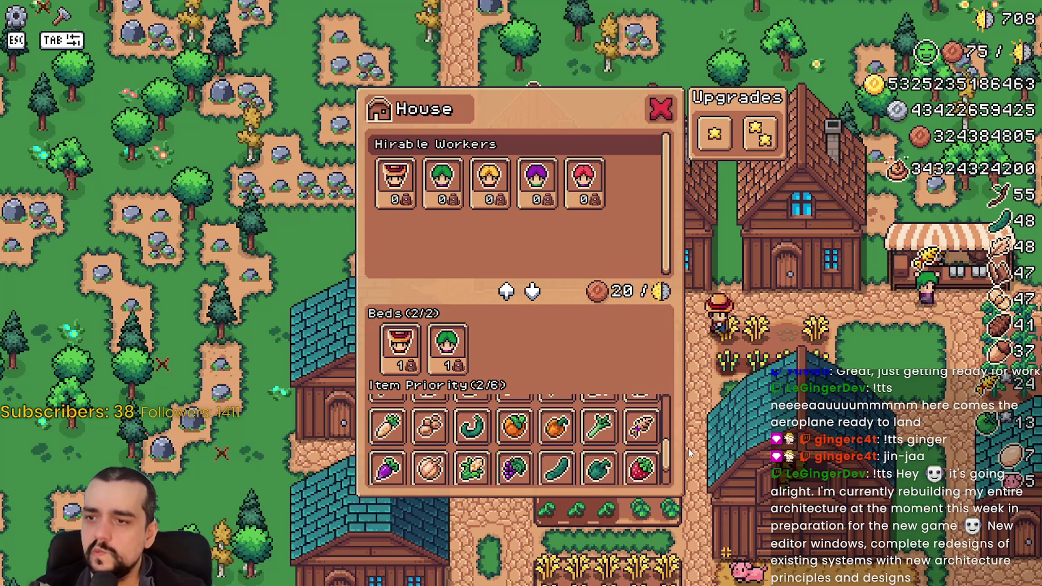
pyautogui.scroll(-3)
pyautogui.press('e')
pyautogui.press('e')
# - Select the extra ' + 1' after size() on line 601 in the script editor
pyautogui.hotkey('alt', 'Tab')
pyautogui.moveTo(725, 233); pyautogui.dragTo(1009, 230)
pyautogui.moveTo(932, 233); pyautogui.dragTo(915, 233)
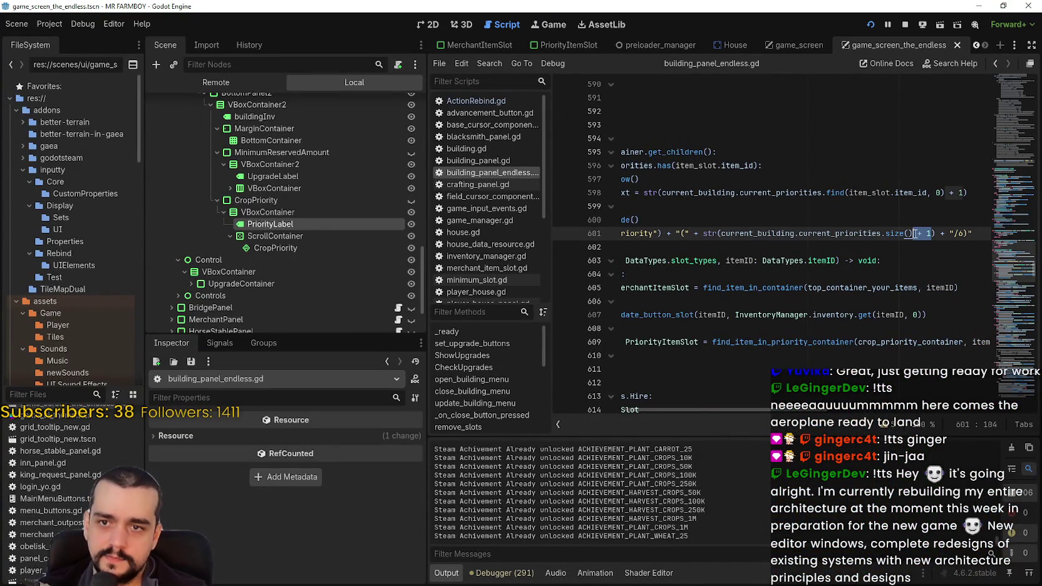
# - Delete the ' + 1', save, and reopen the in-game House panel to check the count
pyautogui.press('BackSpace')
pyautogui.hotkey('ctrl', 's')
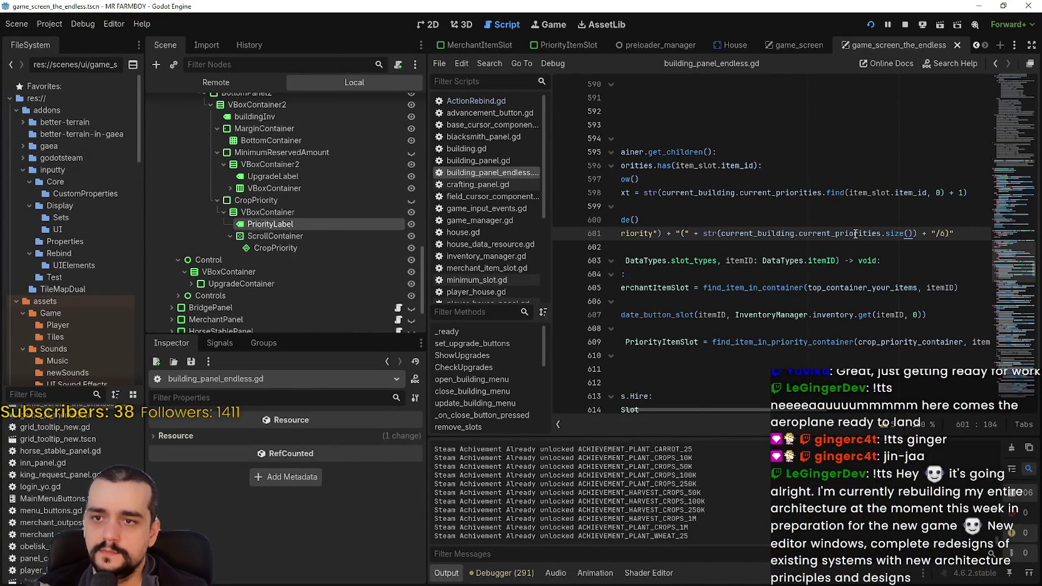
pyautogui.hotkey('alt', 'Tab')
pyautogui.press('Escape')
pyautogui.click(808, 393)
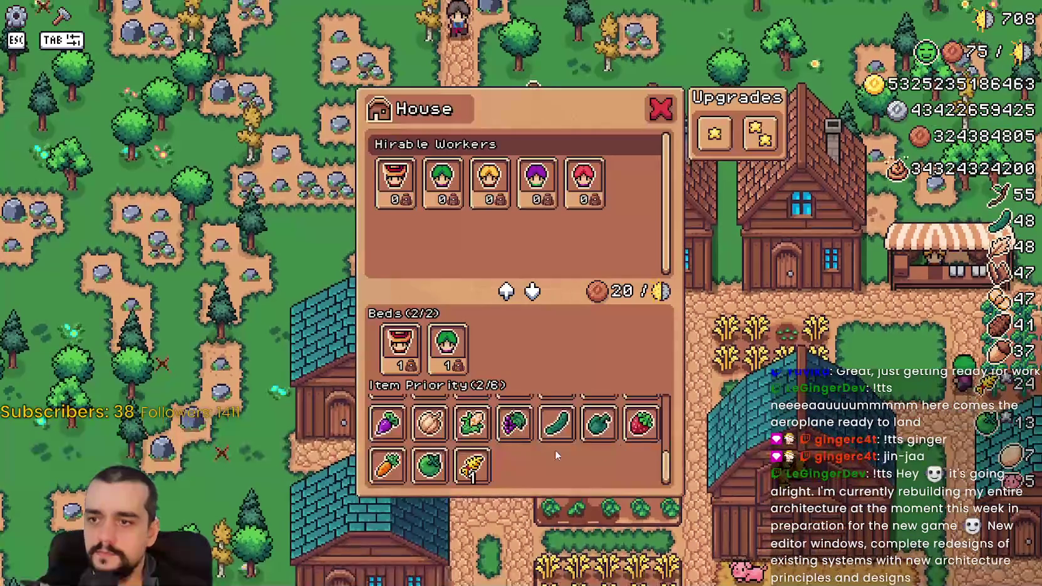
pyautogui.press('Escape')
pyautogui.click(562, 452)
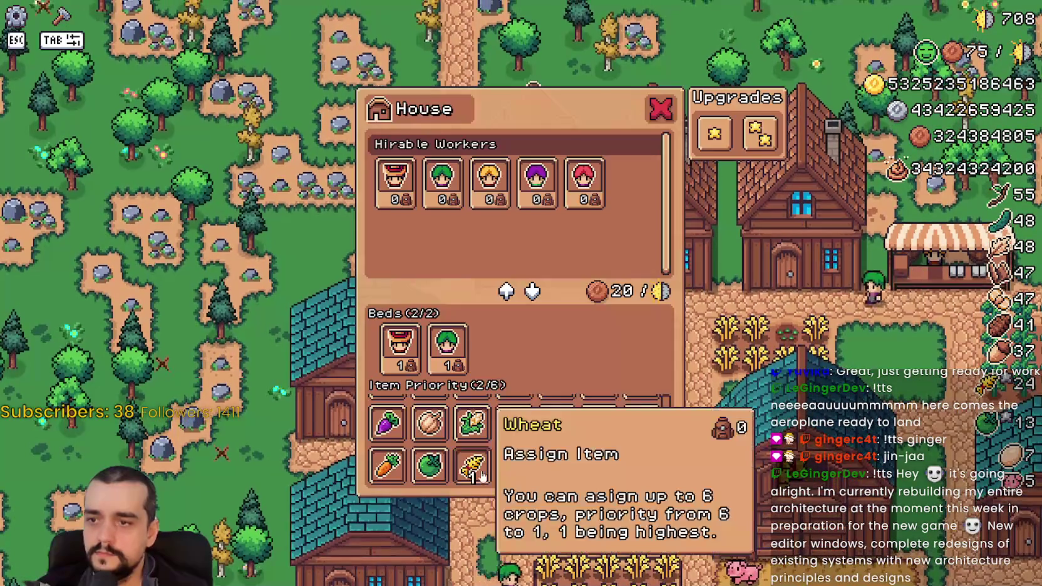
# - Select the priority_label text line 601 without its indentation
pyautogui.hotkey('alt', 'Tab')
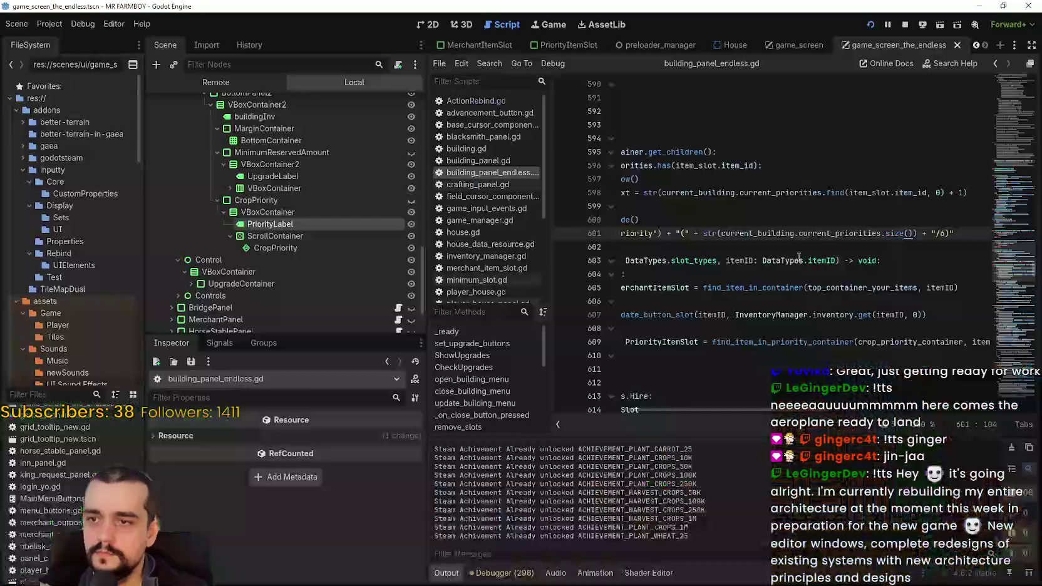
pyautogui.moveTo(986, 233); pyautogui.dragTo(529, 229)
pyautogui.press('End')
pyautogui.hotkey('shift', 'Home')
pyautogui.moveTo(1008, 269); pyautogui.dragTo(999, 130)
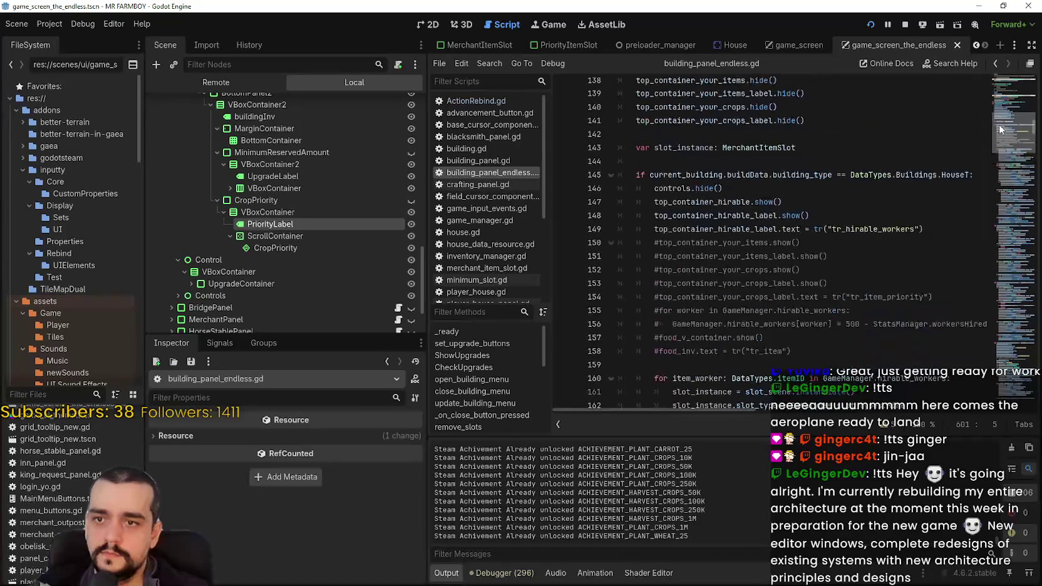
# - Add line 150 setting the priority label to current_priorities.size() over 6, and save the script
pyautogui.click(952, 229)
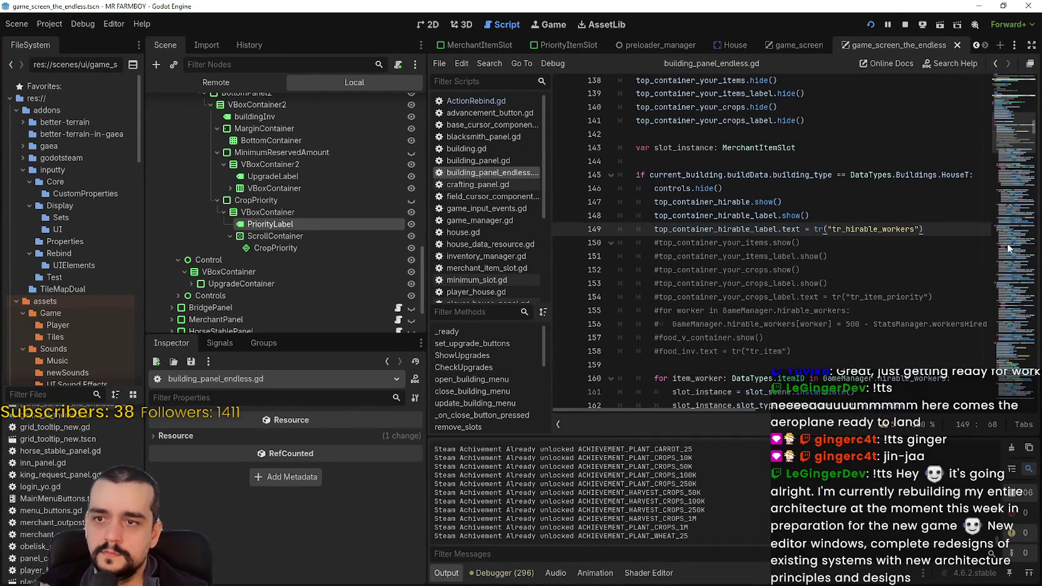
pyautogui.press('Return')
pyautogui.hotkey('ctrl', 'v')
pyautogui.hotkey('ctrl', 's')
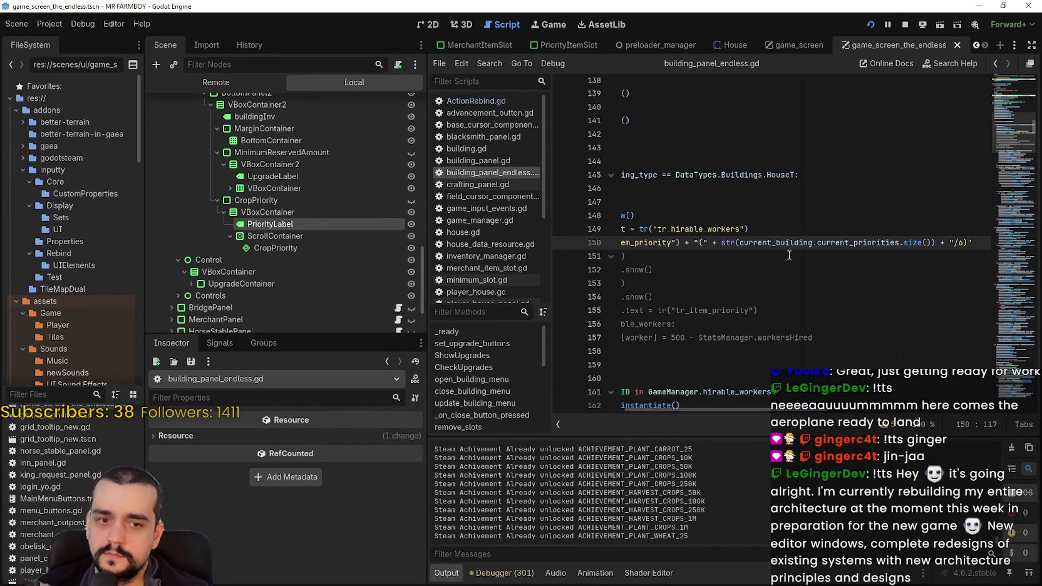
# - Reopen the House panel in the running game and scroll to the crop grid
pyautogui.click(742, 366)
pyautogui.click(451, 430)
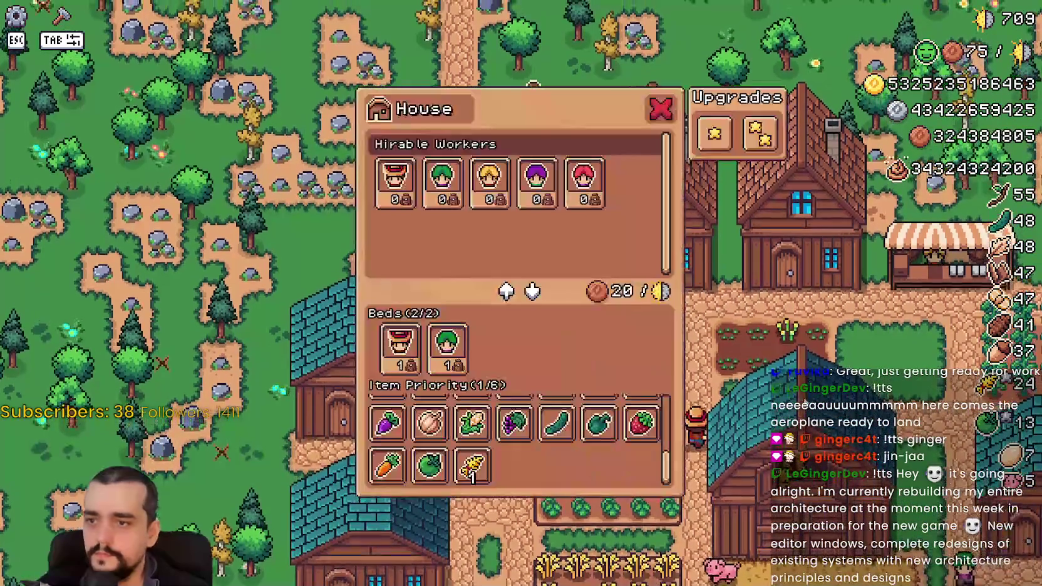
pyautogui.scroll(3)
pyautogui.press('Escape')
pyautogui.press('e')
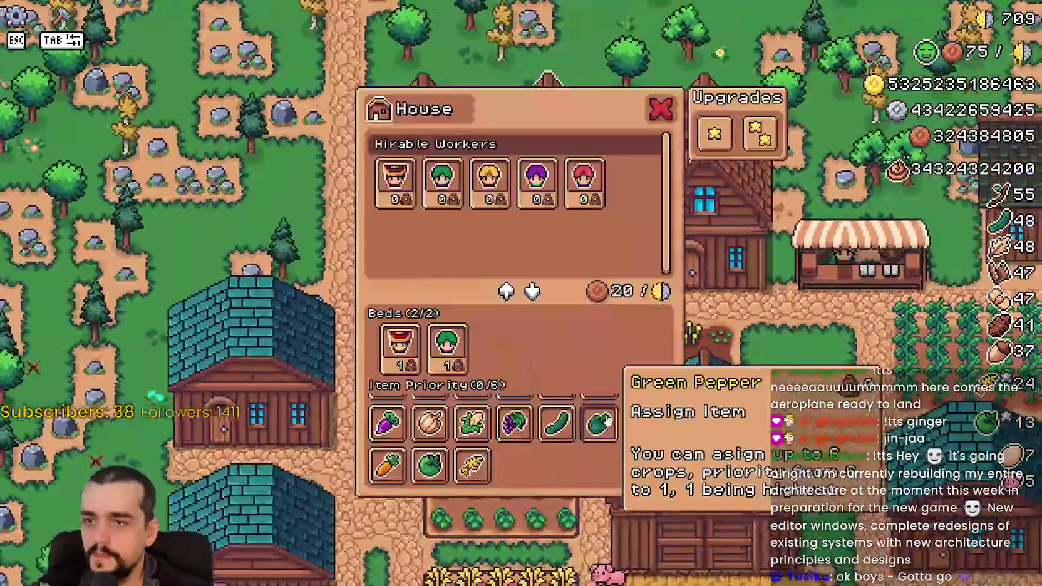
pyautogui.scroll(3)
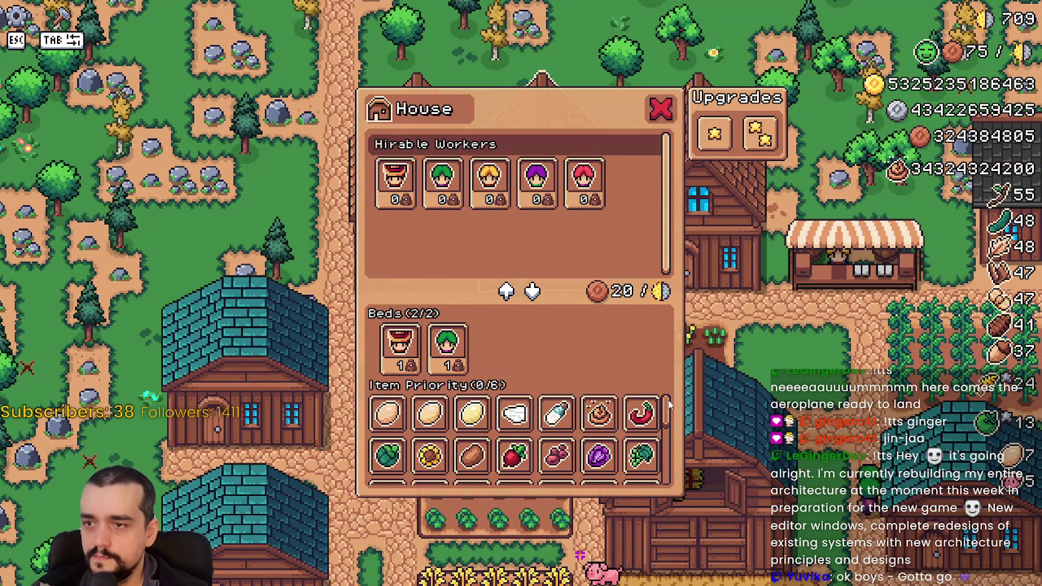
pyautogui.scroll(-3)
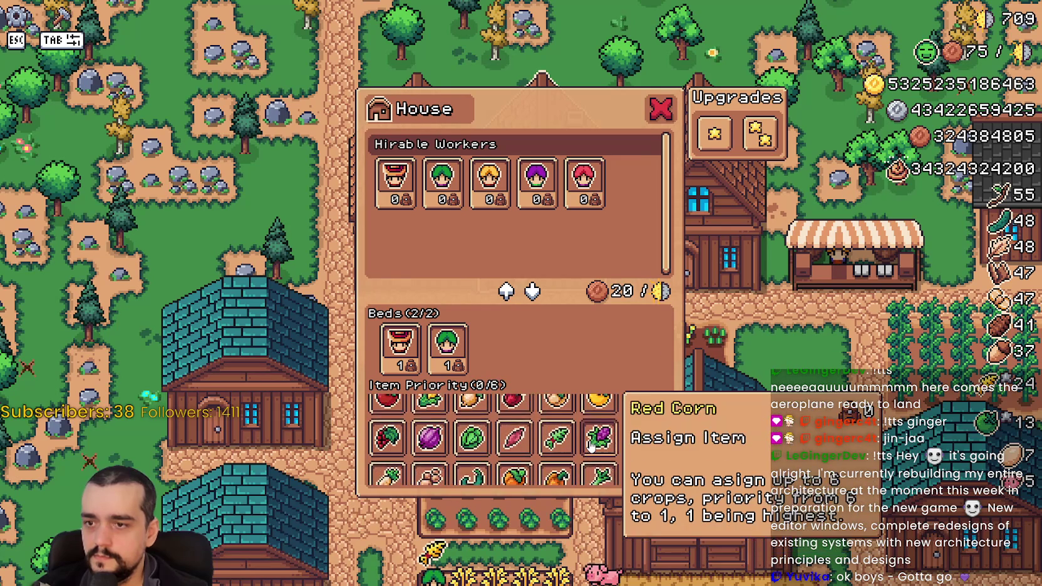
pyautogui.scroll(-3)
# - Rank wheat, green tomato, carrot, red berry, Green Pepper and Cucumber 1–6, then try and remove grape as seventh
pyautogui.click(472, 467)
pyautogui.click(429, 466)
pyautogui.click(388, 466)
pyautogui.click(655, 432)
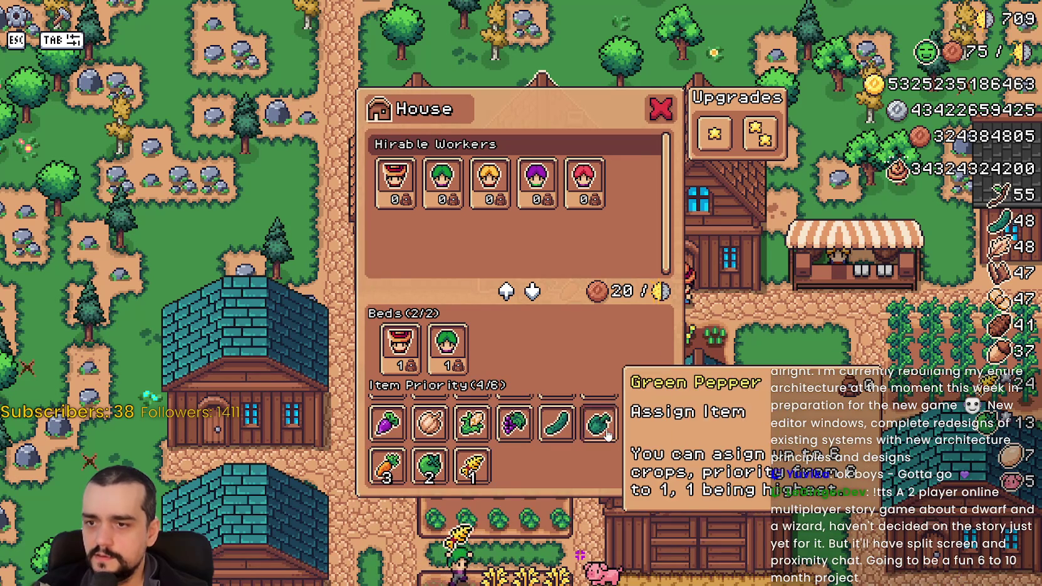
pyautogui.click(614, 432)
pyautogui.click(573, 430)
pyautogui.click(517, 429)
pyautogui.click(532, 438)
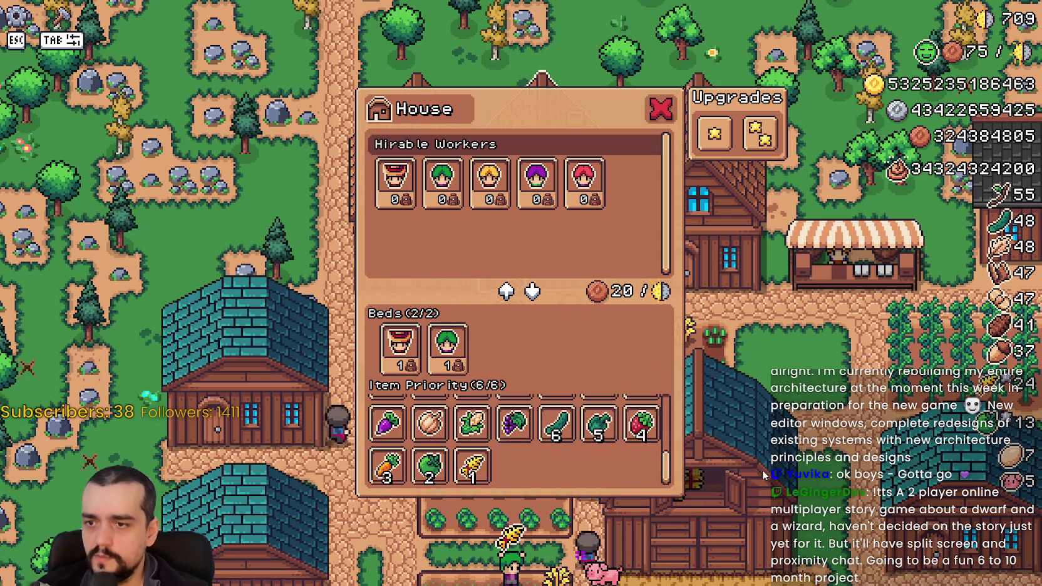
pyautogui.press('F8')
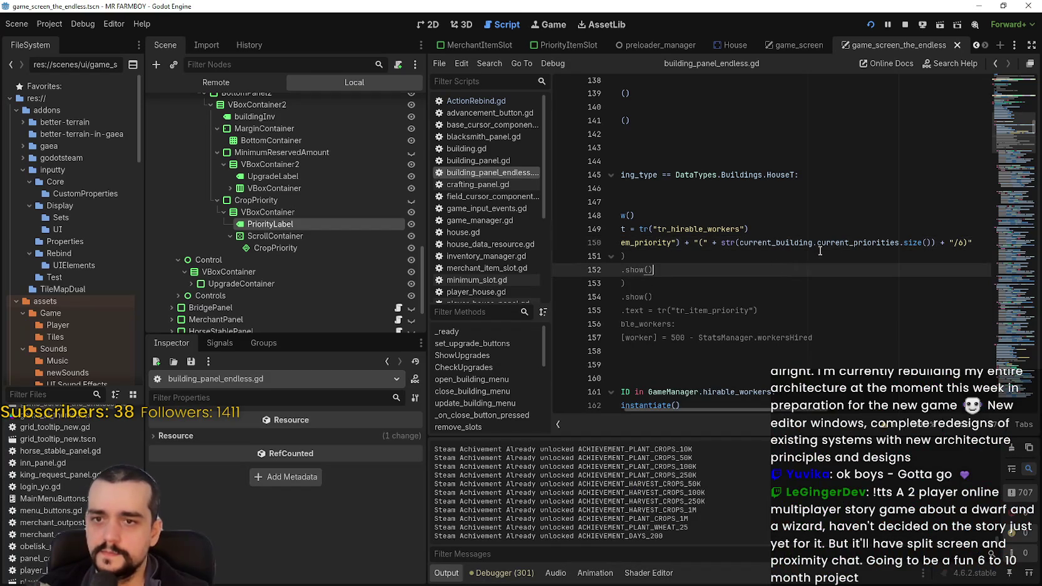
# - Inspect current_building.current_priorities.size() on line 150
pyautogui.moveTo(932, 241); pyautogui.dragTo(924, 243)
pyautogui.click(835, 242)
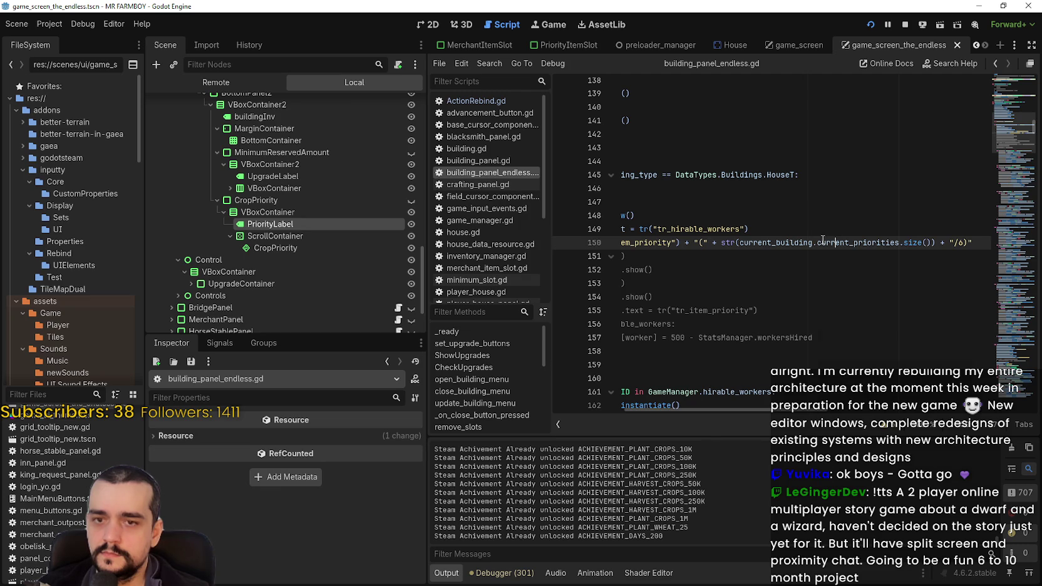
pyautogui.rightClick(822, 242)
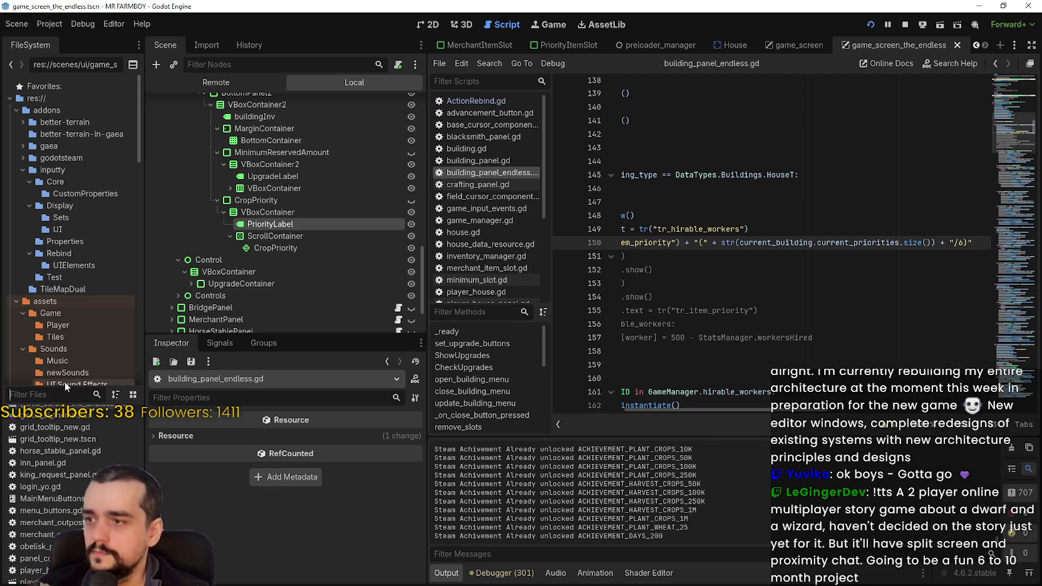
# - Filter the FileSystem for 'Hous', switch to the House scene and open its house.gd script
pyautogui.click(63, 394)
pyautogui.write('Hous')
pyautogui.scroll(3)
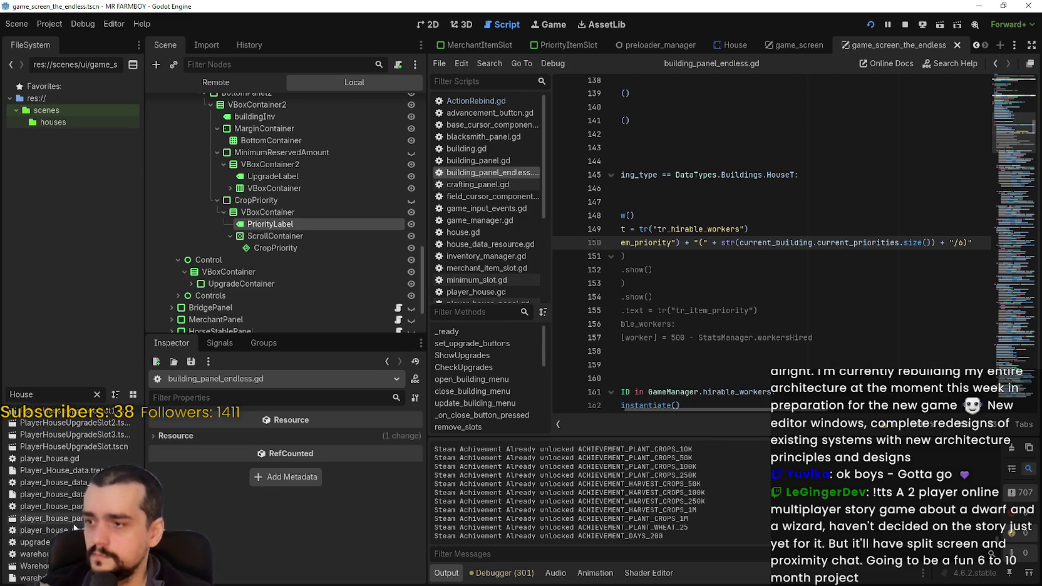
pyautogui.scroll(-3)
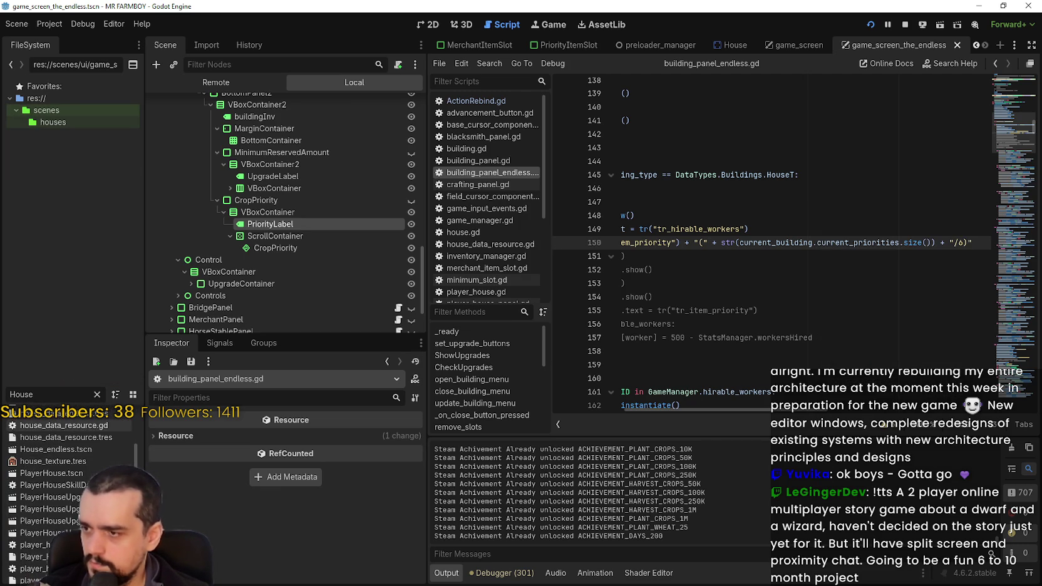
pyautogui.scroll(-3)
pyautogui.scroll(3)
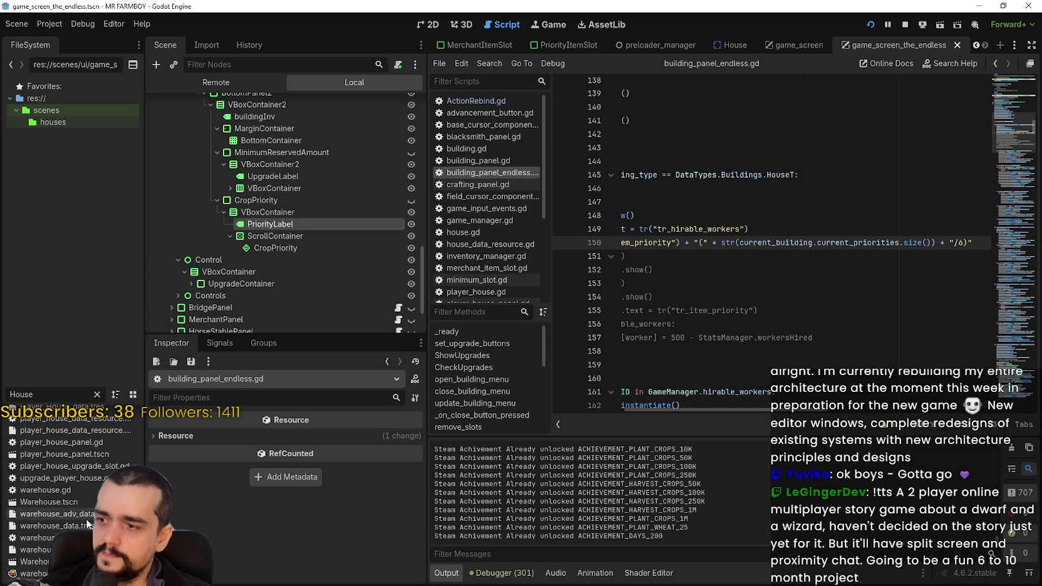
pyautogui.click(56, 469)
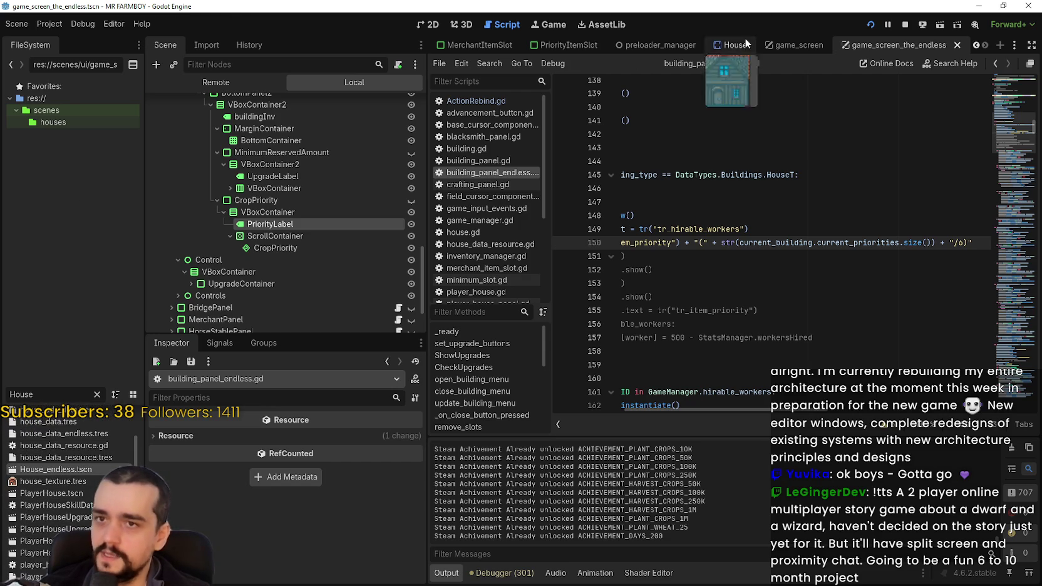
pyautogui.click(726, 47)
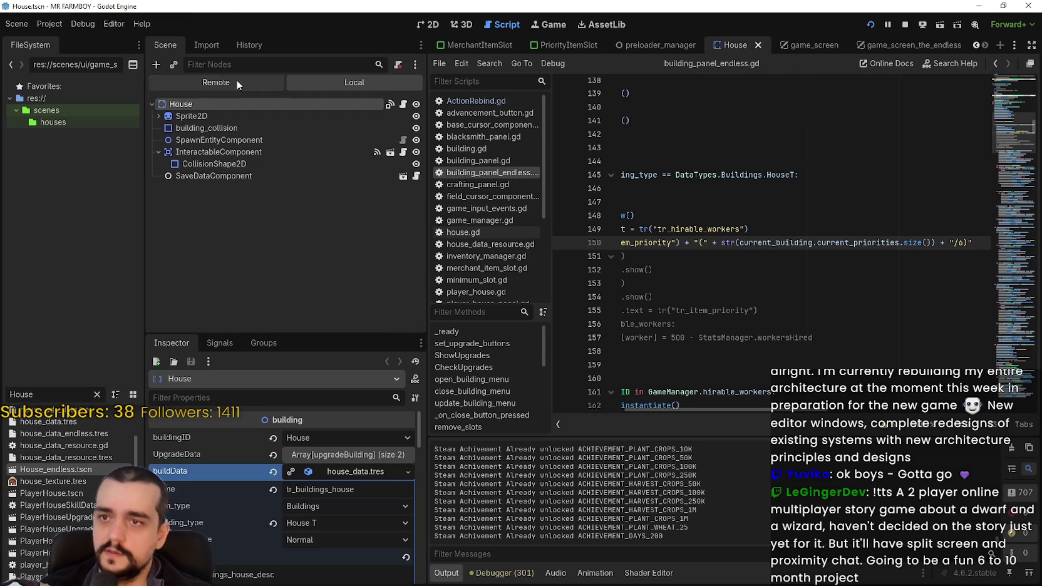
pyautogui.click(403, 105)
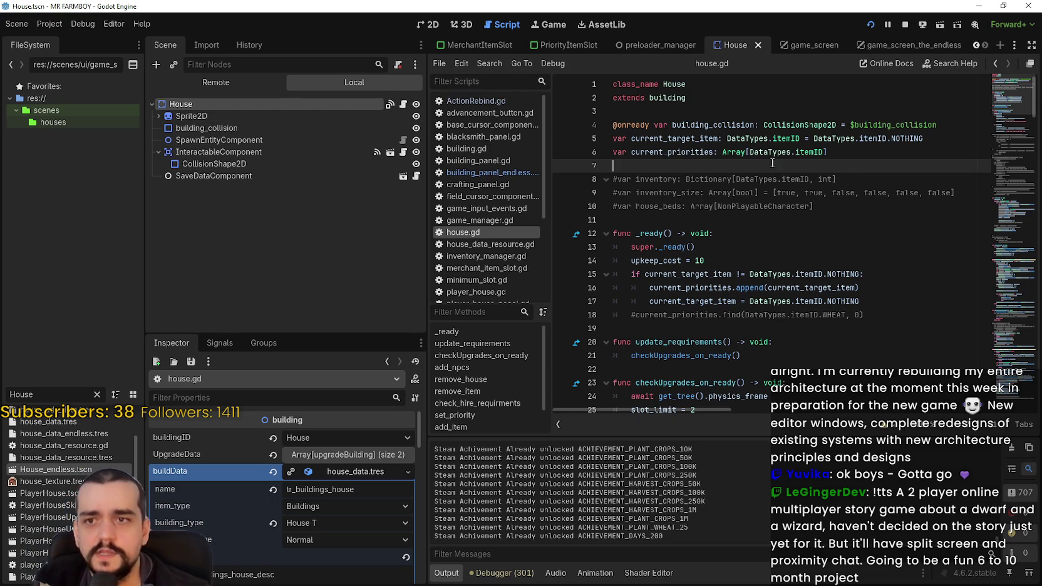
# - Review house.gd's variable declarations and the target-item append and reset lines
pyautogui.click(853, 144)
pyautogui.click(887, 182)
pyautogui.click(833, 206)
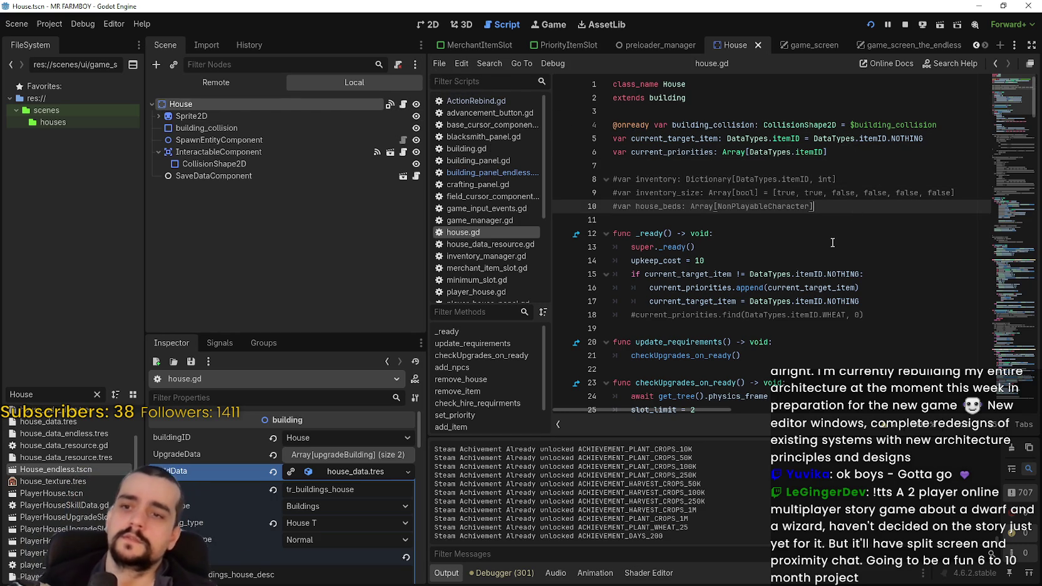
pyautogui.click(871, 288)
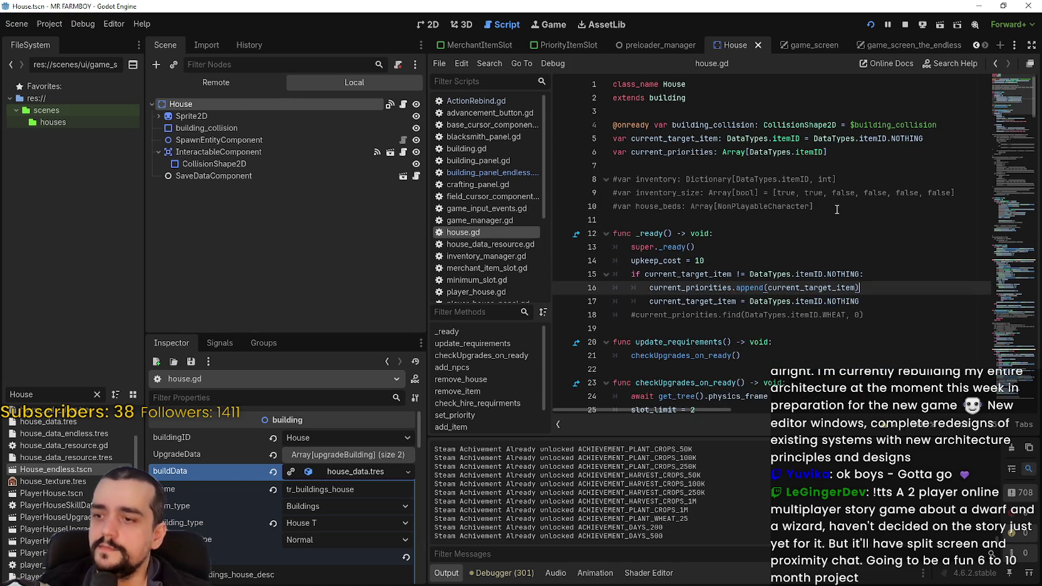
pyautogui.click(839, 208)
pyautogui.scroll(-3)
pyautogui.click(828, 98)
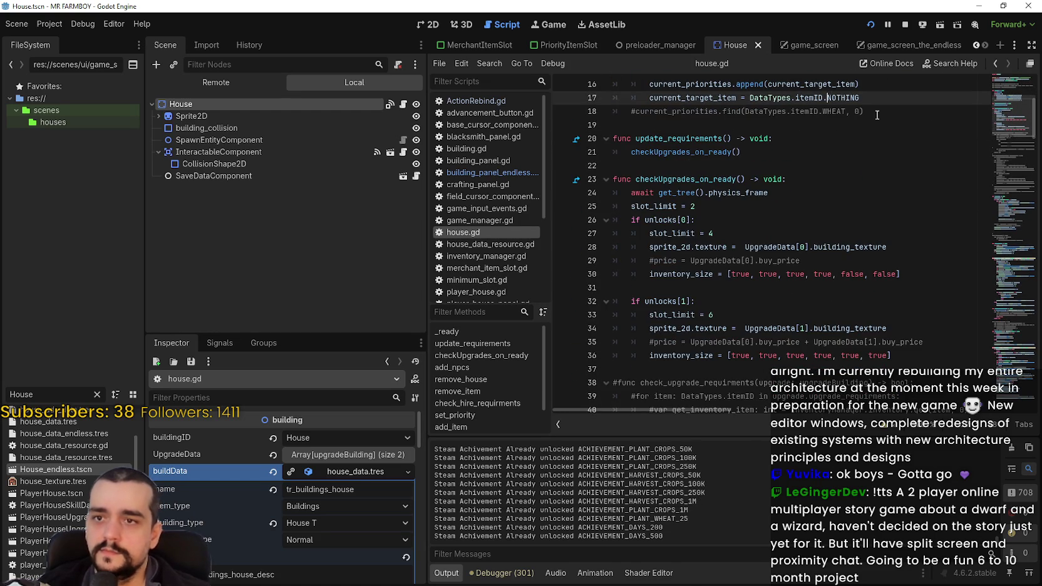
pyautogui.scroll(-3)
# - Scroll via the minimap to set_priority around line 160, at its early return
pyautogui.moveTo(1005, 163); pyautogui.dragTo(1003, 310)
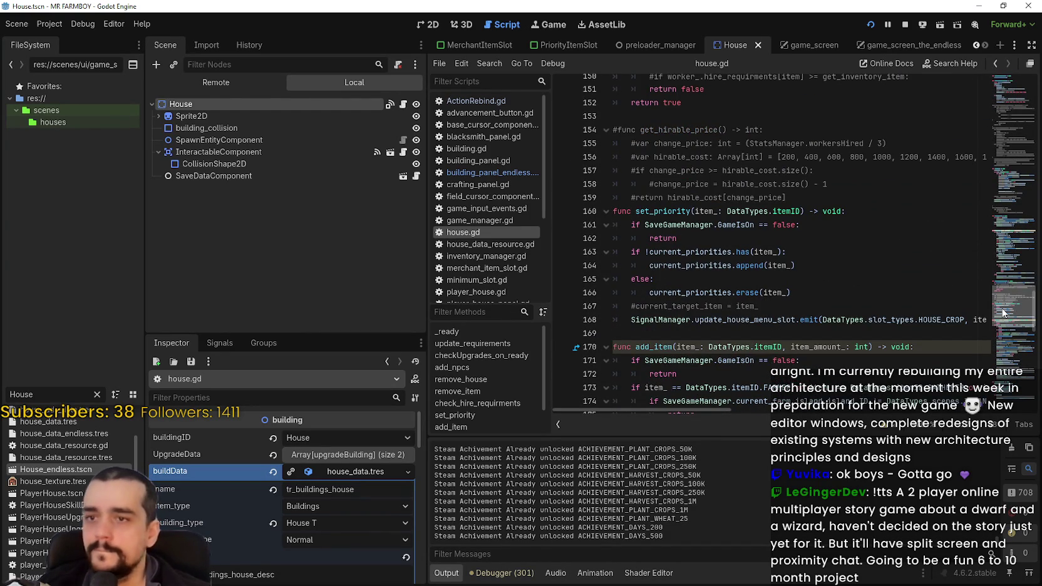
pyautogui.moveTo(1003, 312); pyautogui.dragTo(1002, 310)
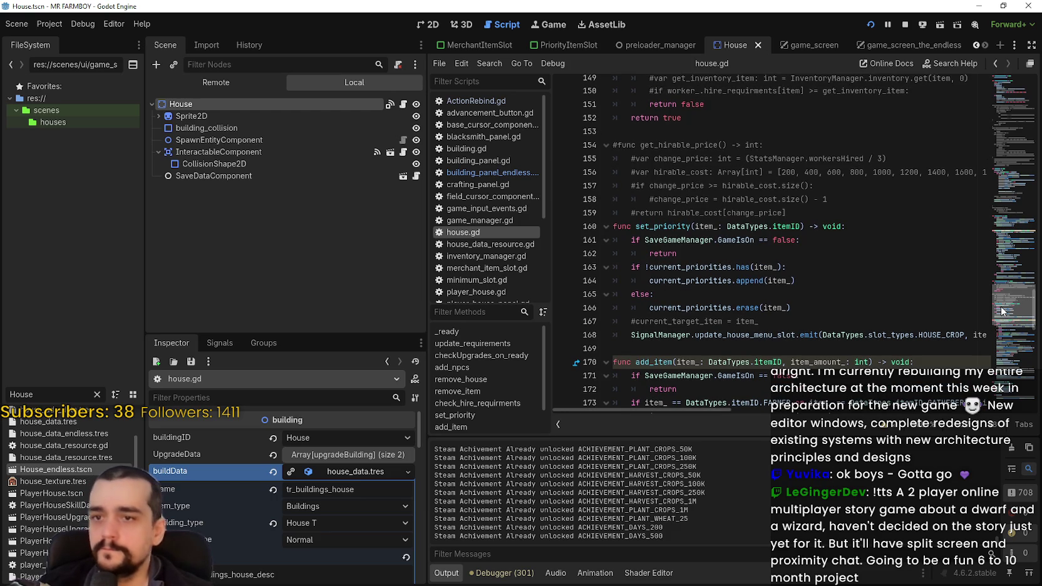
pyautogui.click(769, 259)
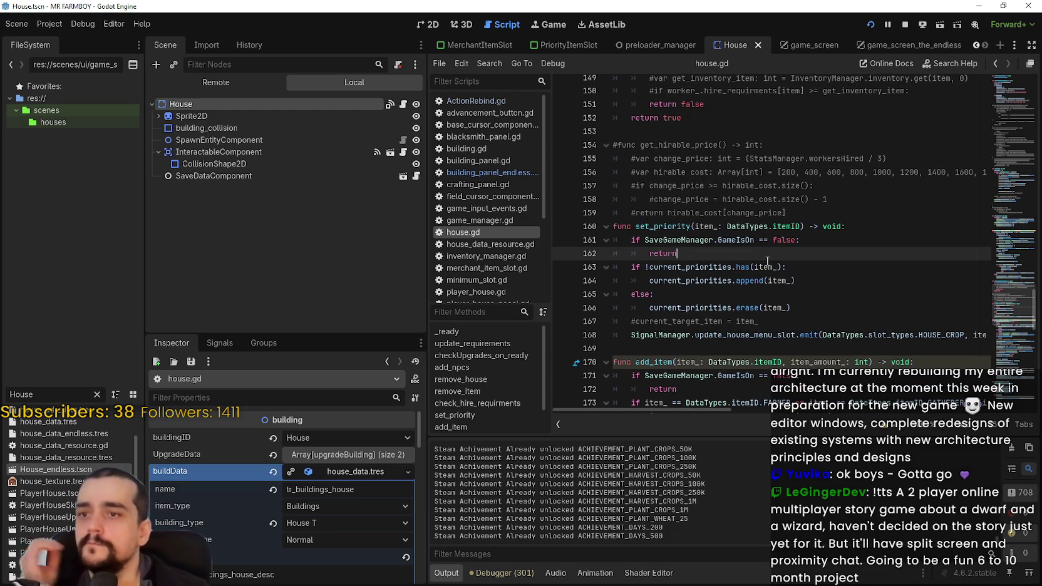
pyautogui.click(865, 283)
pyautogui.moveTo(631, 266); pyautogui.dragTo(866, 276)
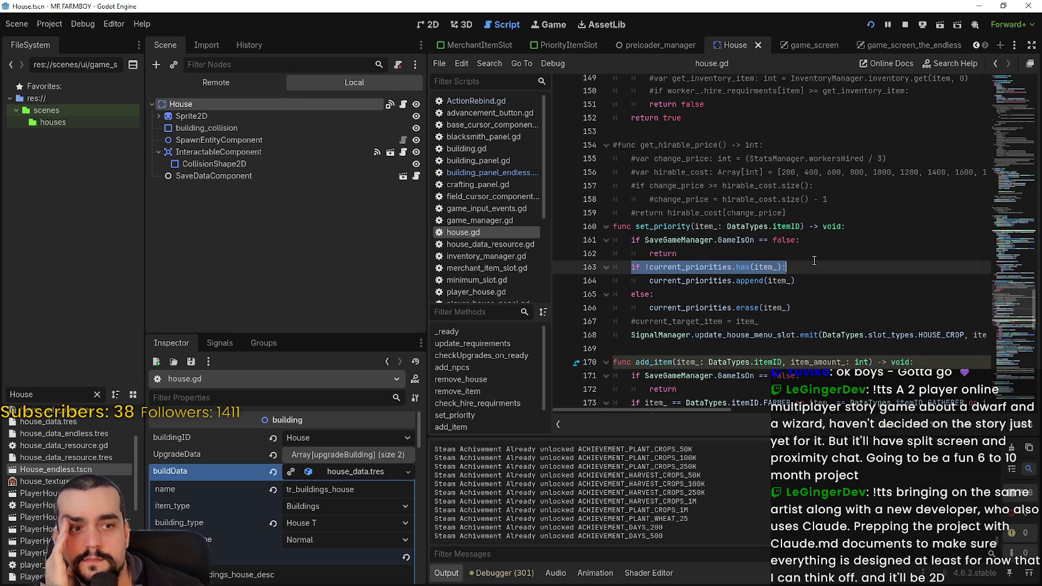
pyautogui.click(840, 267)
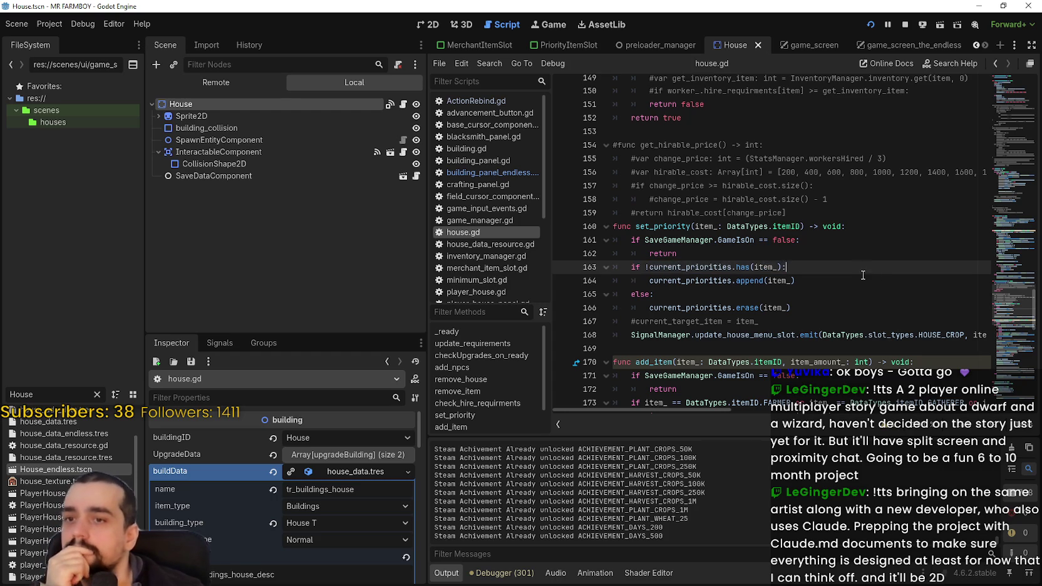
pyautogui.click(861, 280)
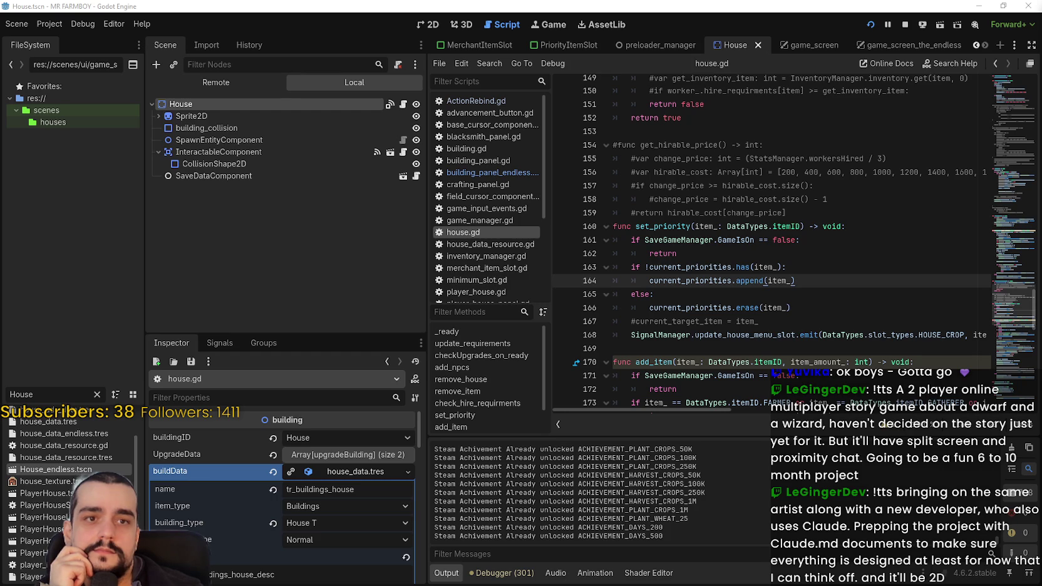
pyautogui.click(811, 298)
pyautogui.click(842, 310)
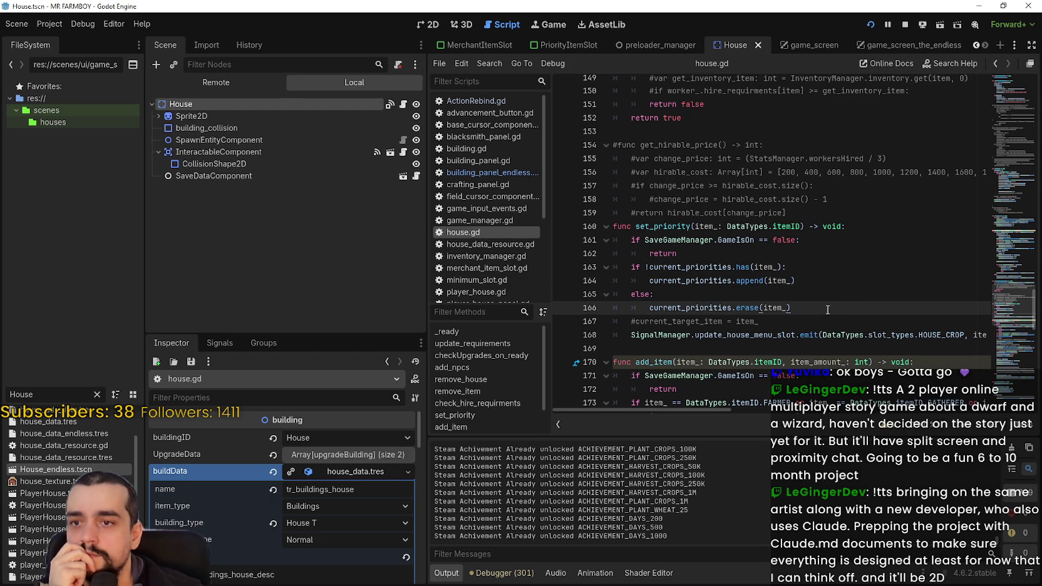
pyautogui.click(813, 286)
pyautogui.click(824, 300)
pyautogui.click(831, 310)
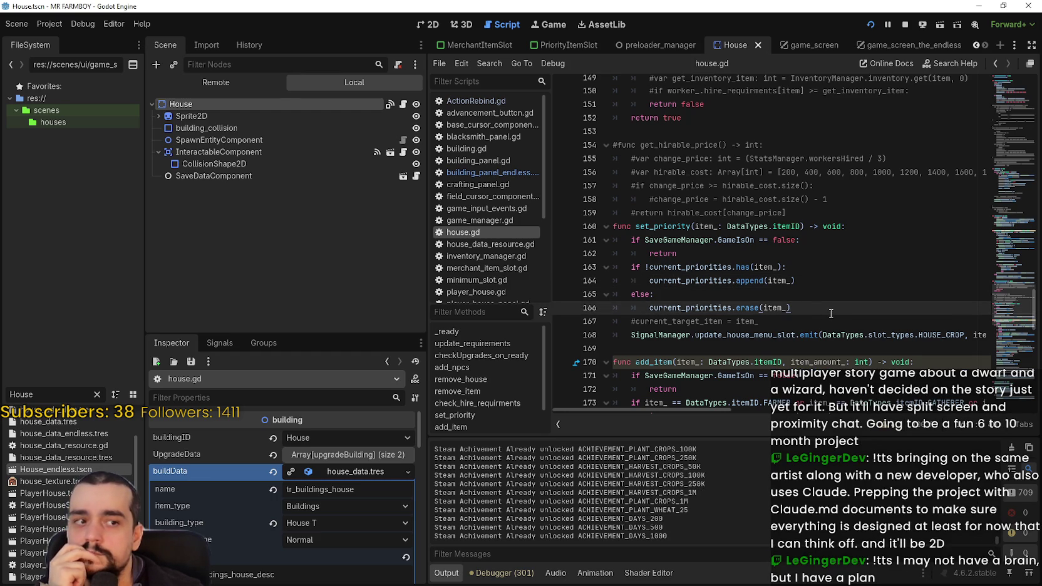
pyautogui.click(814, 269)
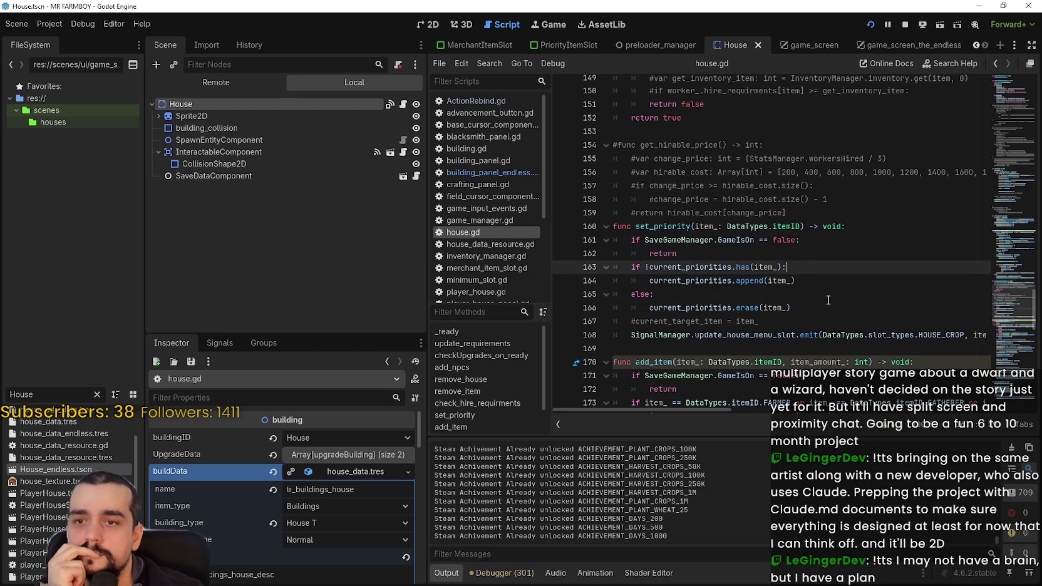
pyautogui.click(828, 300)
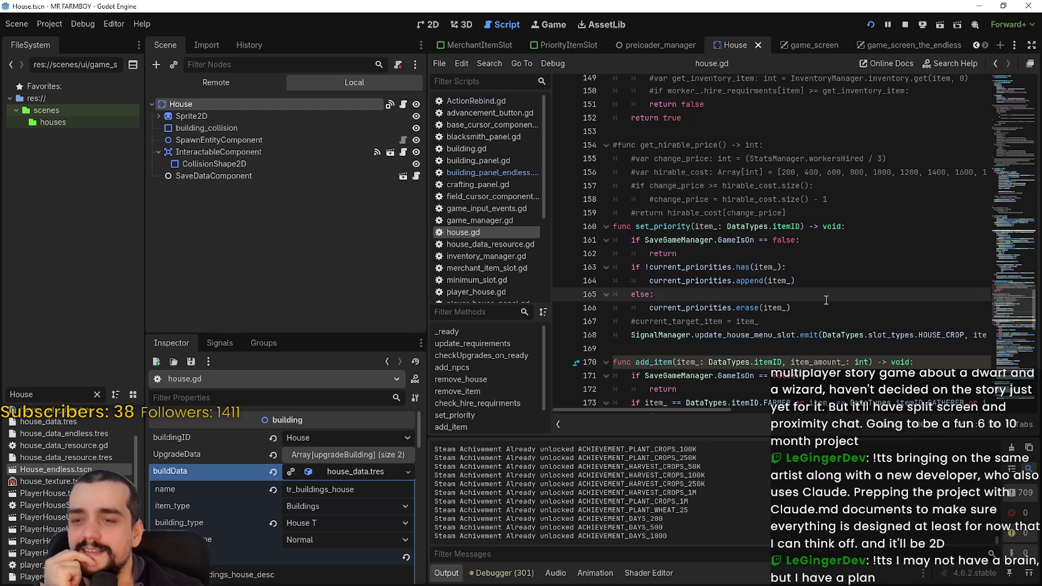
pyautogui.click(826, 327)
pyautogui.moveTo(750, 329); pyautogui.dragTo(619, 321)
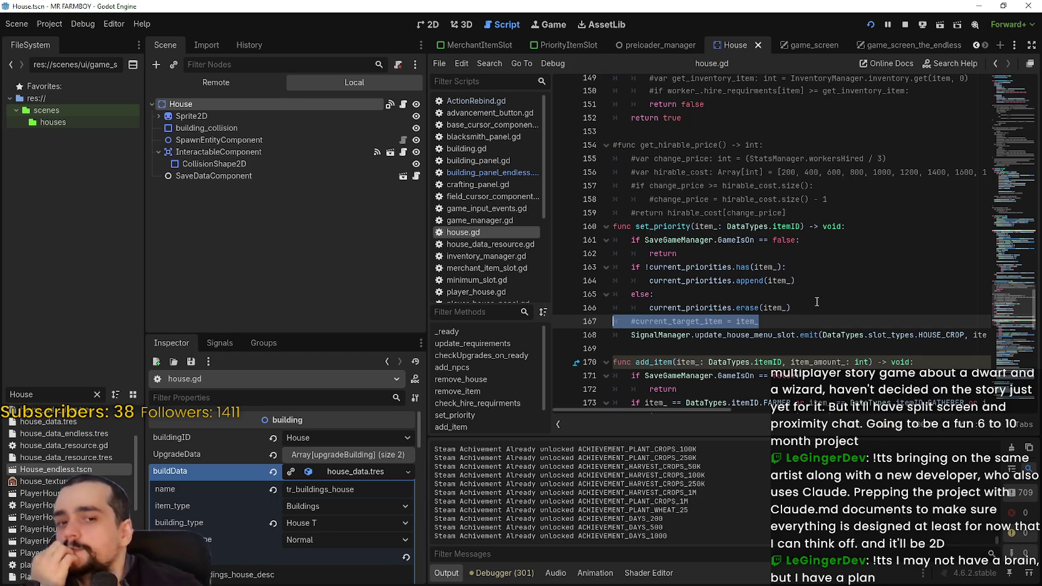
# - Read through set_priority's else branch, erase line and function signature
pyautogui.click(824, 293)
pyautogui.click(819, 309)
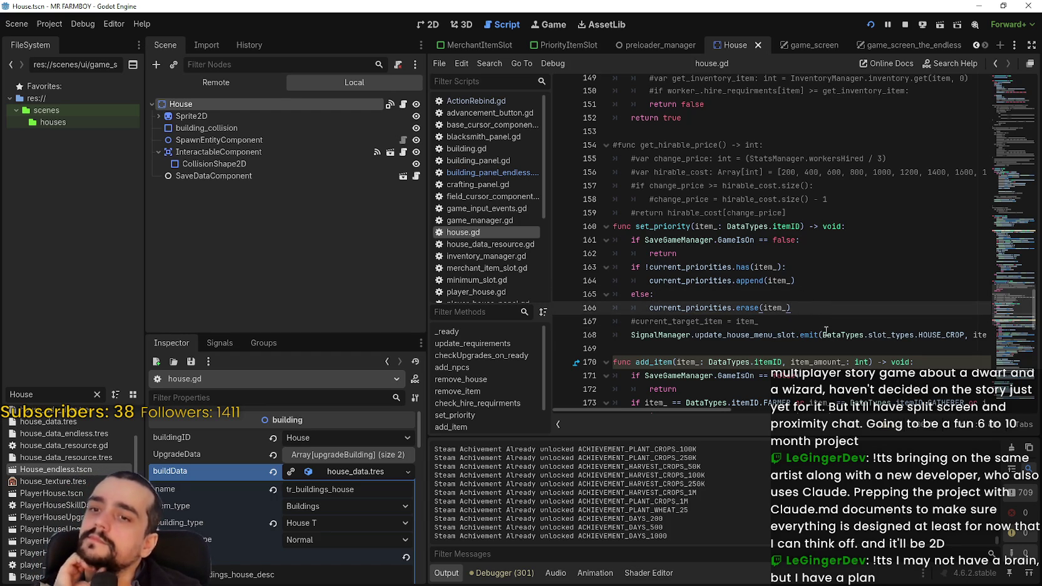
pyautogui.click(827, 324)
pyautogui.scroll(-3)
pyautogui.click(734, 266)
pyautogui.press('Up')
pyautogui.press('Up')
pyautogui.hotkey('shift', 'Up')
pyautogui.press('Up')
pyautogui.hotkey('shift', 'Up')
pyautogui.hotkey('shift', 'Up')
pyautogui.hotkey('shift', 'Up')
pyautogui.click(842, 223)
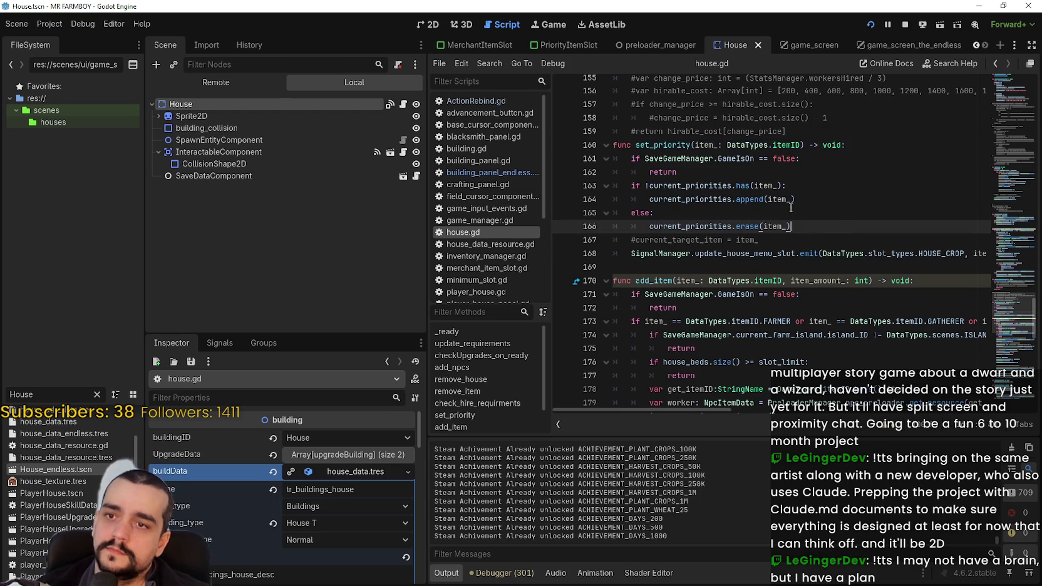
pyautogui.press('Up')
pyautogui.press('Up')
pyautogui.press('Up')
pyautogui.click(848, 145)
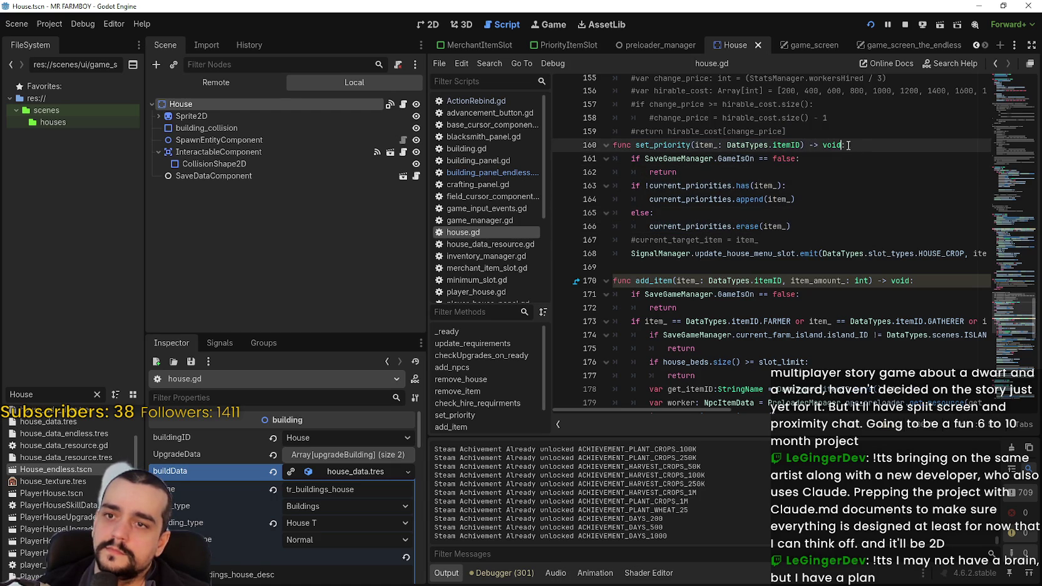
pyautogui.click(826, 221)
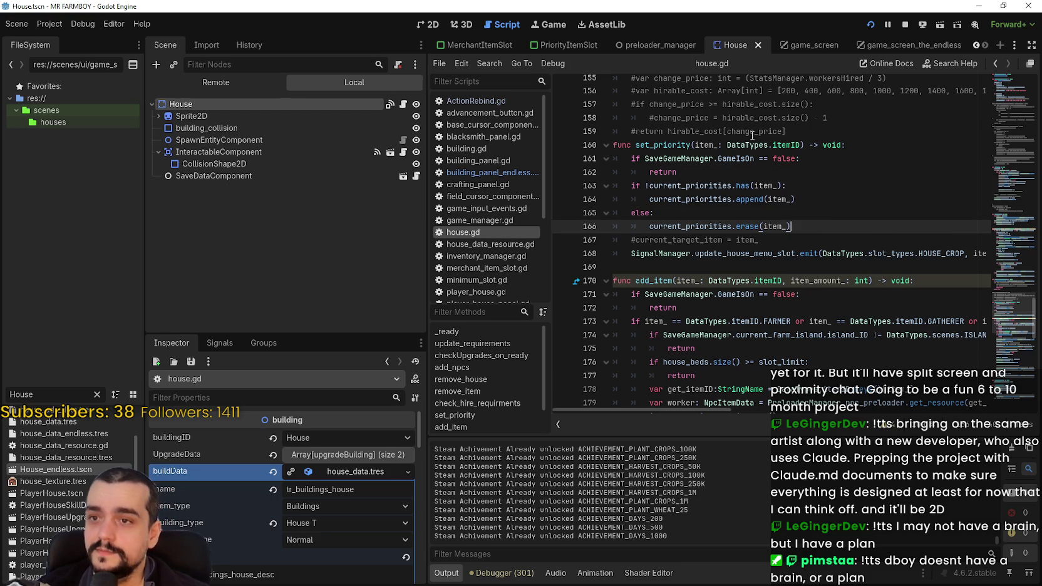
# - Examine the has(item_) check and append call, ending at the end of line 163
pyautogui.doubleClick(663, 144)
pyautogui.scroll(3)
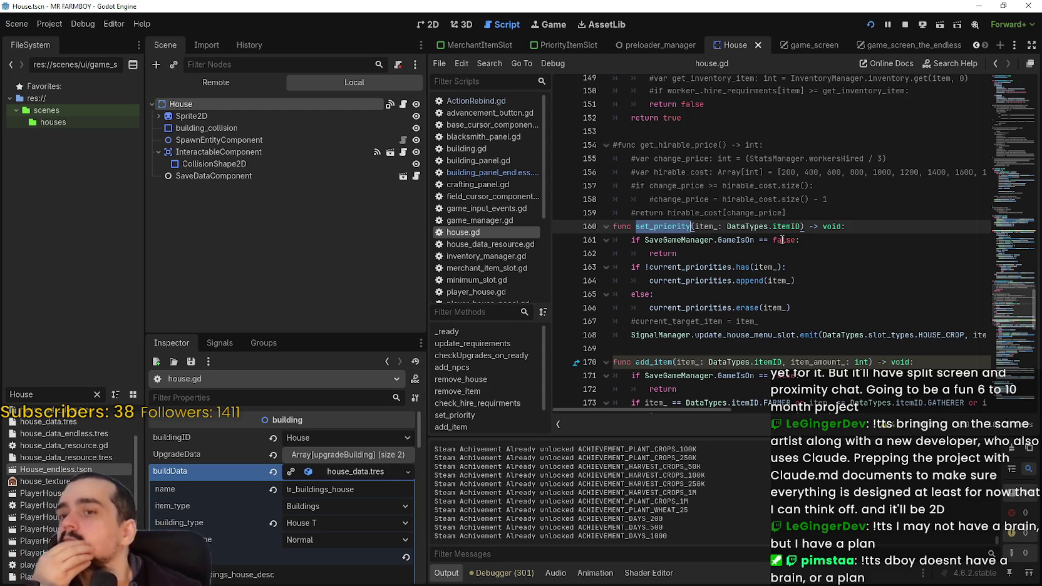
pyautogui.click(785, 268)
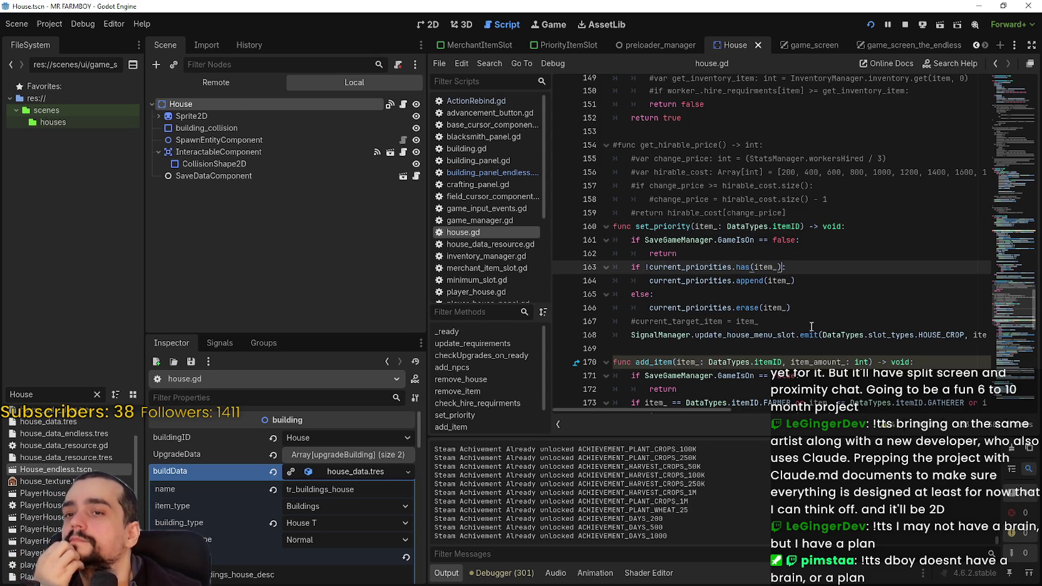
pyautogui.moveTo(648, 278); pyautogui.dragTo(845, 282)
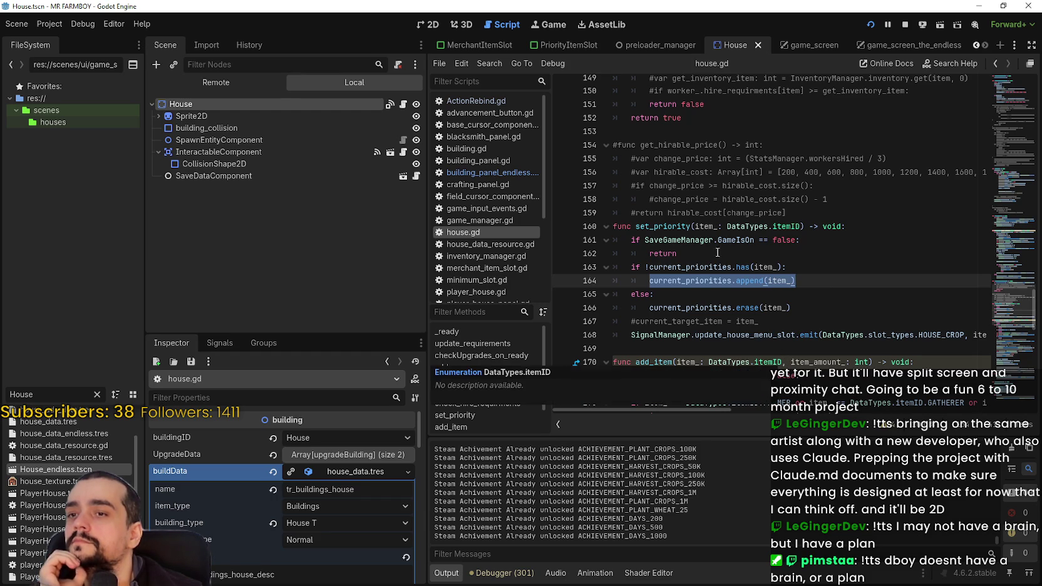
pyautogui.click(711, 257)
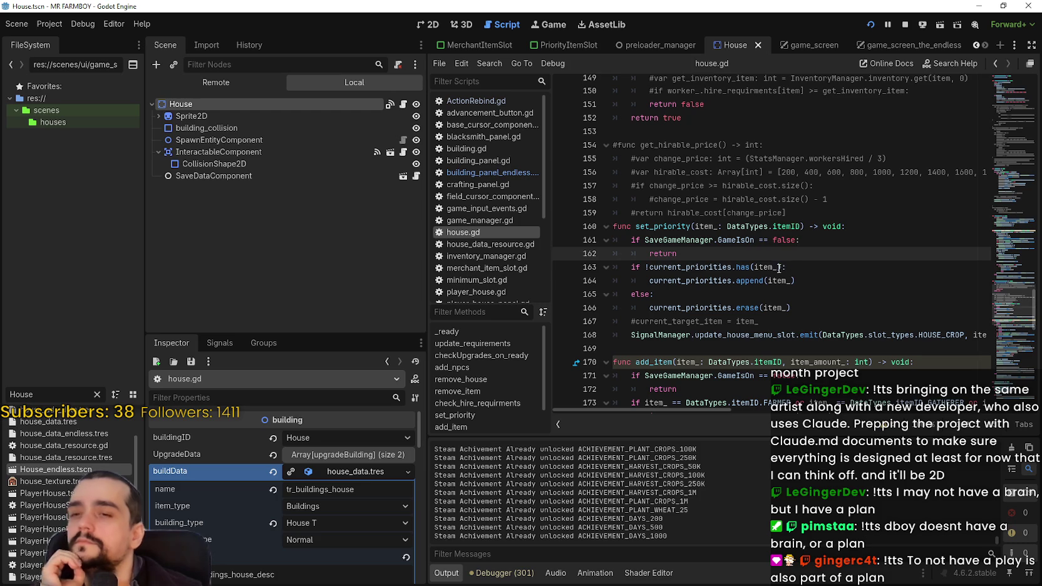
pyautogui.click(784, 267)
pyautogui.write('and')
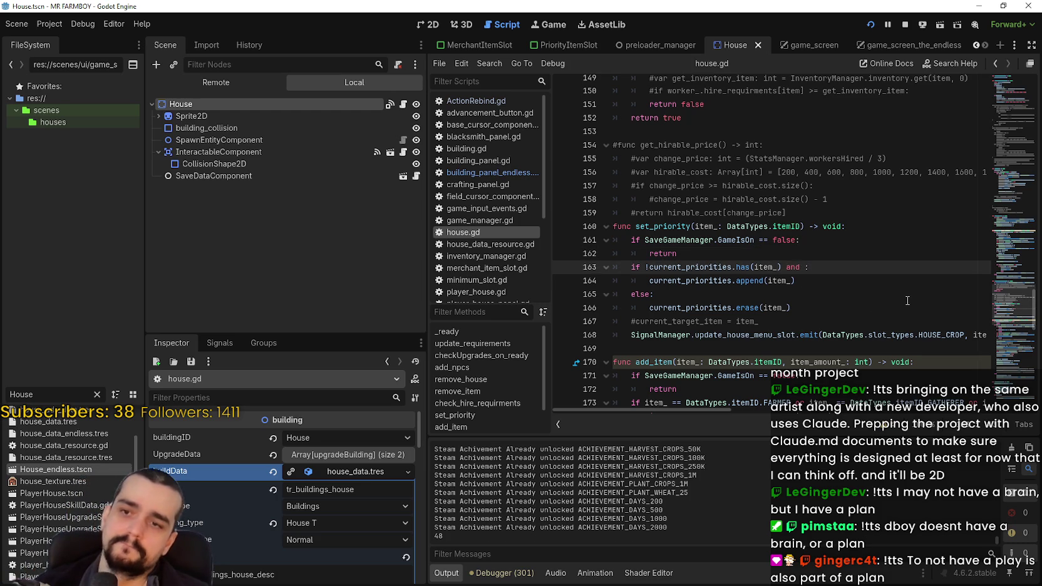
# - Cap line 163's append with a current_priorities.size() < 6 condition and save house.gd
pyautogui.write('current_building.current_priorities.size()')
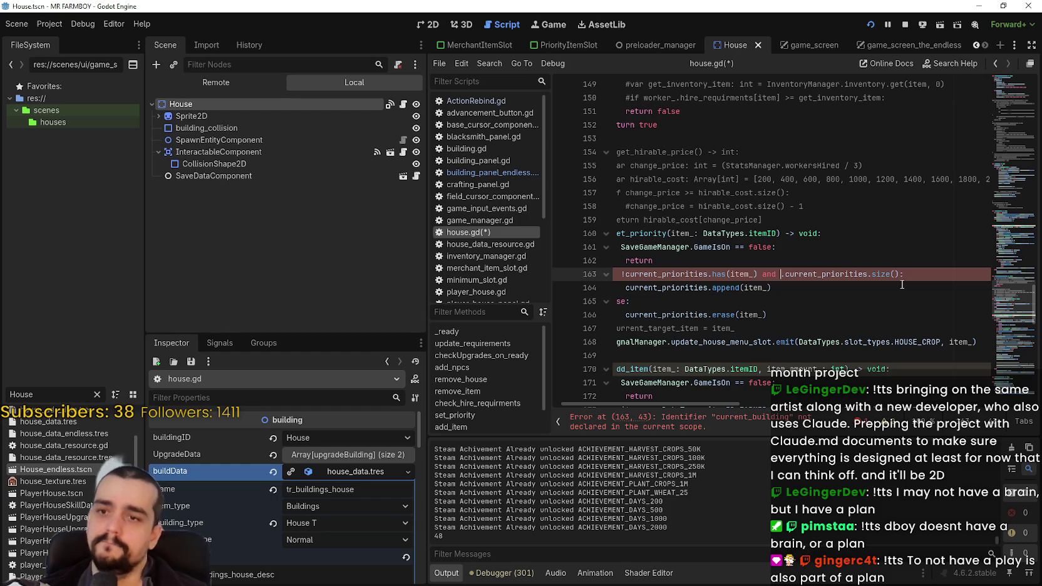
pyautogui.scroll(-3)
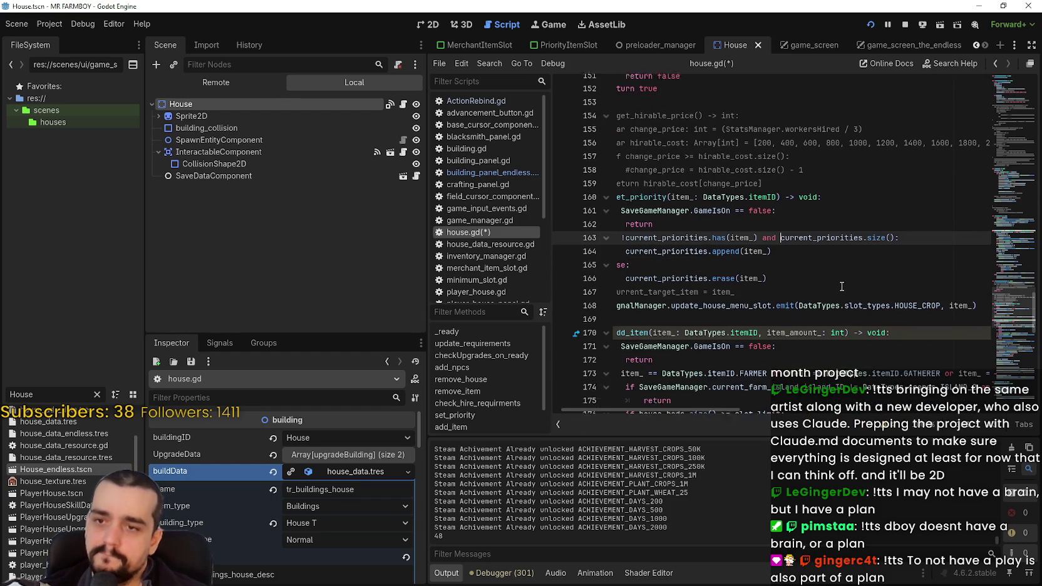
pyautogui.moveTo(815, 251); pyautogui.dragTo(755, 233)
pyautogui.moveTo(681, 231); pyautogui.dragTo(597, 238)
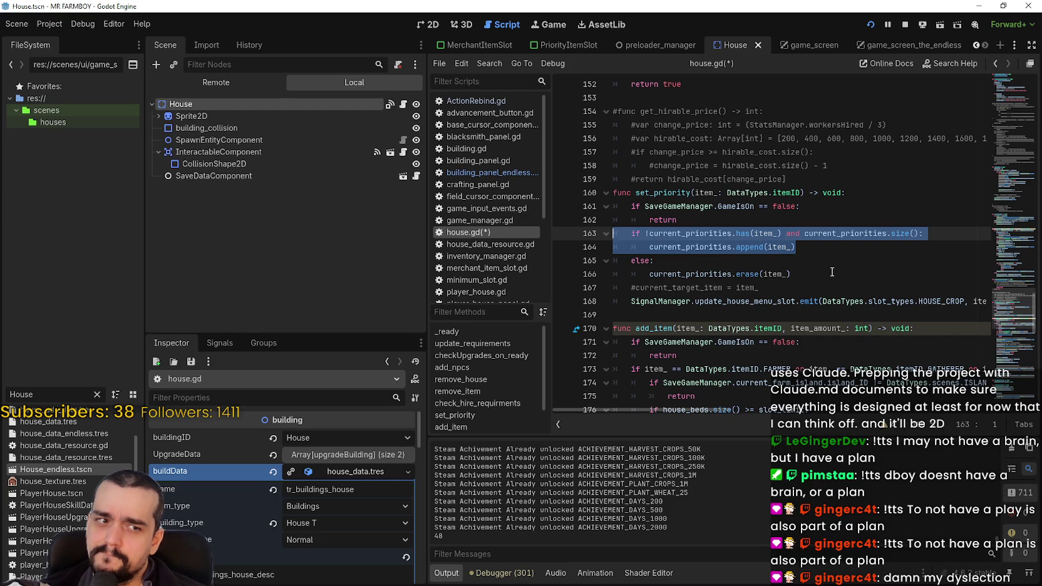
pyautogui.doubleClick(843, 234)
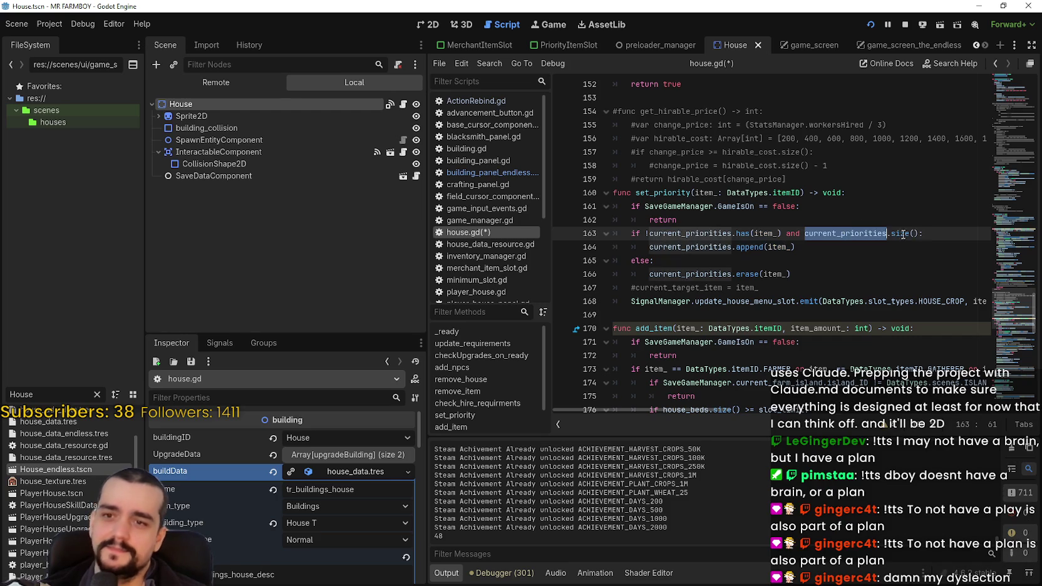
pyautogui.click(920, 233)
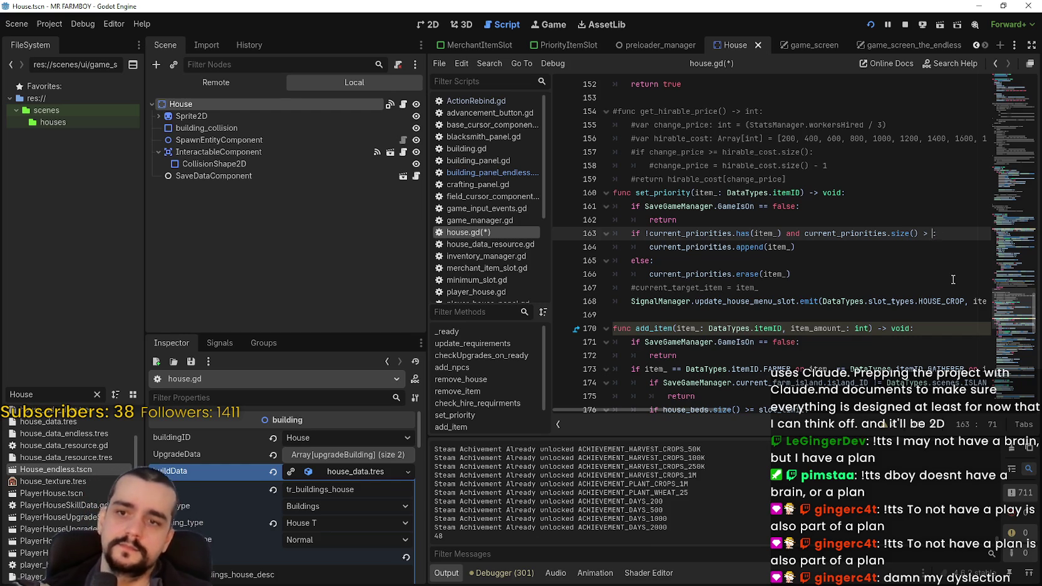
pyautogui.hotkey('ctrl', 's')
pyautogui.write('6:')
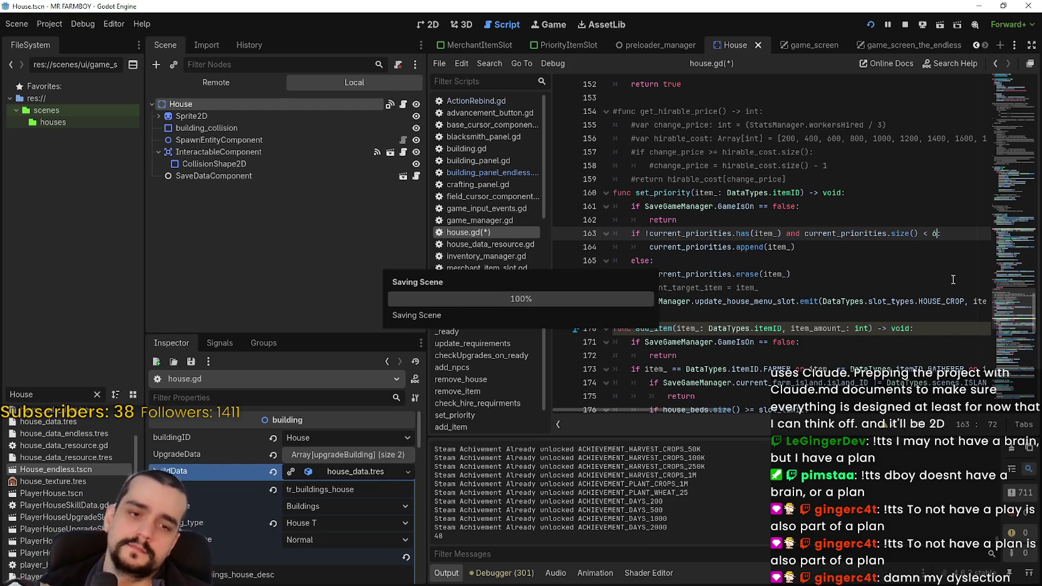
pyautogui.doubleClick(846, 233)
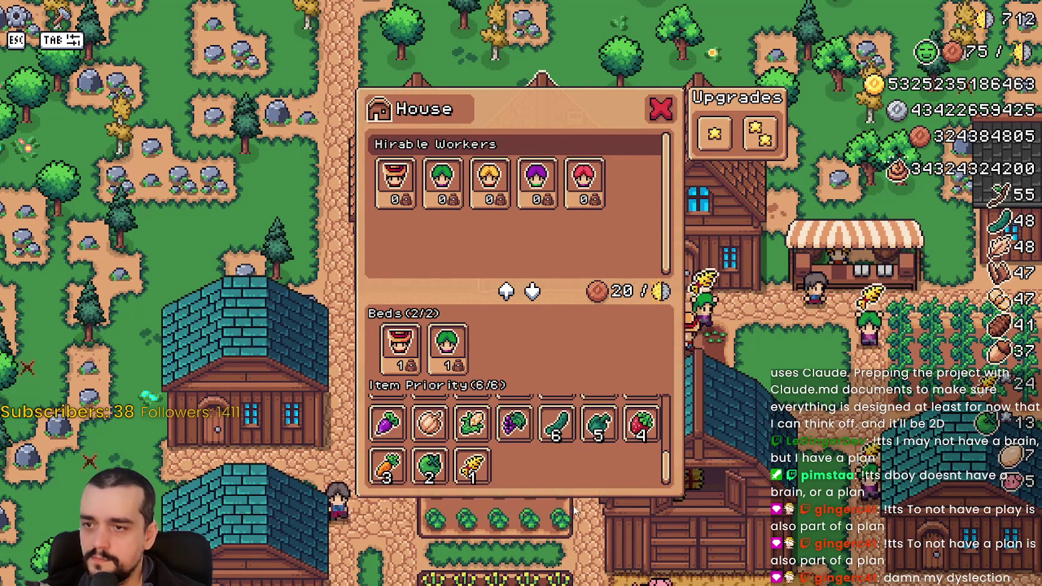
# - Close and reopen the House panel in the running game
pyautogui.press('Escape')
pyautogui.click(728, 482)
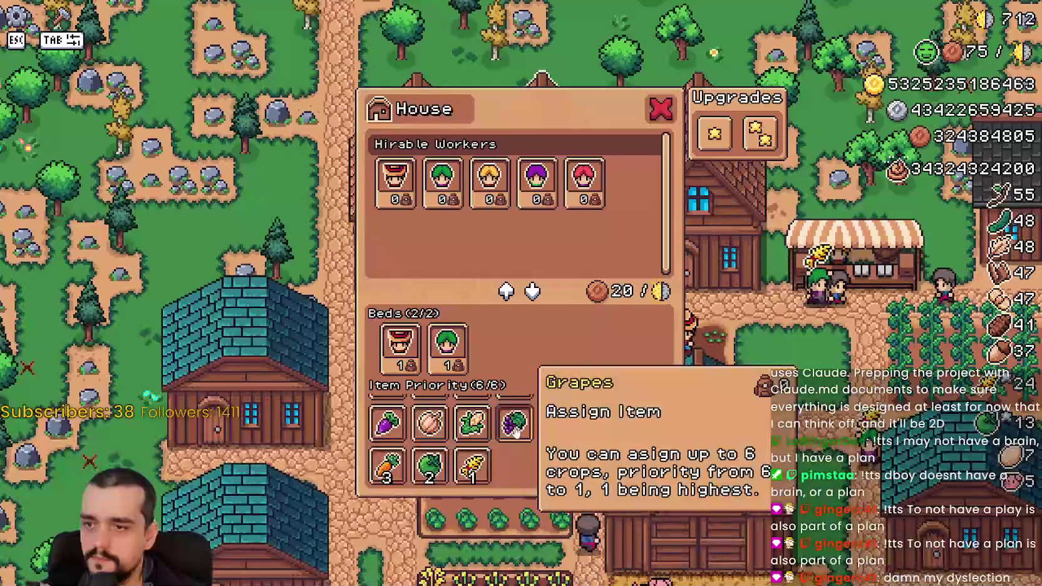
pyautogui.press('Escape')
pyautogui.click(677, 494)
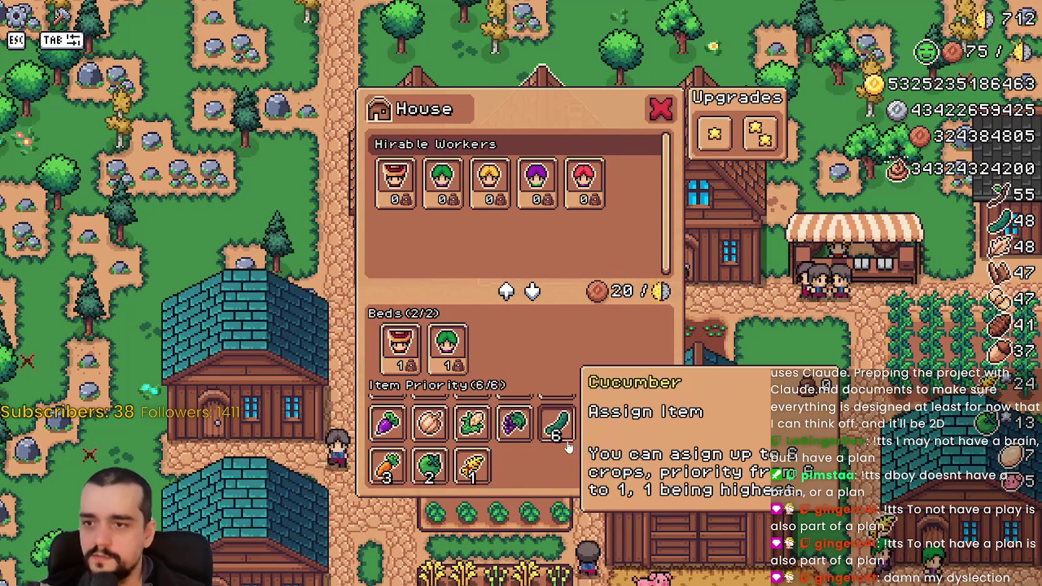
# - Clear the priority list: cucumber, green pepper, strawberry, wheat, carrot and cabbage
pyautogui.click(569, 437)
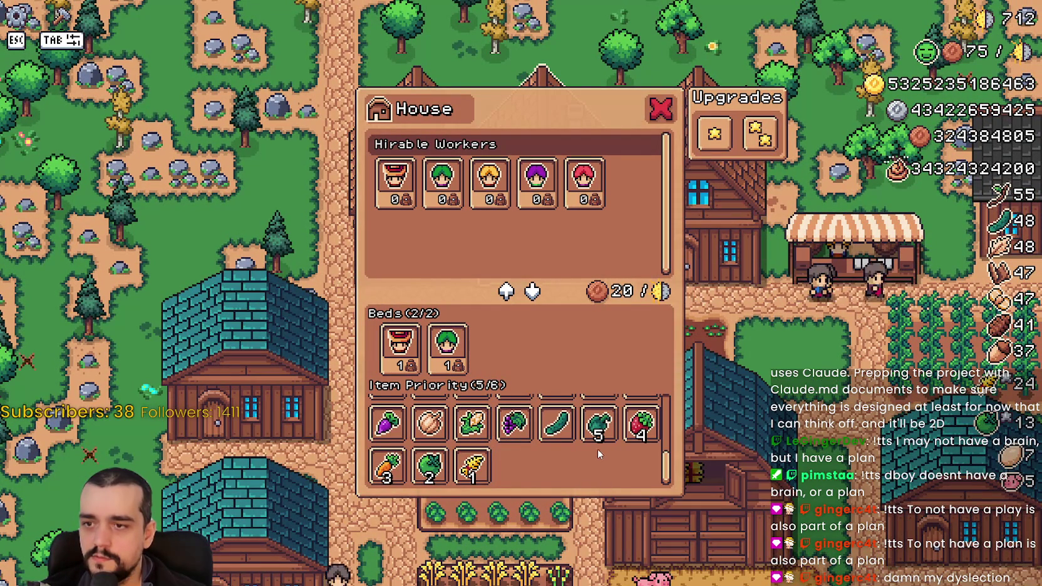
pyautogui.click(598, 424)
pyautogui.click(556, 424)
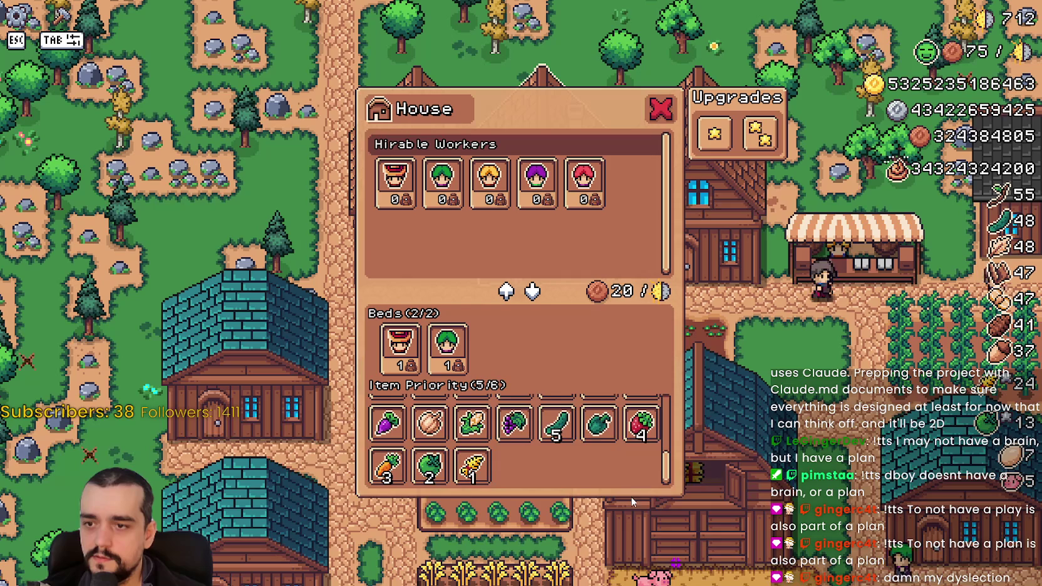
pyautogui.click(643, 442)
pyautogui.click(556, 426)
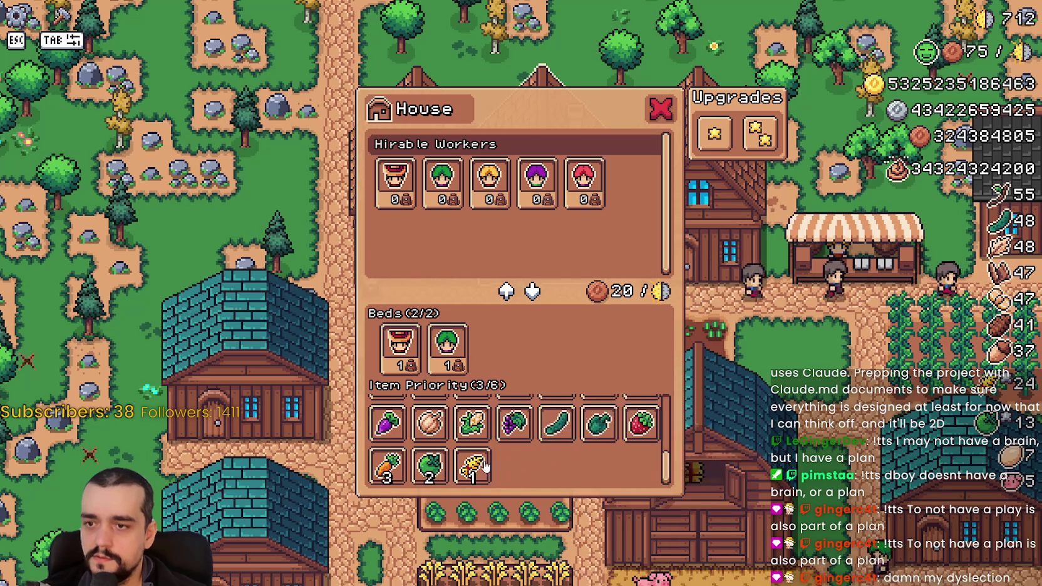
pyautogui.click(454, 475)
pyautogui.click(430, 466)
pyautogui.click(387, 467)
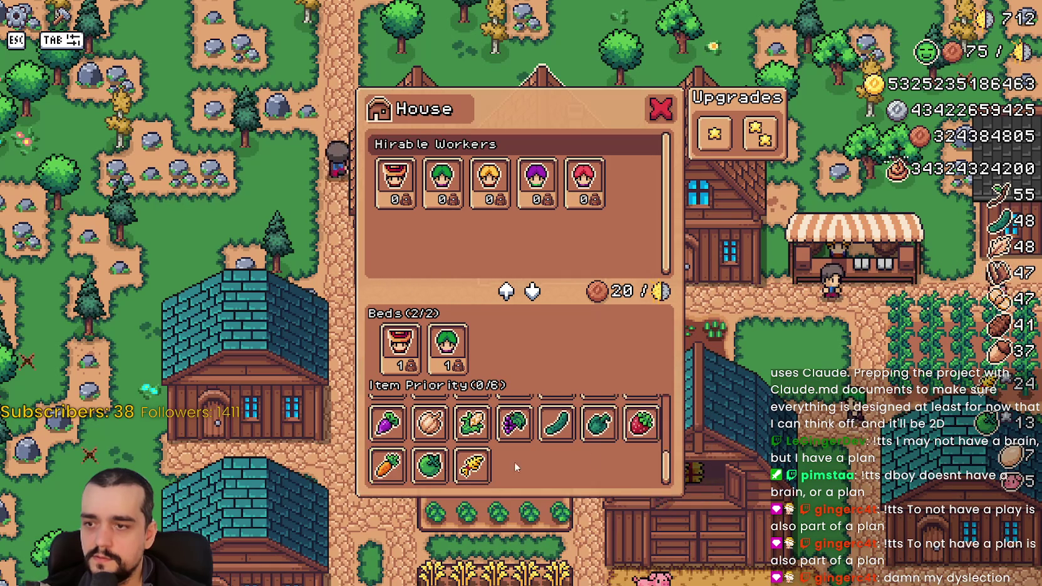
# - Fill all six priority slots, starting with green pepper, cucumber and strawberry
pyautogui.click(598, 424)
pyautogui.click(557, 424)
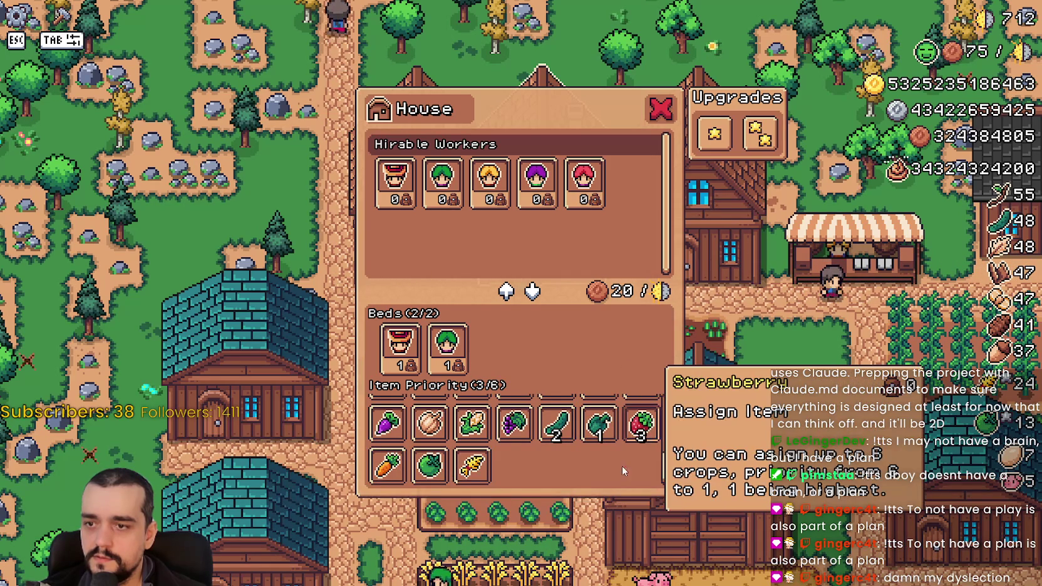
pyautogui.click(641, 424)
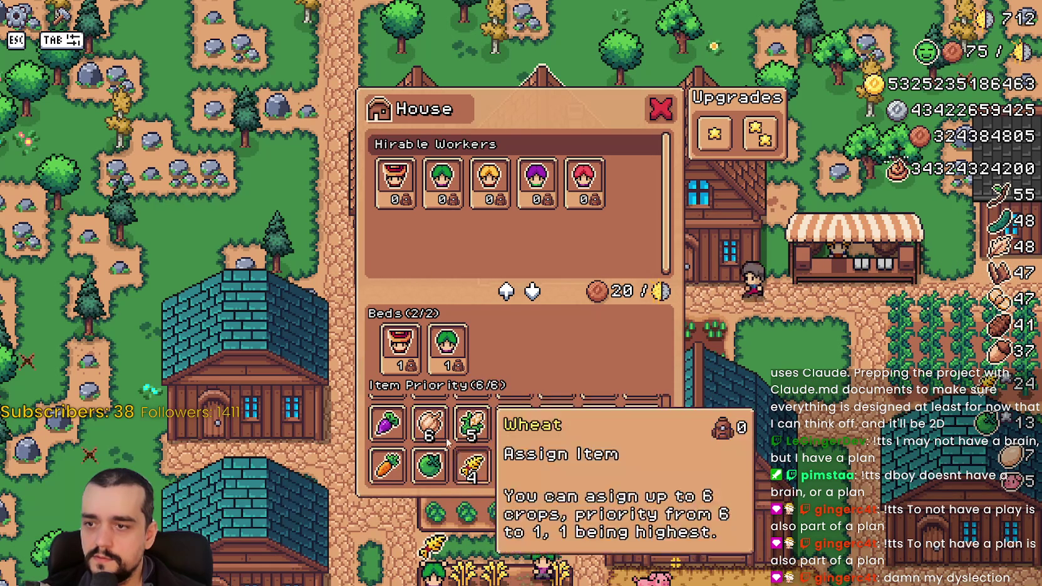
pyautogui.click(472, 467)
pyautogui.click(429, 424)
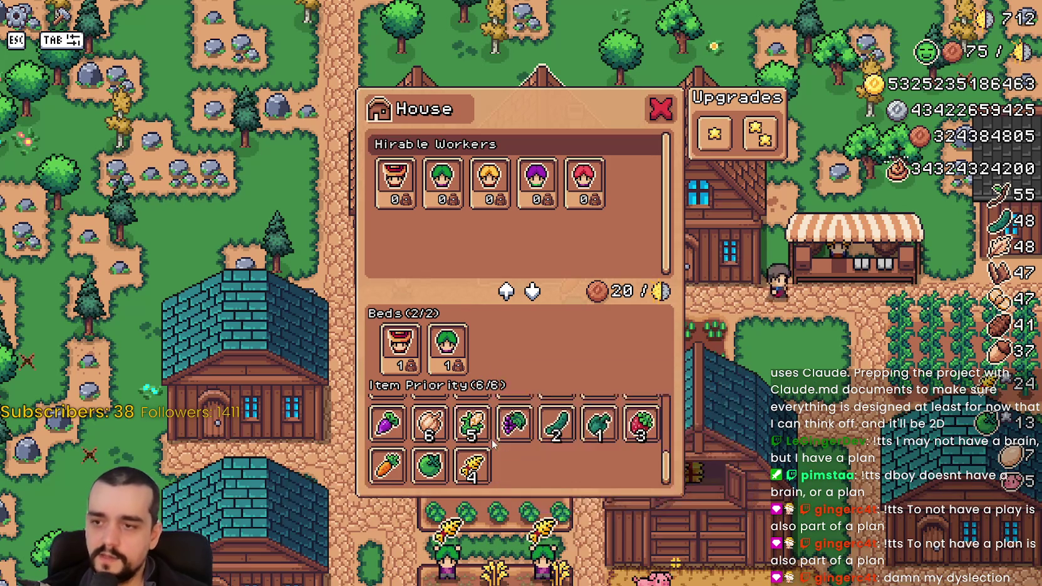
pyautogui.click(513, 424)
# - Unassign five crops, including cucumber, green pepper, strawberry and wheat, dropping below the cap
pyautogui.click(514, 424)
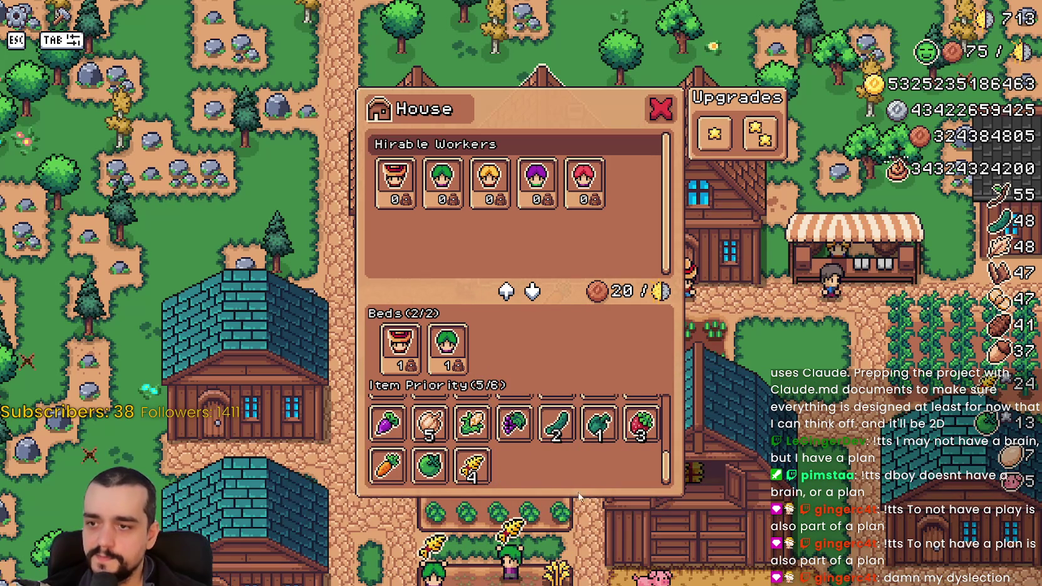
pyautogui.click(556, 424)
pyautogui.click(599, 424)
pyautogui.click(648, 435)
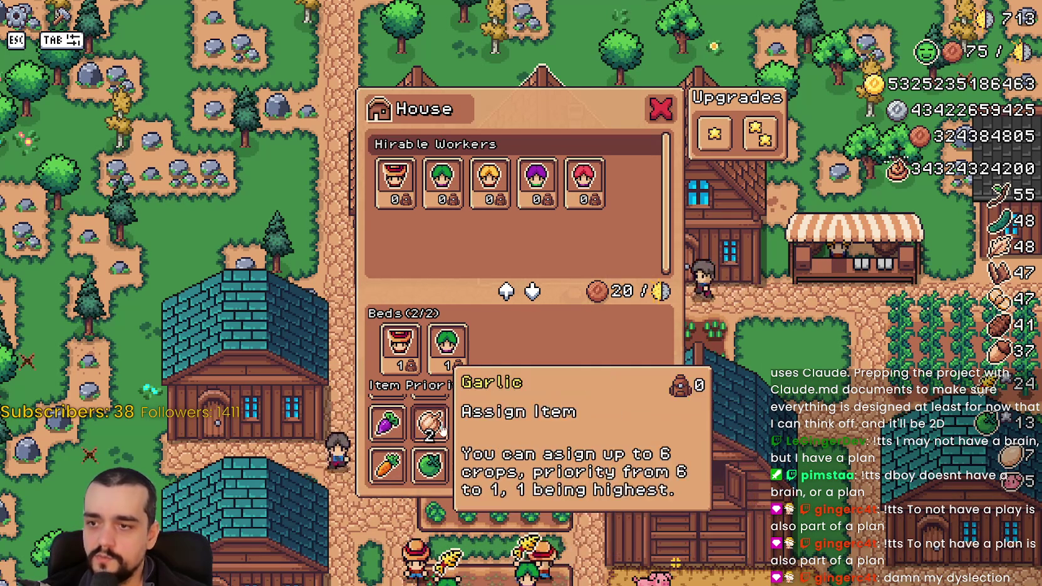
pyautogui.click(472, 464)
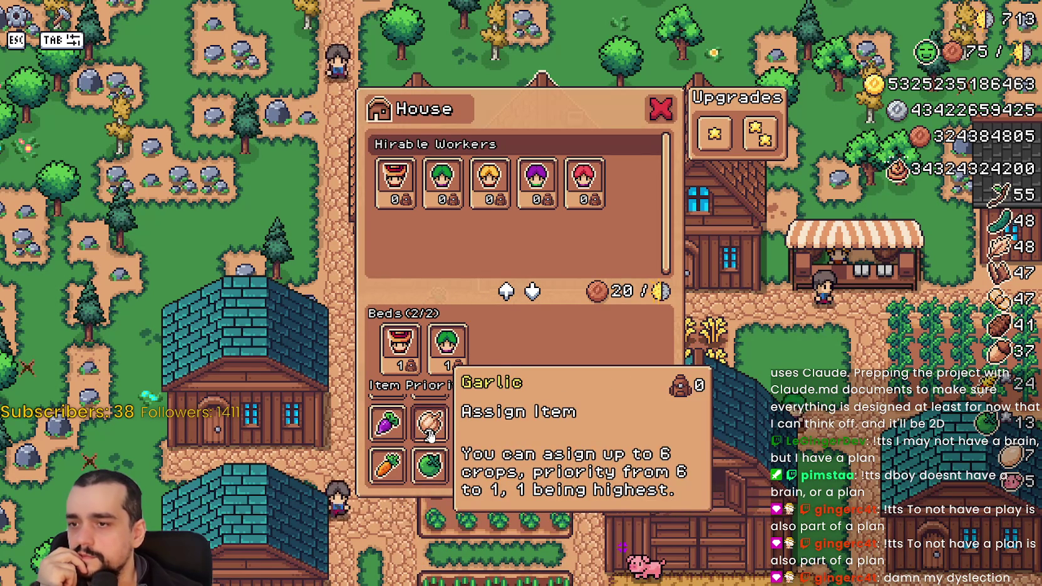
# - Refill the list to six priorities with garlic, green pepper and strawberry
pyautogui.click(430, 432)
pyautogui.click(586, 428)
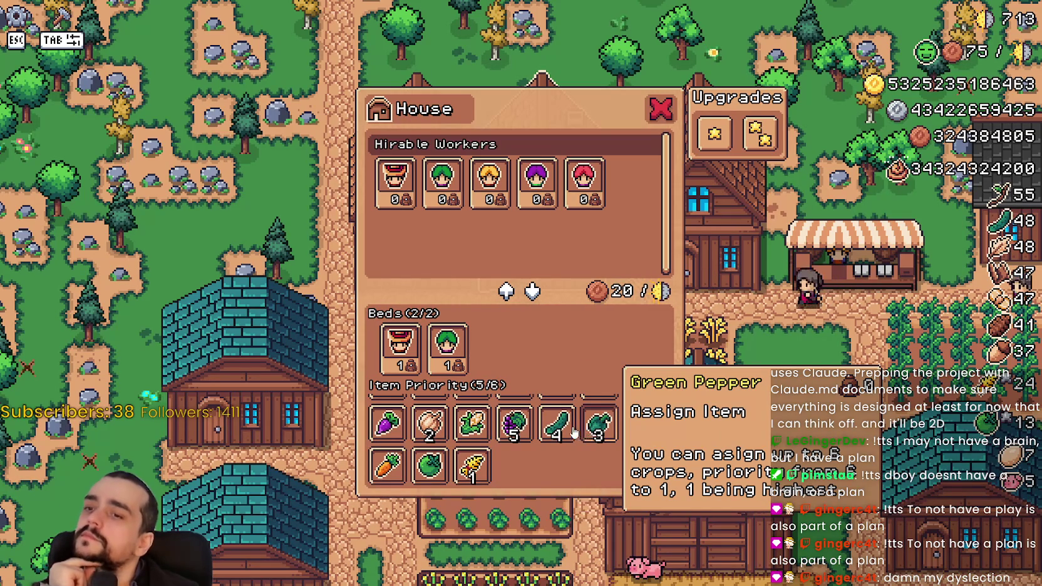
pyautogui.click(641, 425)
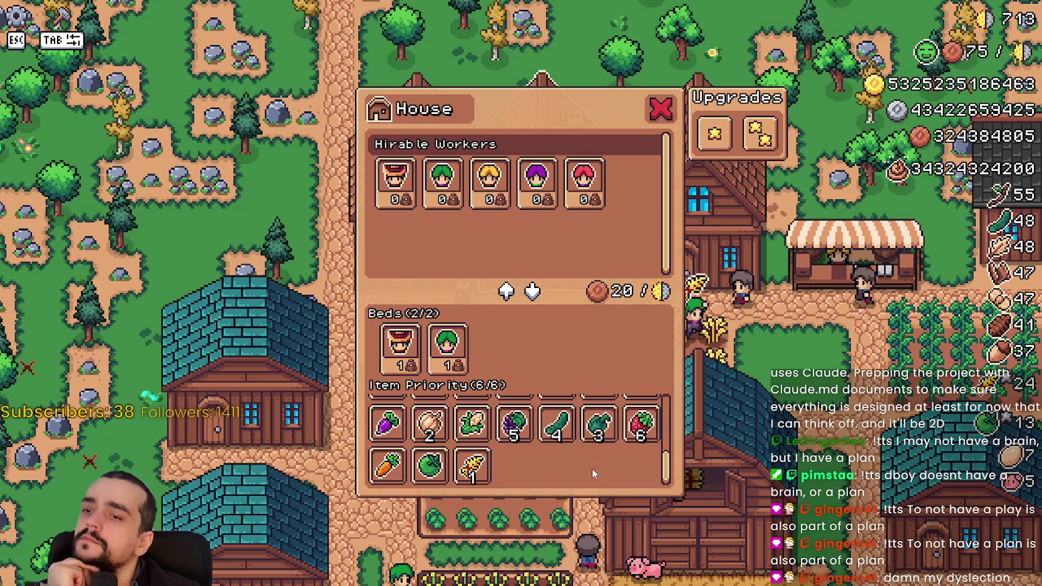
pyautogui.scroll(-3)
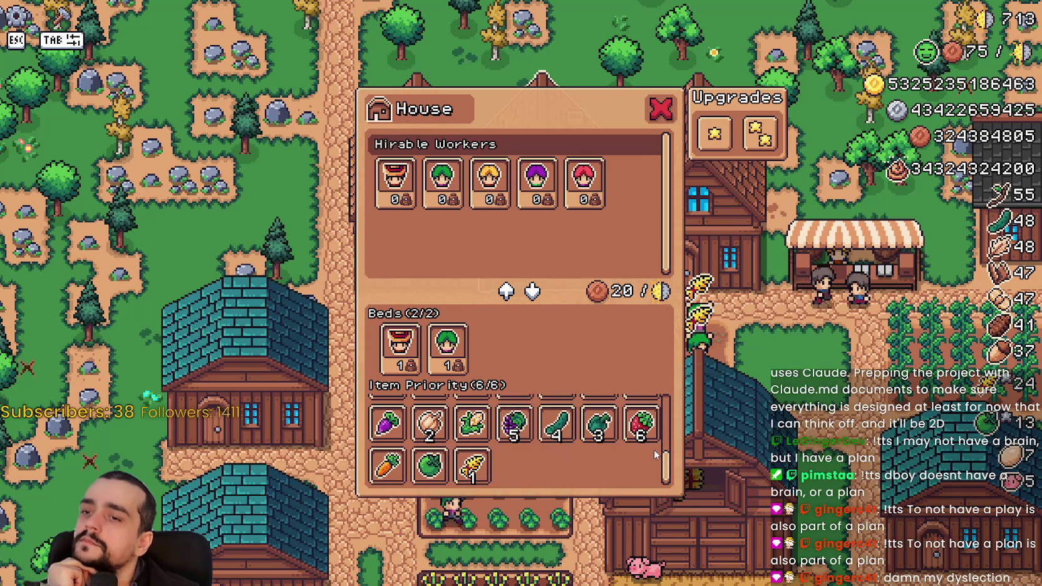
pyautogui.scroll(3)
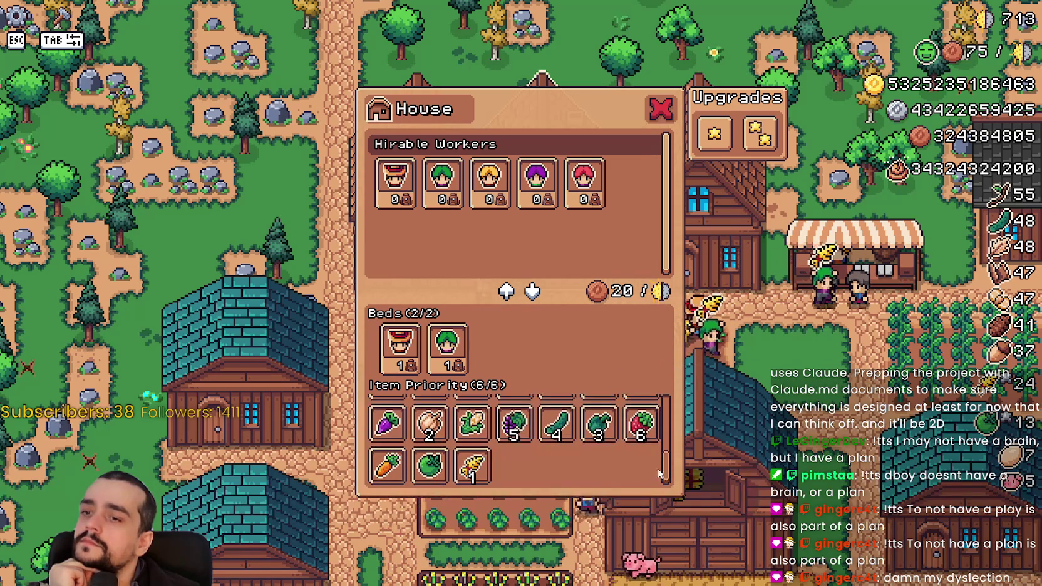
# - Unassign green pepper, strawberry, cucumber, grapes, garlic and wheat
pyautogui.click(598, 425)
pyautogui.click(640, 425)
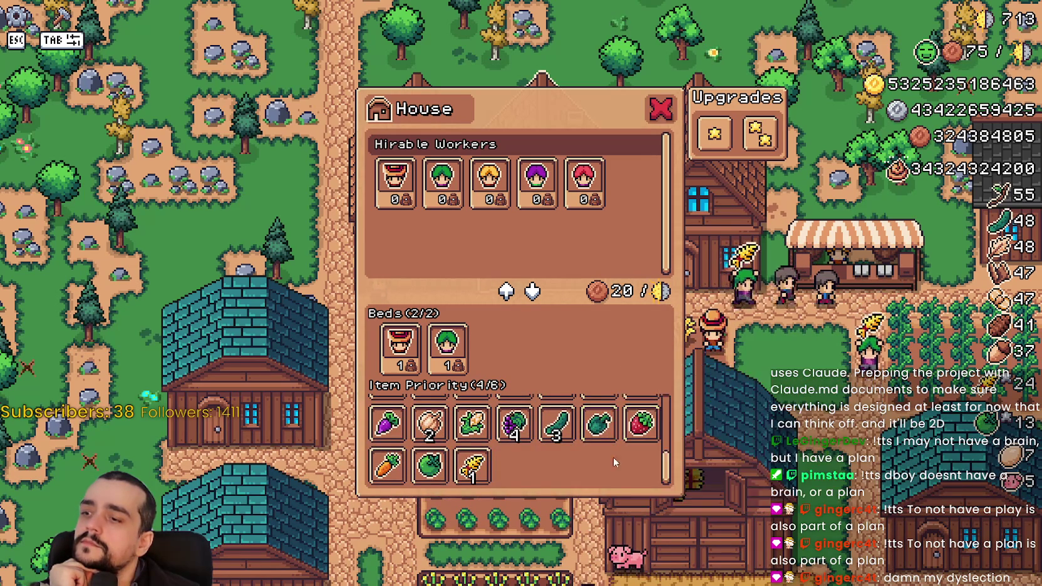
pyautogui.click(556, 425)
pyautogui.click(514, 425)
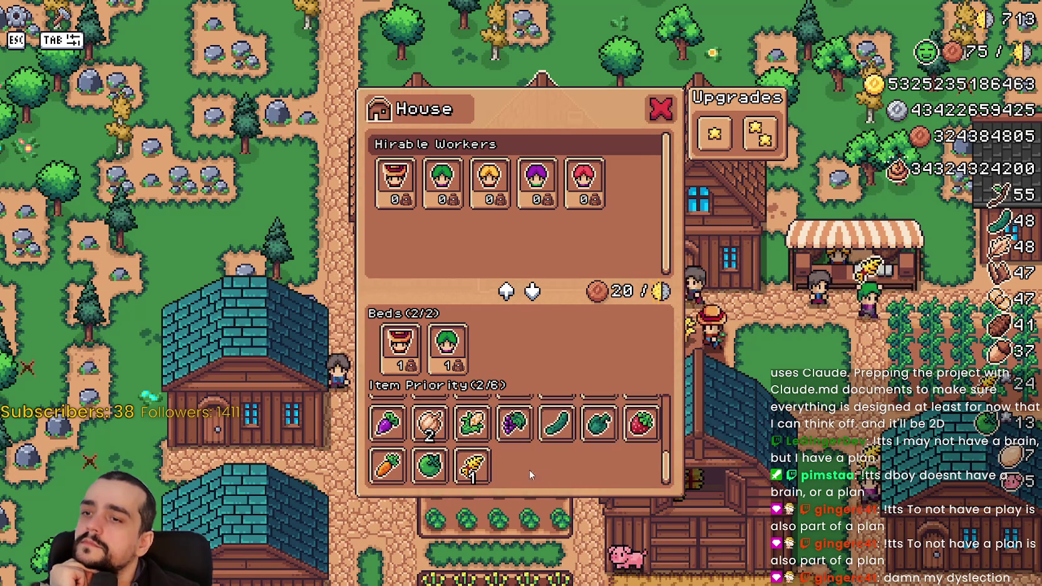
pyautogui.click(430, 424)
pyautogui.click(473, 467)
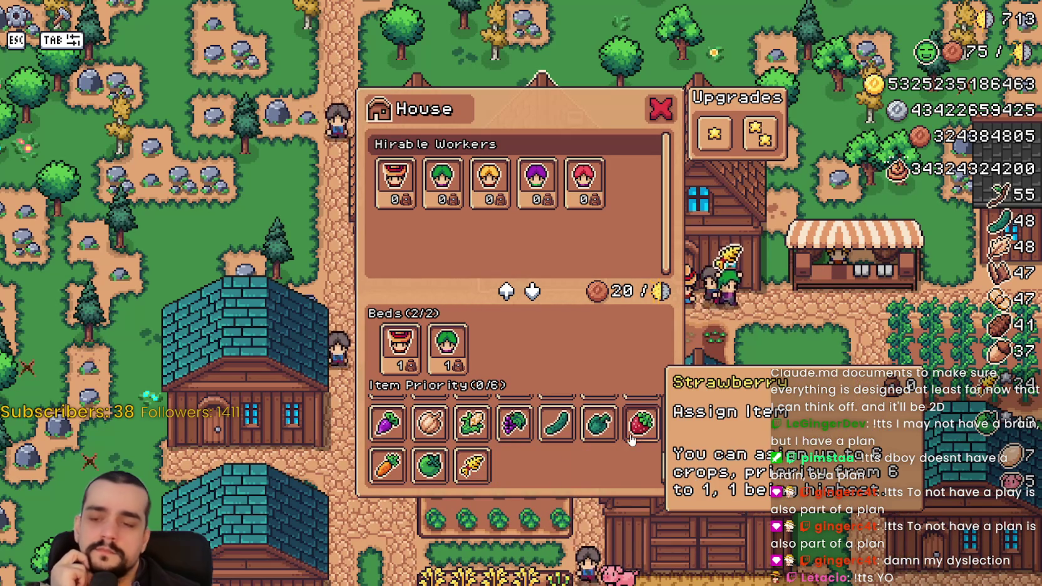
# - Close the House panel and reopen it
pyautogui.click(669, 117)
pyautogui.scroll(-3)
pyautogui.scroll(3)
pyautogui.click(655, 307)
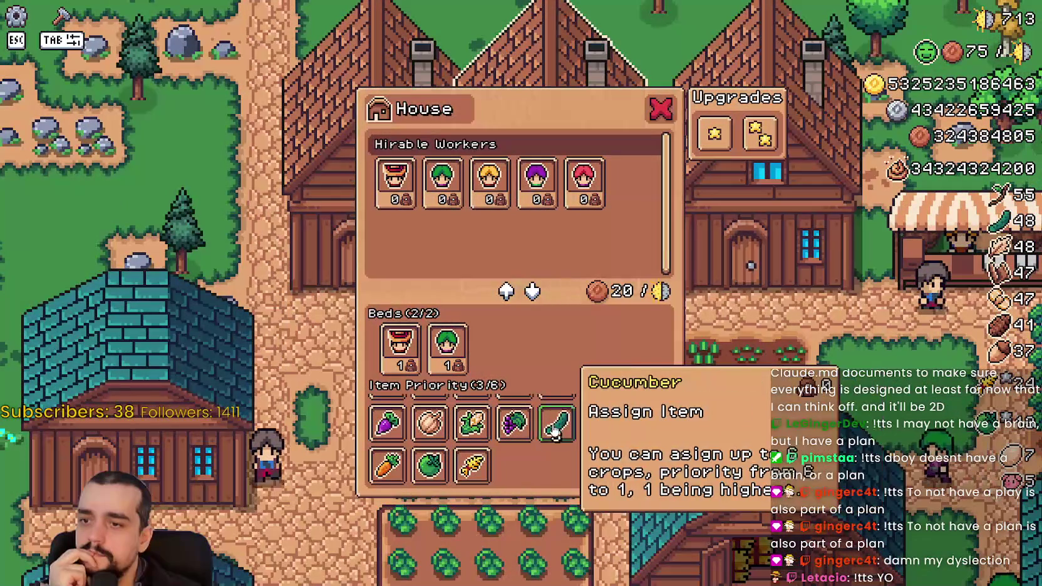
# - Toggle grapes and White Corn on and off, then assign four other crops
pyautogui.click(513, 425)
pyautogui.click(471, 425)
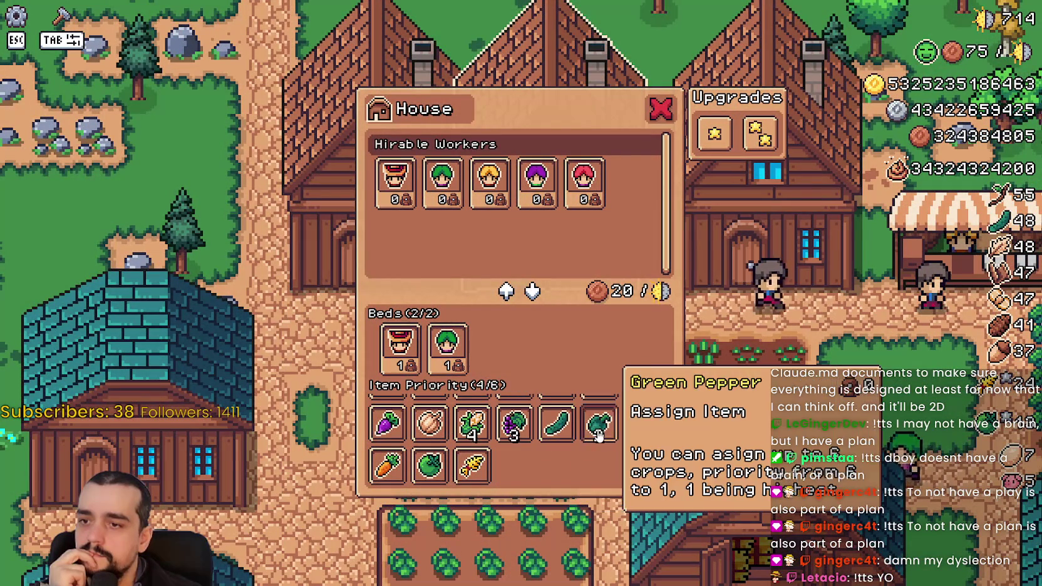
pyautogui.click(471, 425)
pyautogui.click(515, 426)
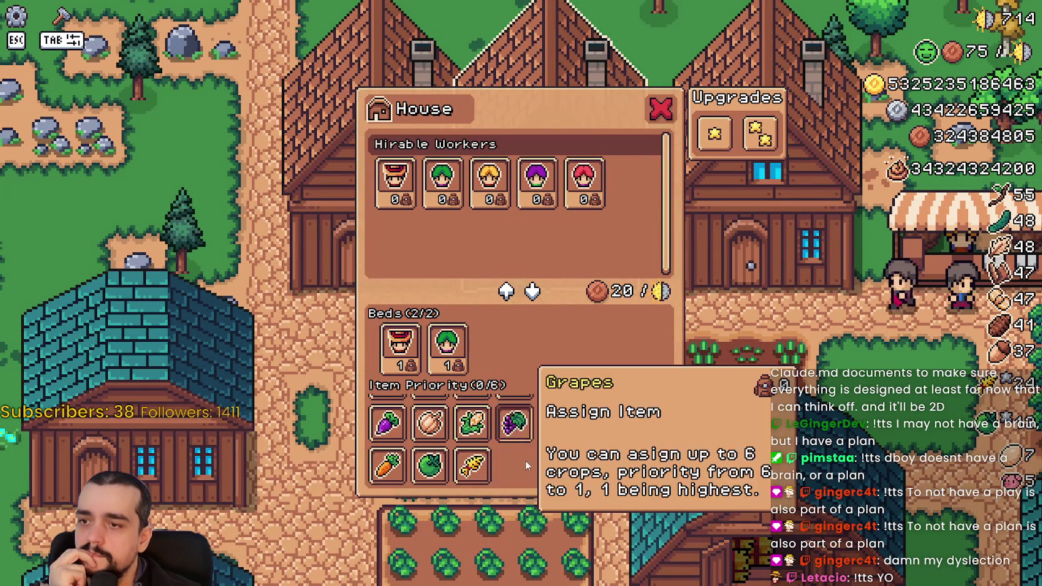
pyautogui.click(624, 414)
pyautogui.click(605, 415)
pyautogui.click(556, 414)
pyautogui.click(511, 424)
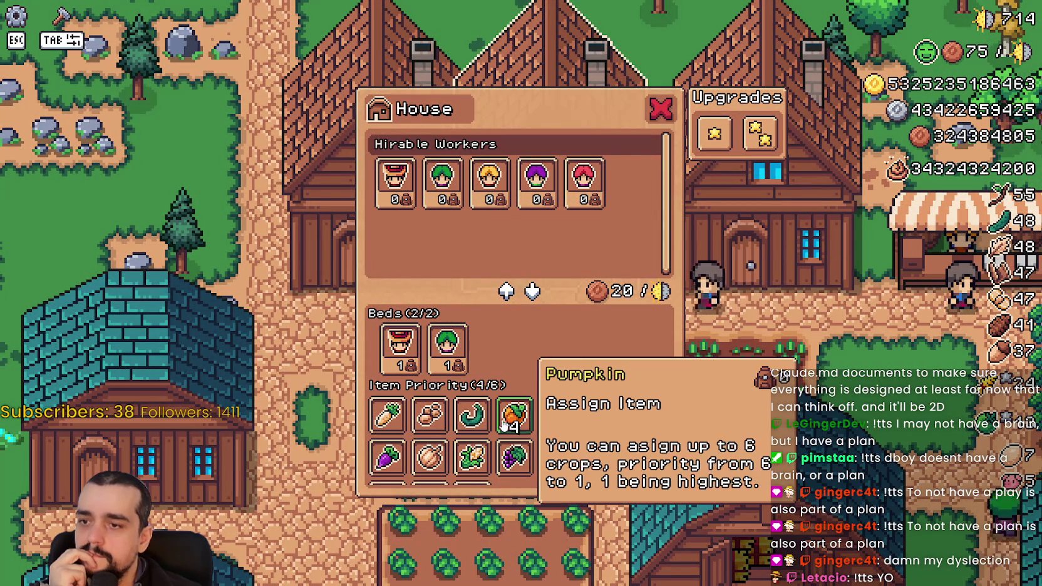
# - Unassign the leek, pumpkin, curled green crop and carrot
pyautogui.scroll(3)
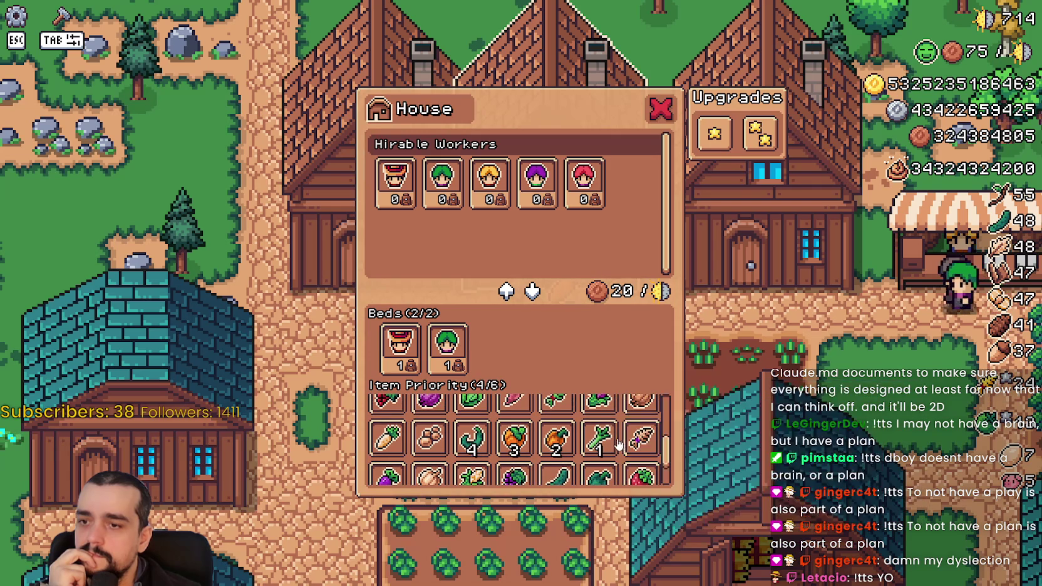
pyautogui.click(598, 439)
pyautogui.click(515, 438)
pyautogui.click(471, 438)
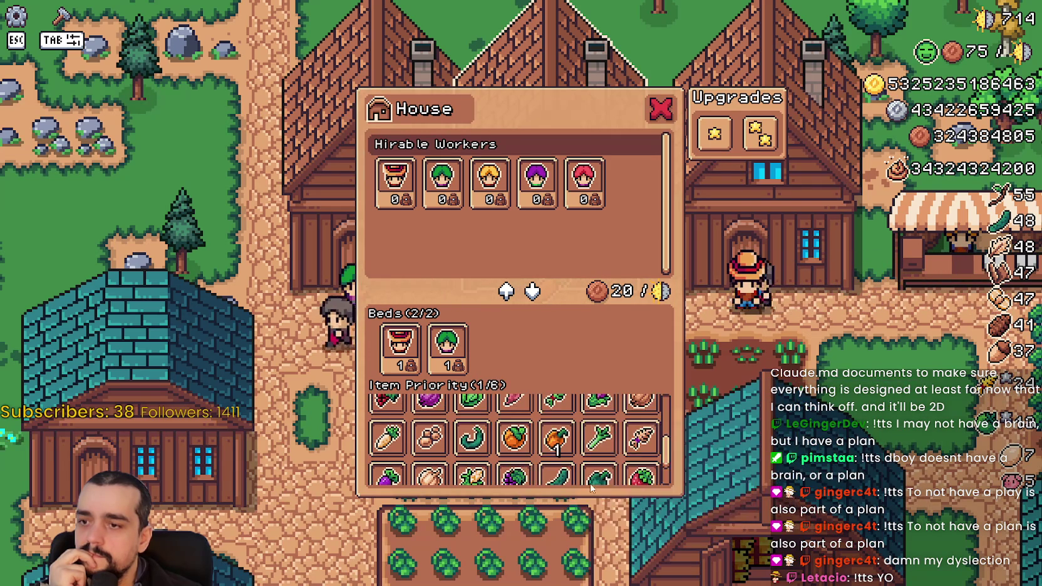
pyautogui.click(598, 411)
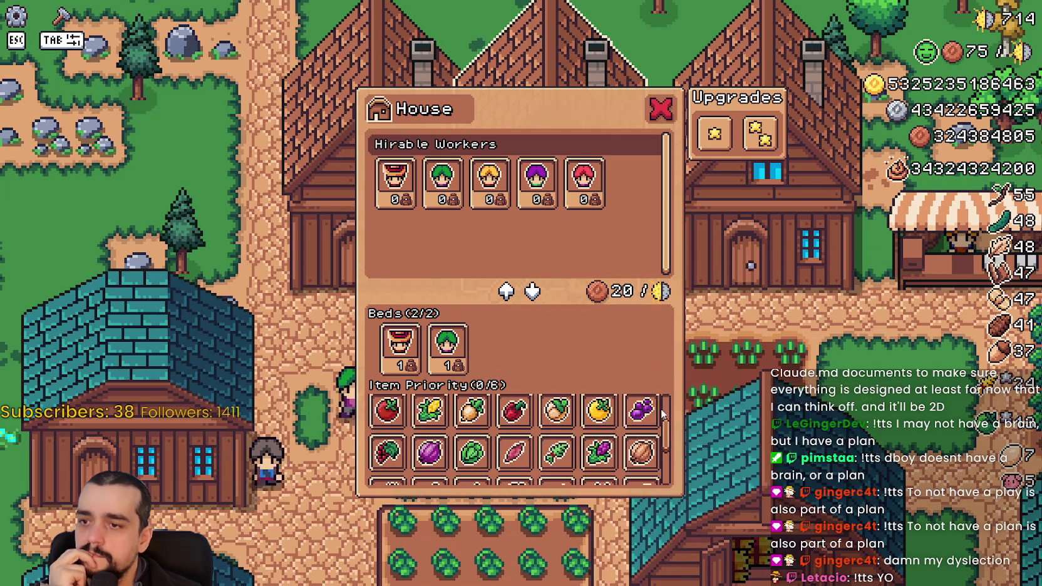
pyautogui.scroll(-3)
pyautogui.scroll(3)
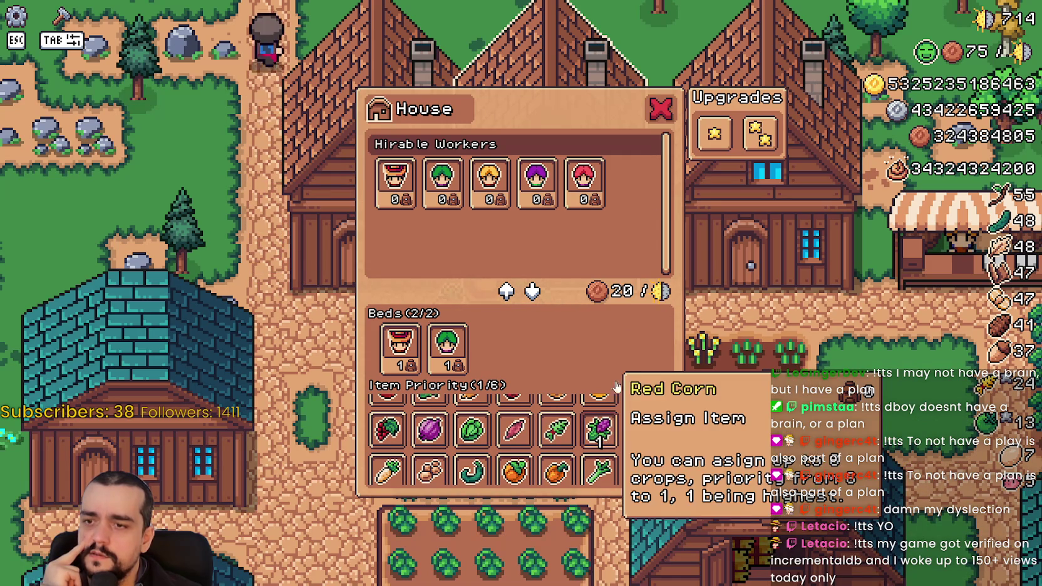
# - Make Red Corn the only priority and close the House panel
pyautogui.click(600, 431)
pyautogui.click(656, 119)
pyautogui.scroll(-3)
pyautogui.scroll(3)
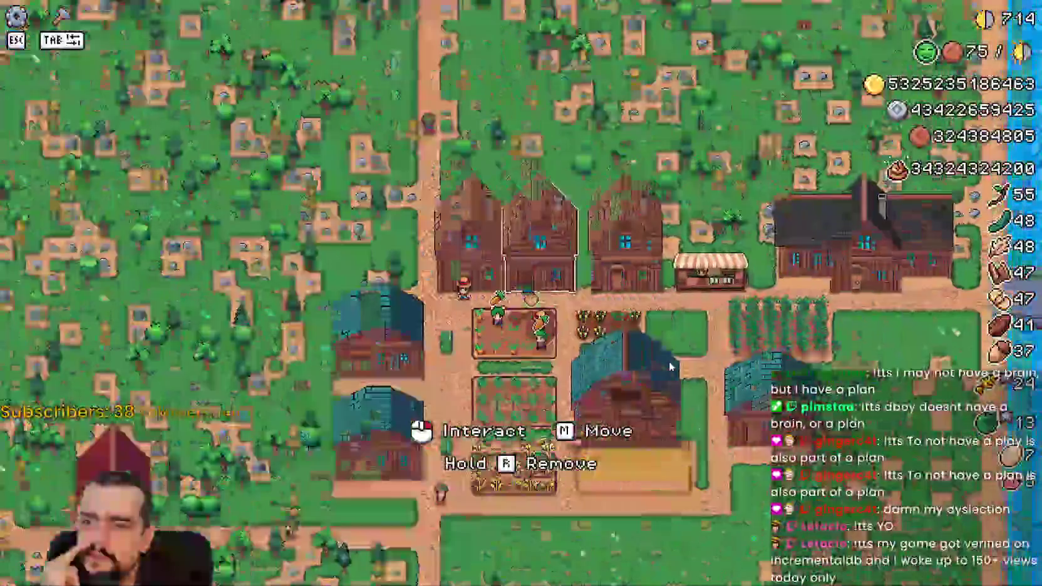
# - Open and close several houses' panels, comparing their Item Priority counts of 0/6 and 1/6
pyautogui.click(702, 385)
pyautogui.click(751, 372)
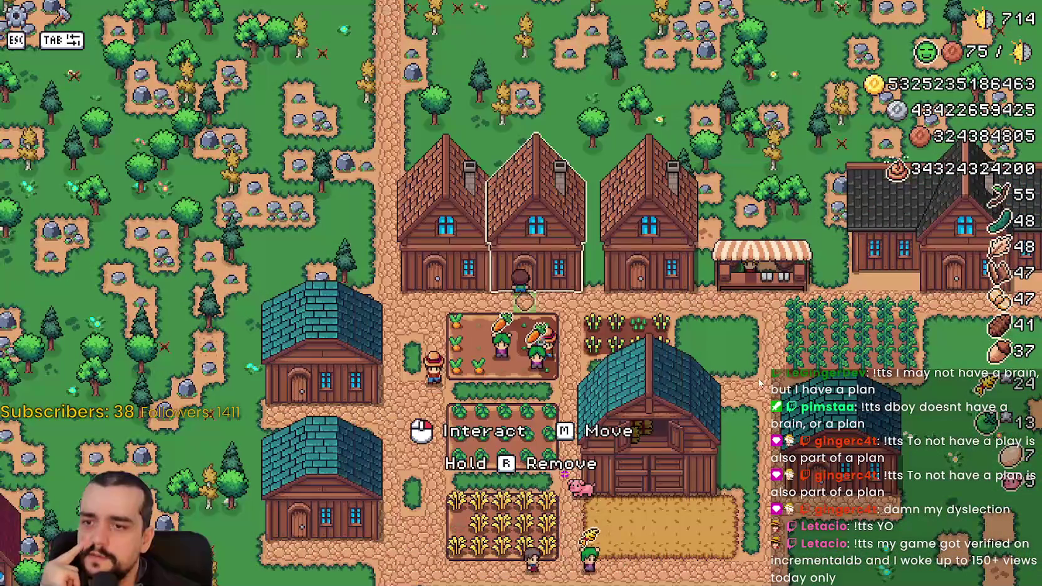
pyautogui.click(737, 376)
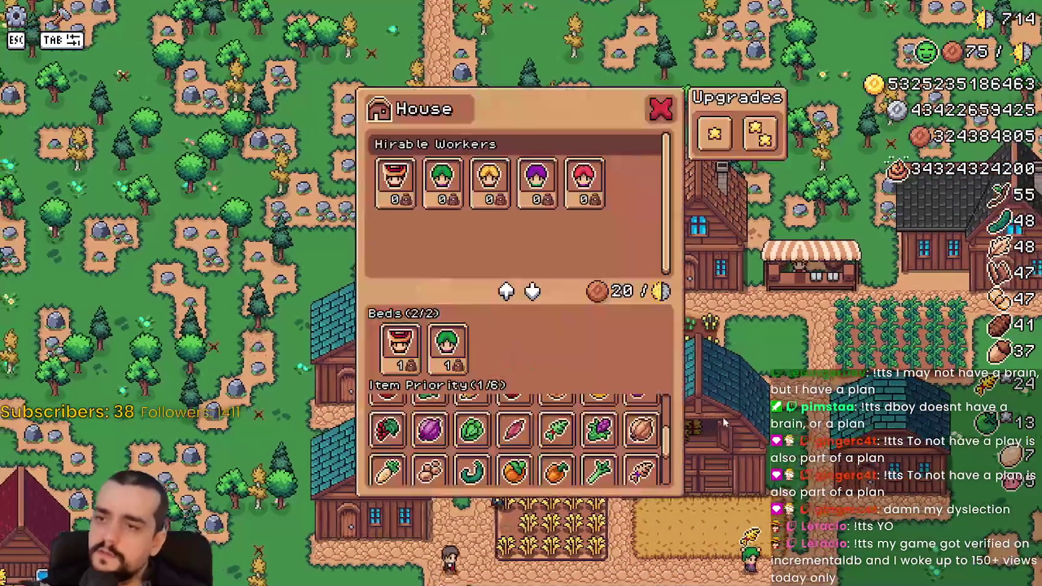
pyautogui.click(757, 423)
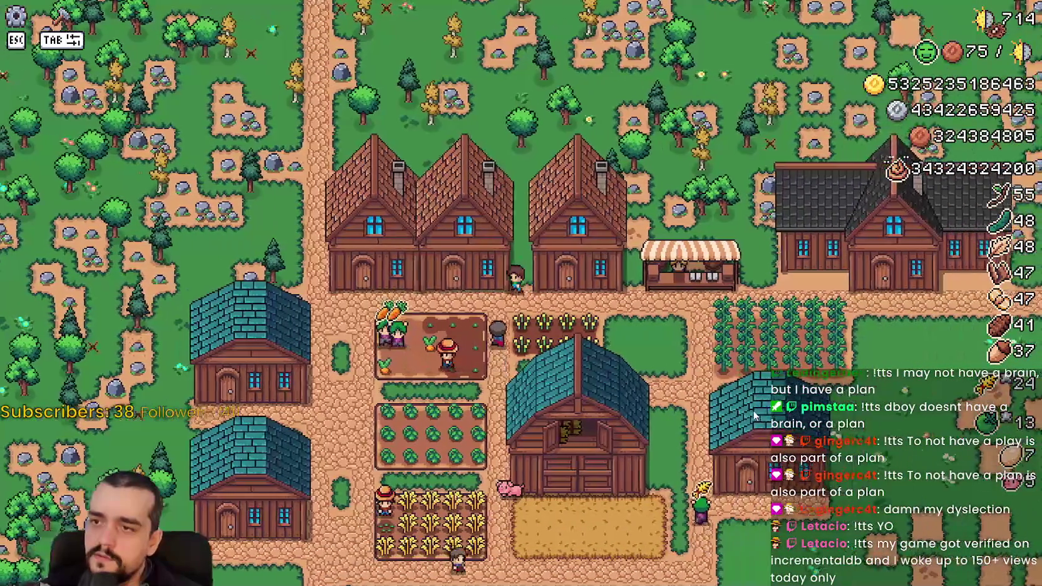
pyautogui.click(745, 411)
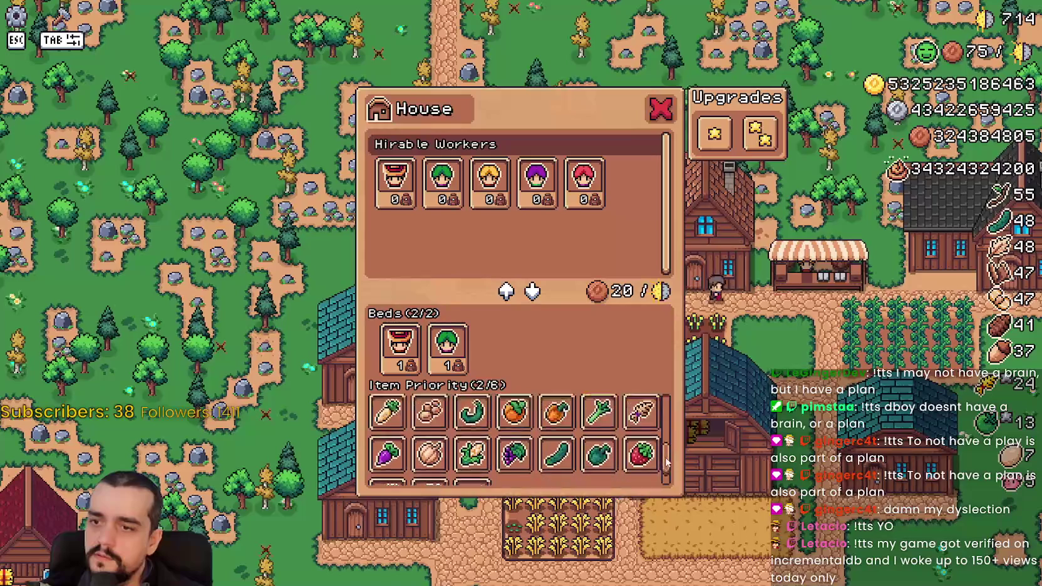
pyautogui.click(767, 432)
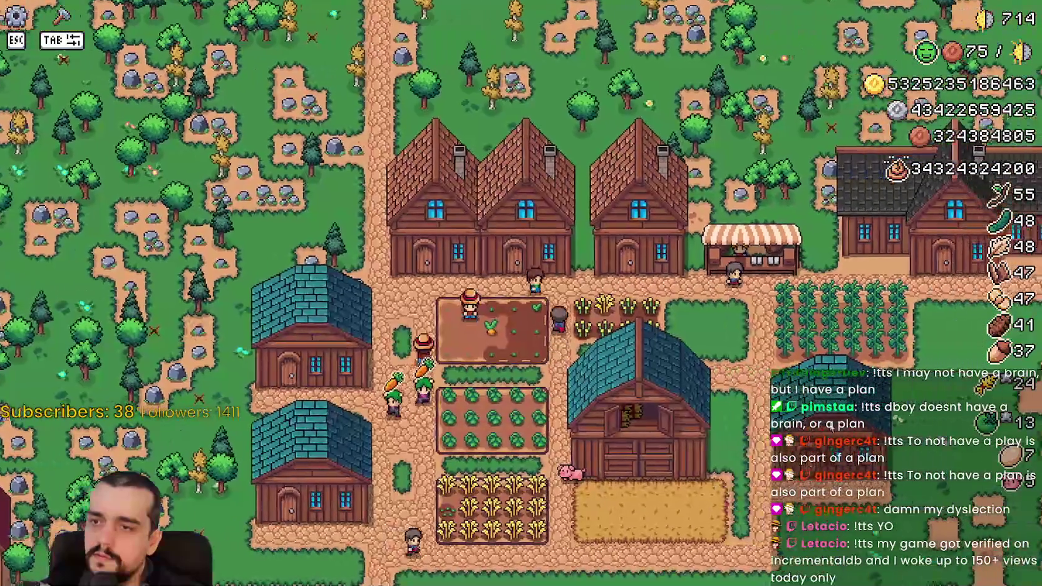
pyautogui.click(711, 445)
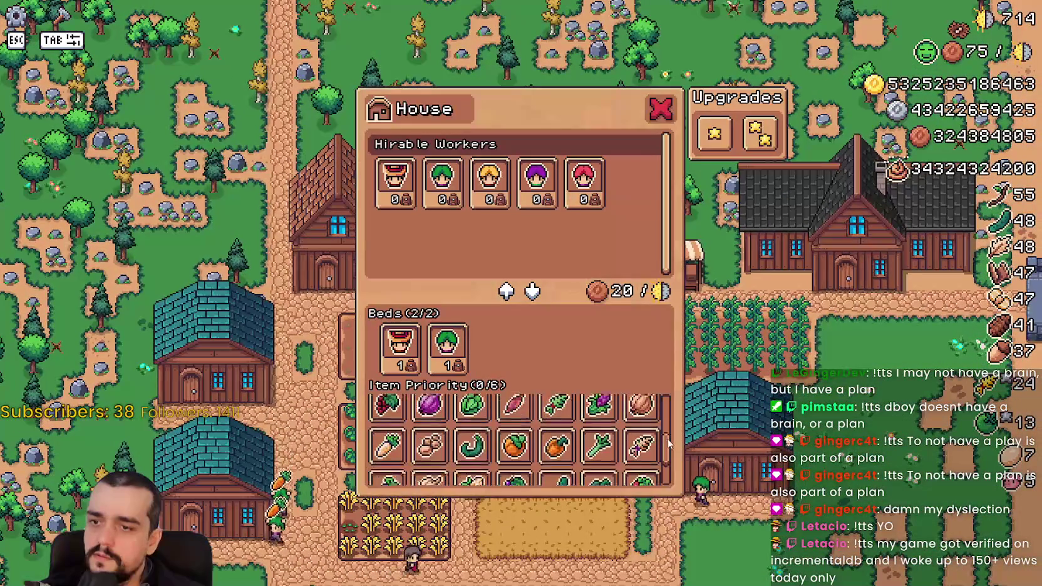
pyautogui.click(711, 446)
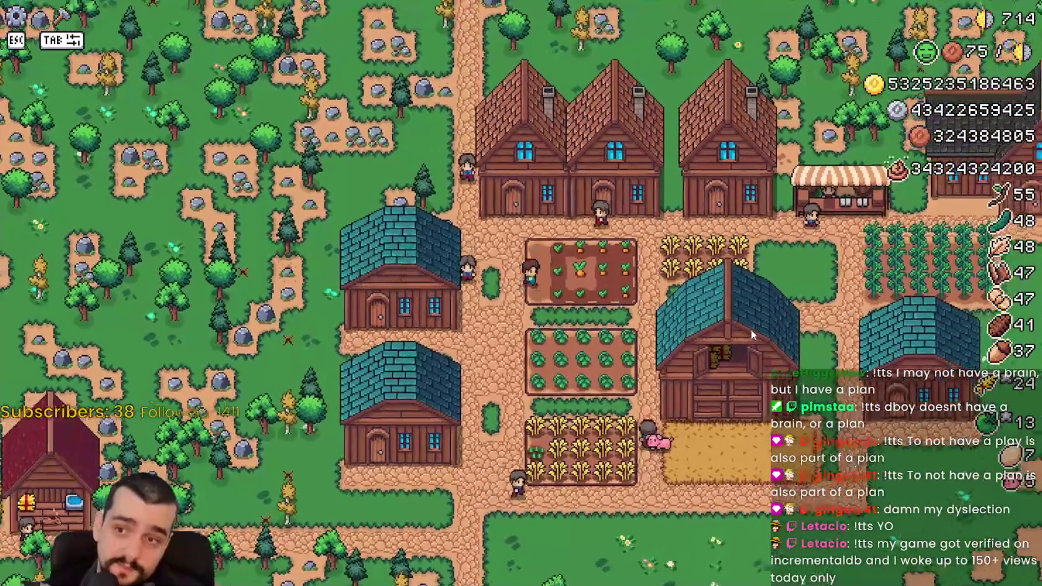
# - Toggle another house's panel, then bring up the Warehouse showing its inventory and Stock (4/6)
pyautogui.click(751, 329)
pyautogui.click(751, 330)
pyautogui.click(751, 330)
pyautogui.click(751, 329)
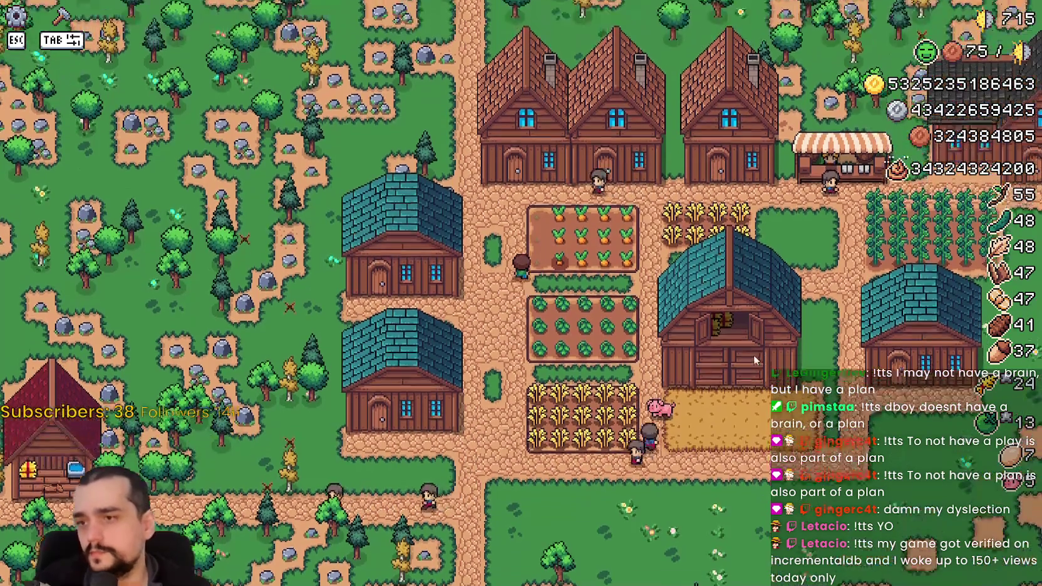
pyautogui.click(581, 423)
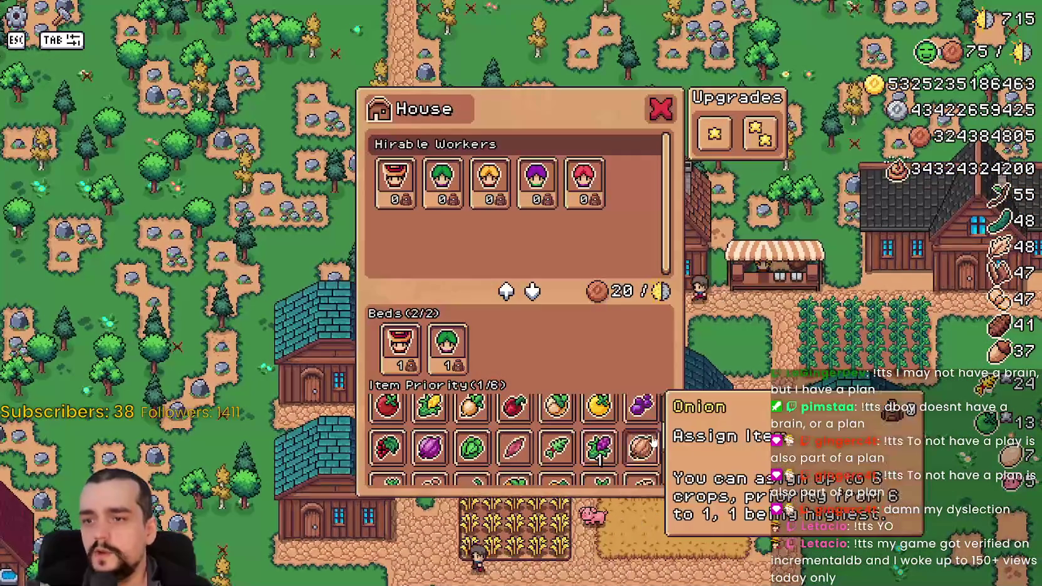
pyautogui.scroll(3)
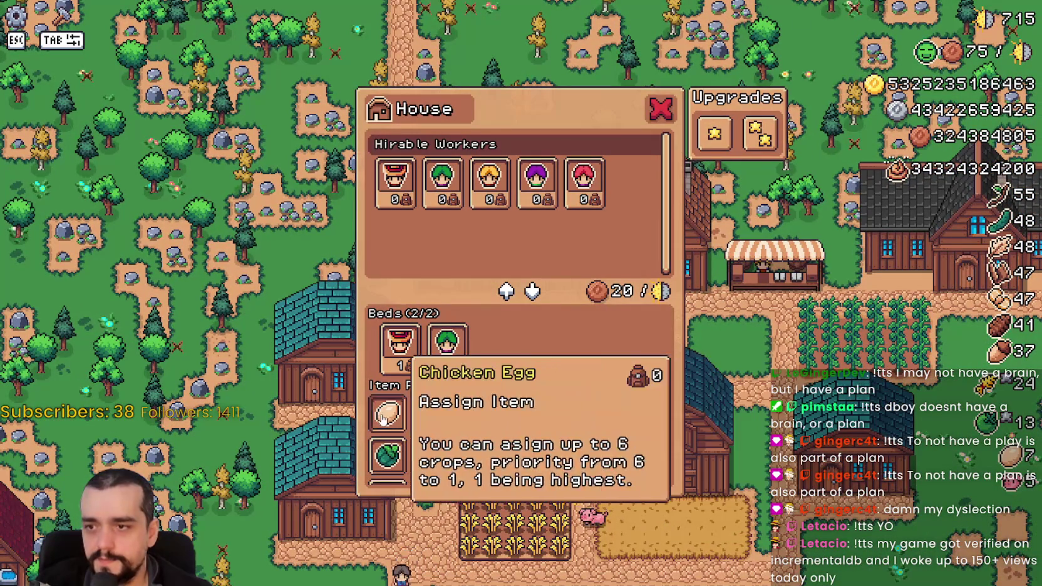
pyautogui.scroll(-3)
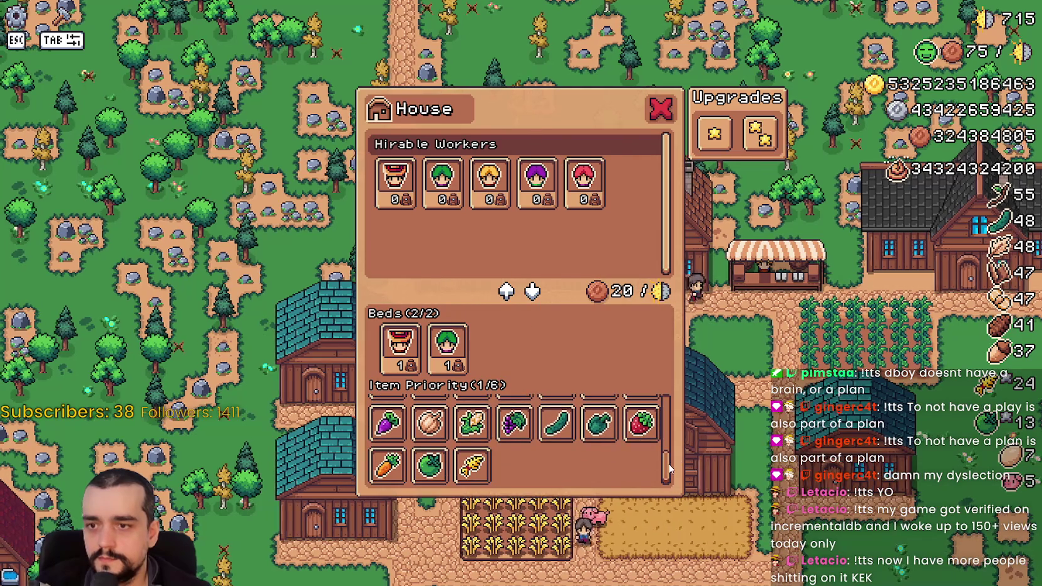
pyautogui.click(692, 494)
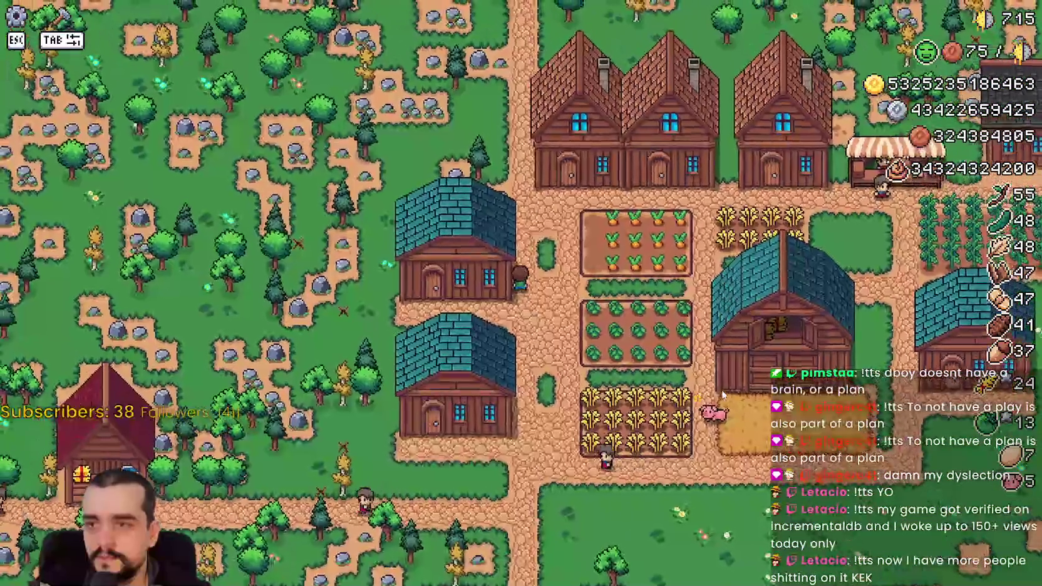
pyautogui.scroll(-3)
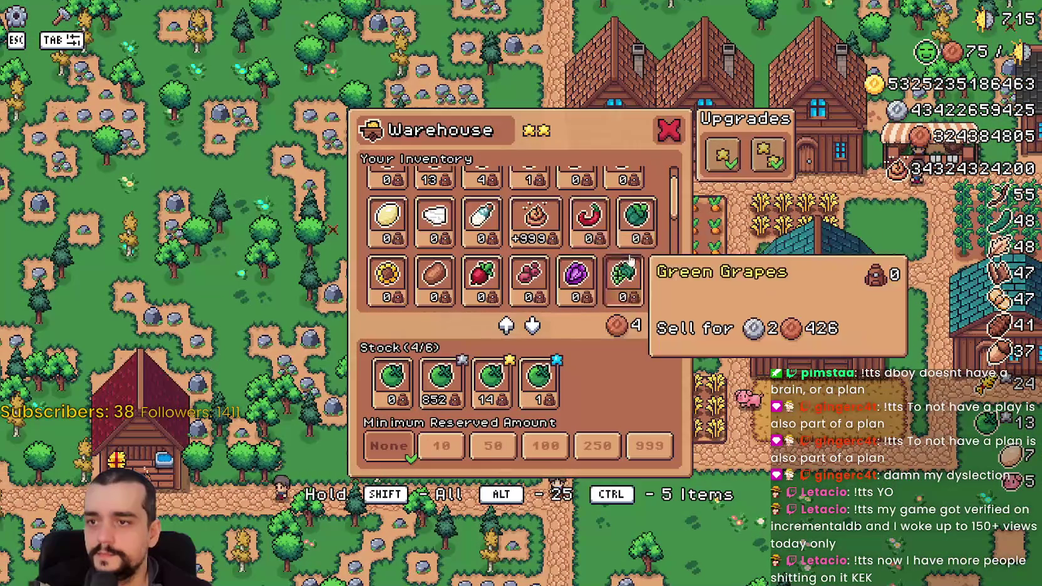
# - Scroll the Warehouse inventory, then switch to a house showing Beds (2/2) and Item Priority (1/6)
pyautogui.scroll(-3)
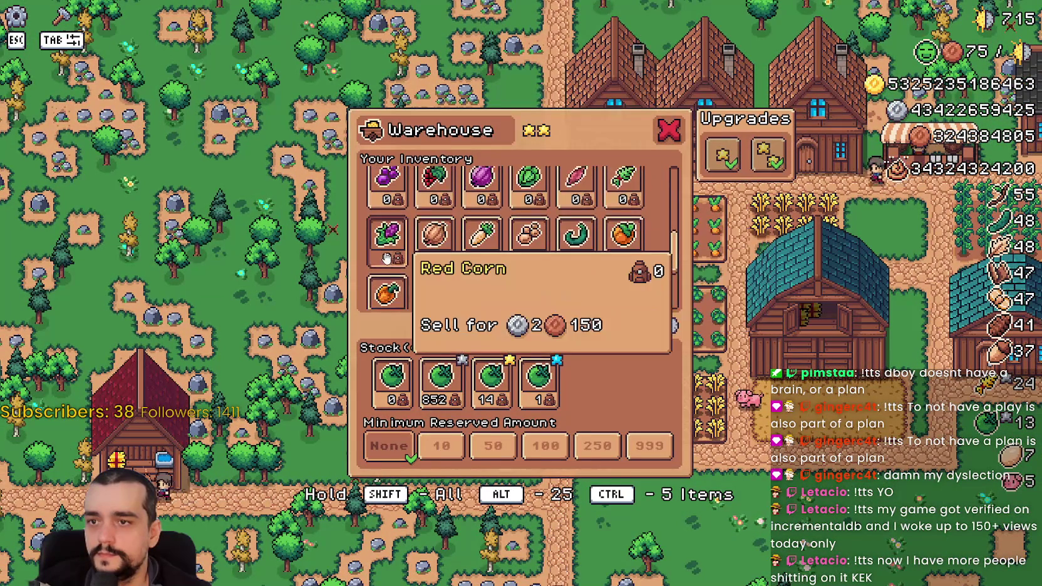
pyautogui.scroll(-3)
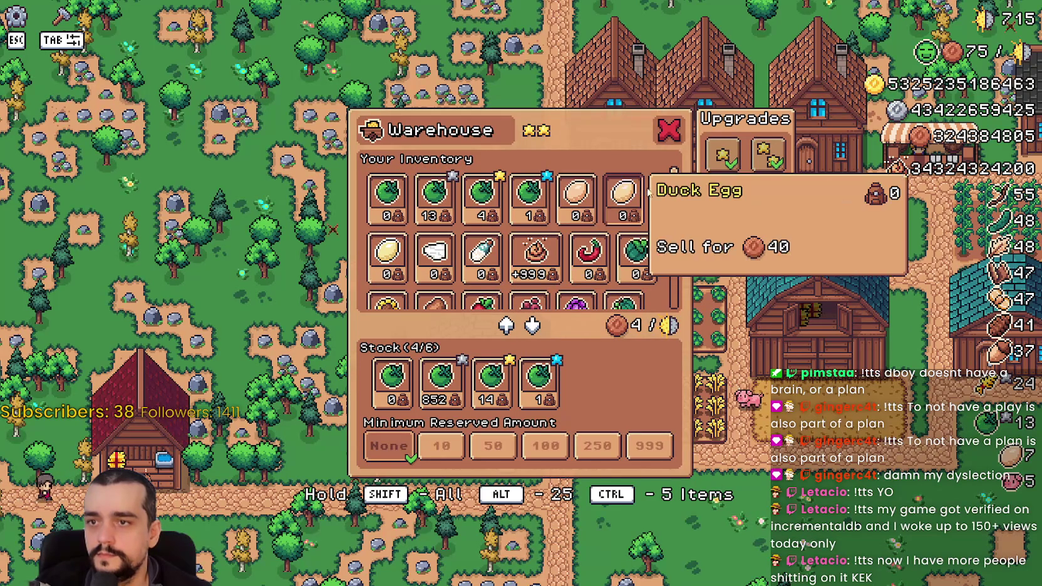
pyautogui.scroll(-3)
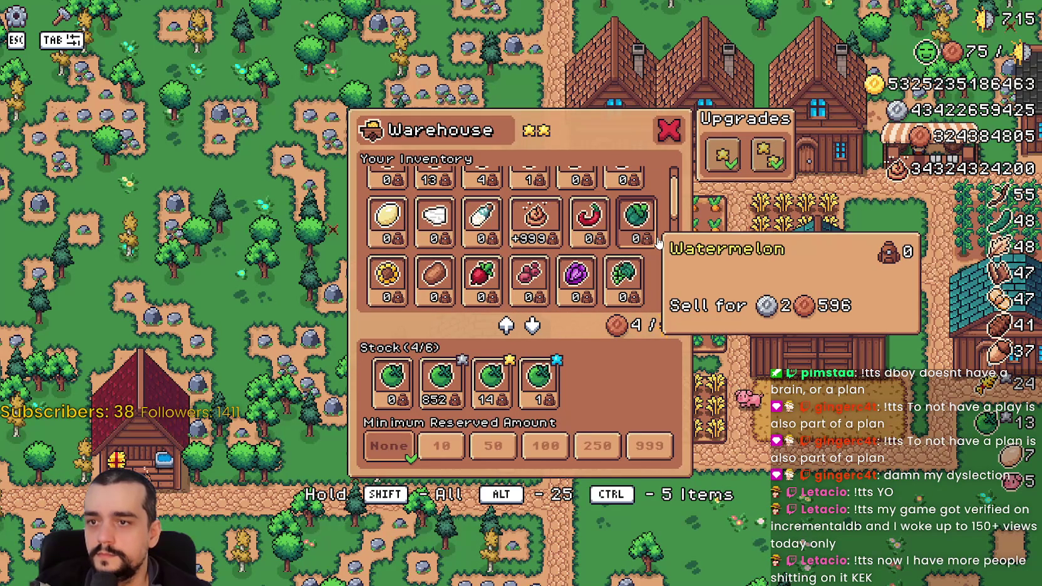
pyautogui.scroll(-3)
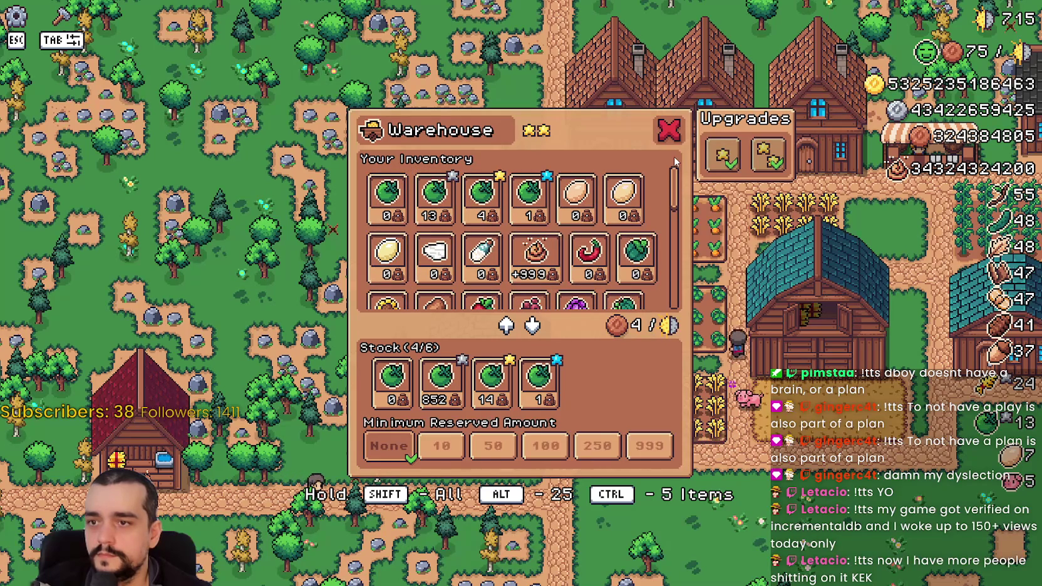
pyautogui.scroll(-3)
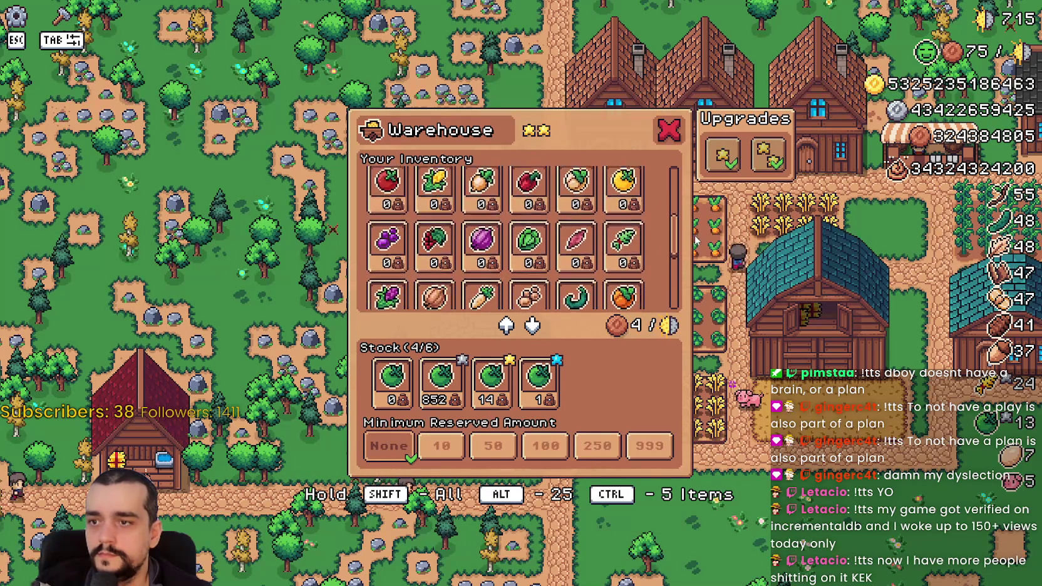
pyautogui.scroll(3)
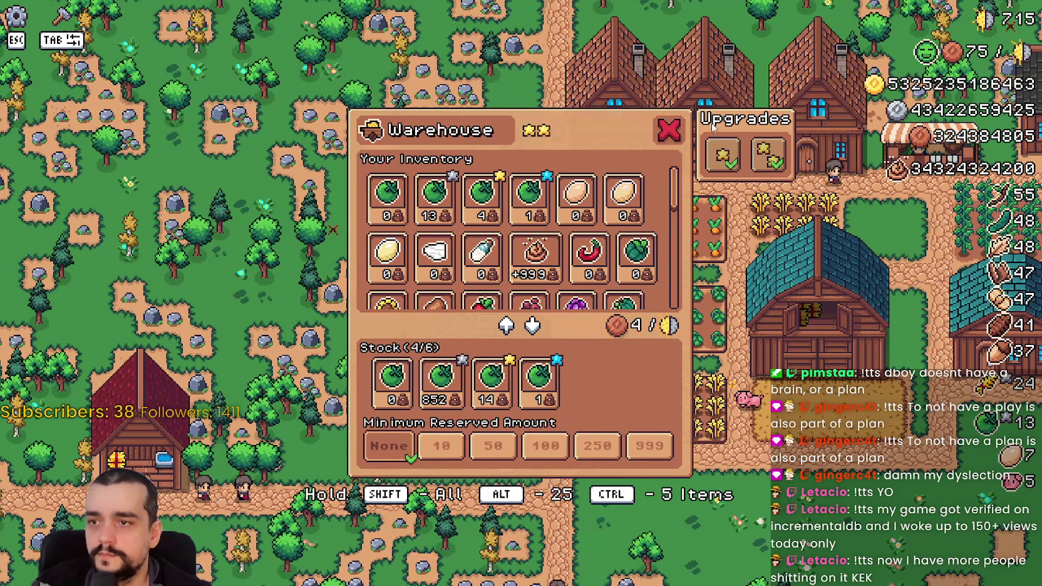
pyautogui.scroll(-3)
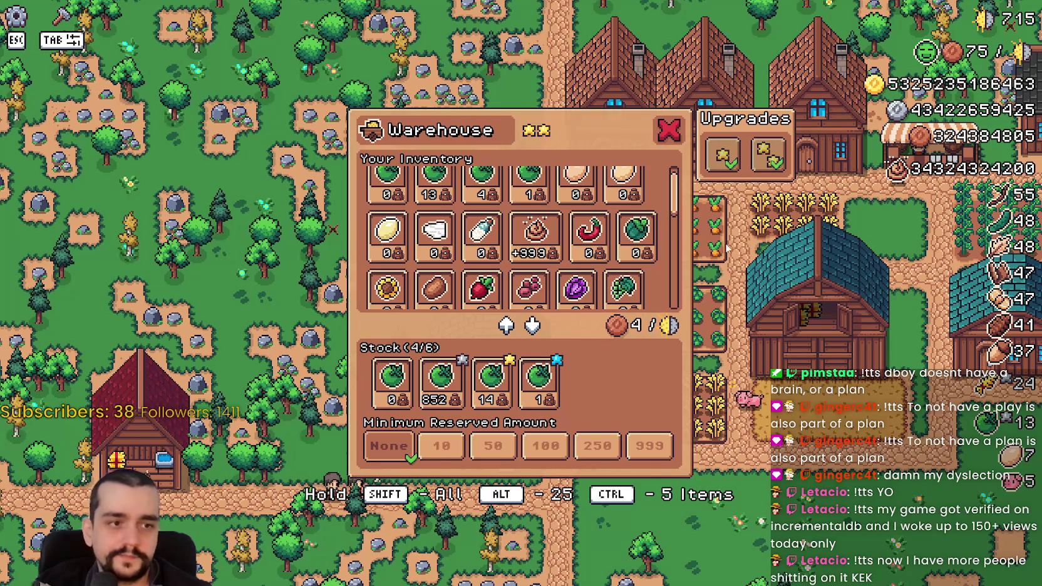
pyautogui.click(722, 221)
pyautogui.click(772, 322)
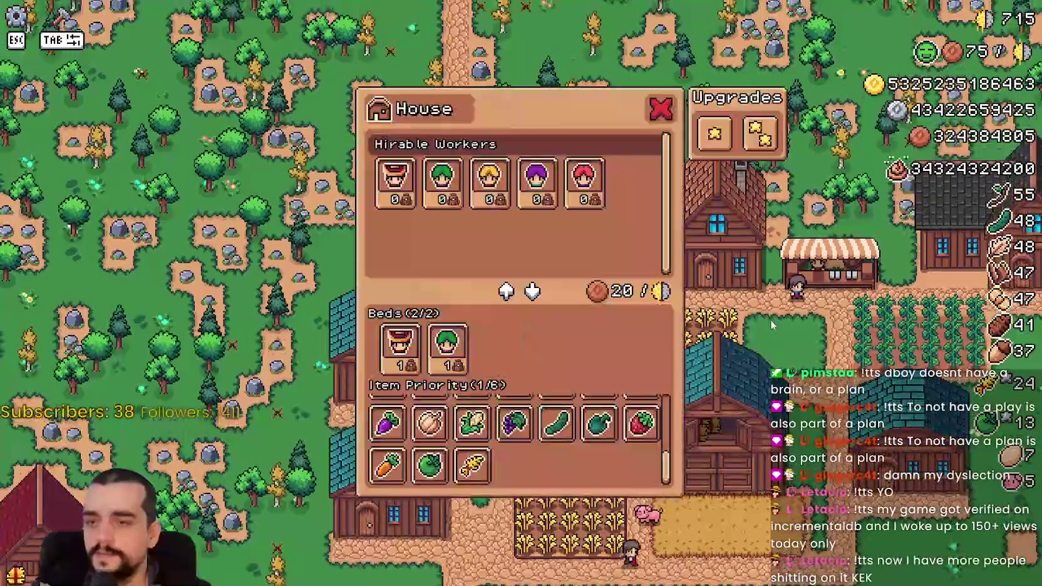
# - Open and close several House panels to compare their Item Priority lists
pyautogui.press('Escape')
pyautogui.click(416, 426)
pyautogui.scroll(-3)
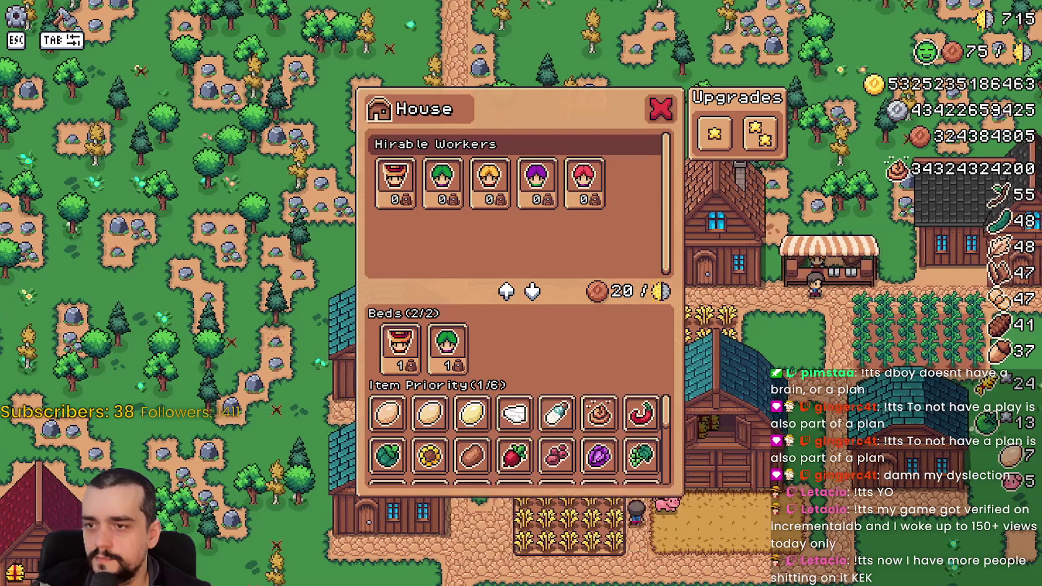
pyautogui.press('Escape')
pyautogui.click(669, 408)
pyautogui.moveTo(668, 408); pyautogui.dragTo(662, 465)
pyautogui.press('Escape')
pyautogui.click(752, 394)
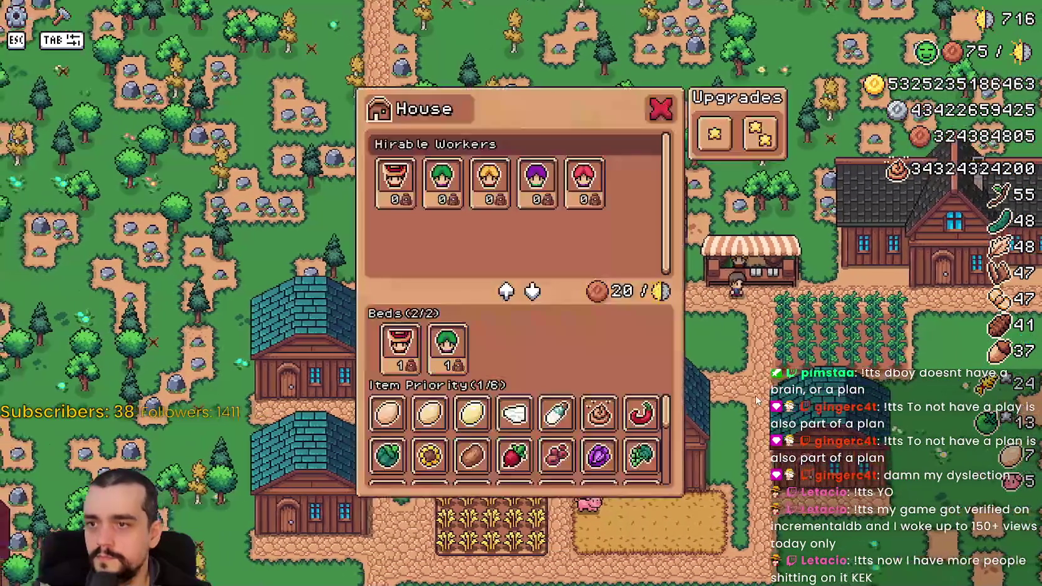
pyautogui.press('Escape')
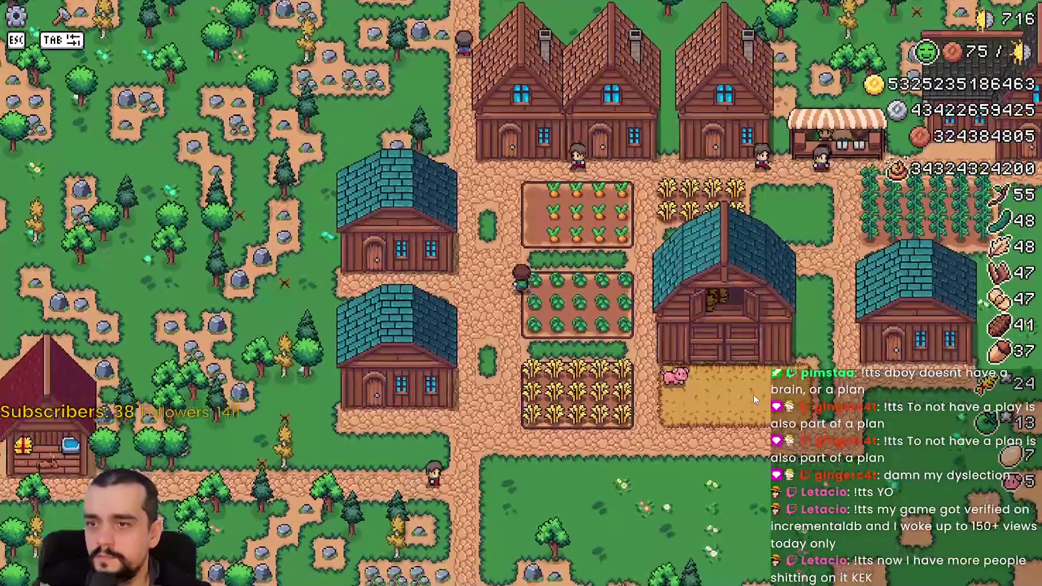
pyautogui.click(755, 399)
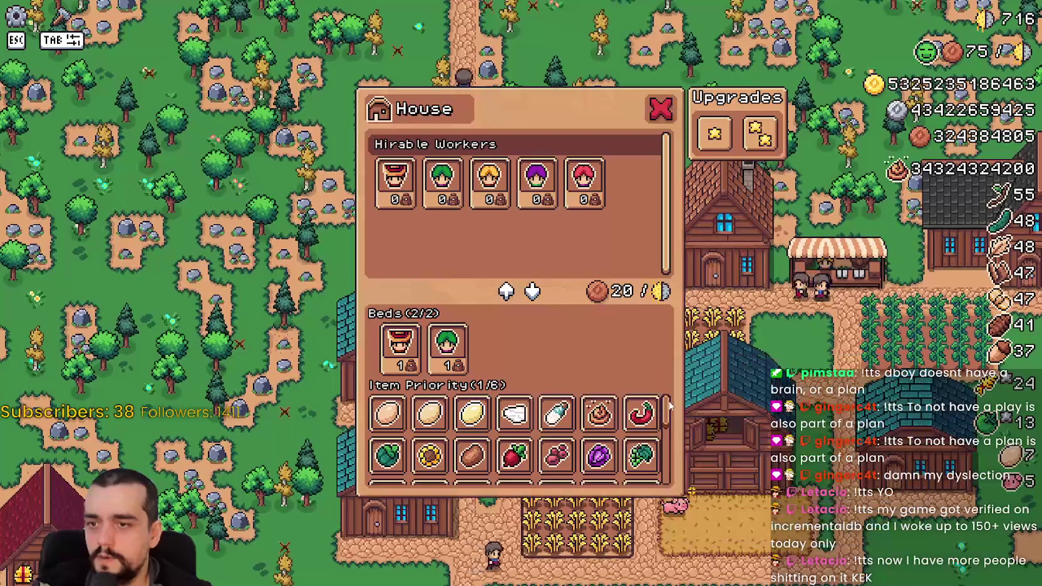
pyautogui.scroll(-3)
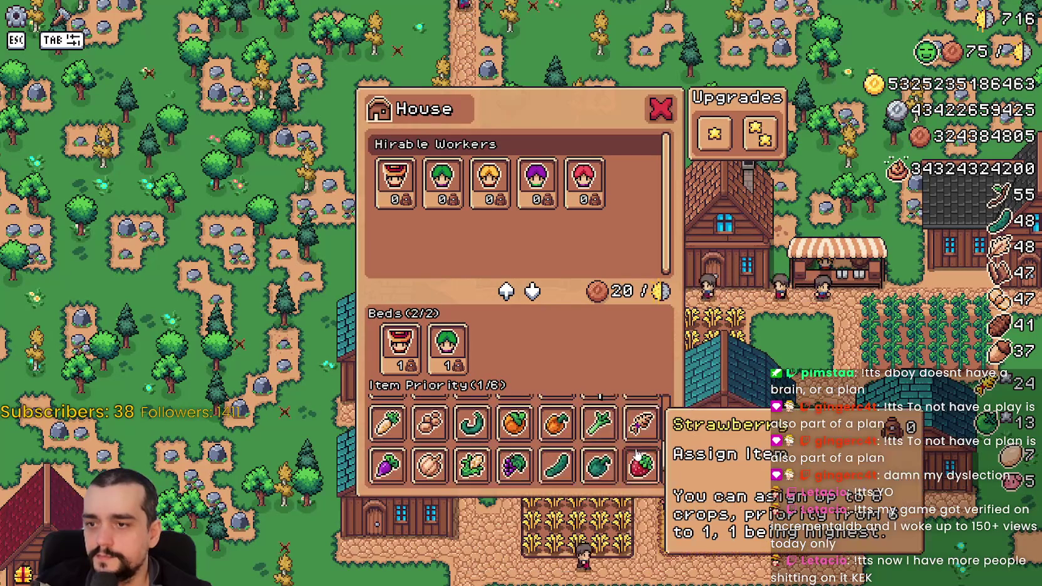
pyautogui.scroll(3)
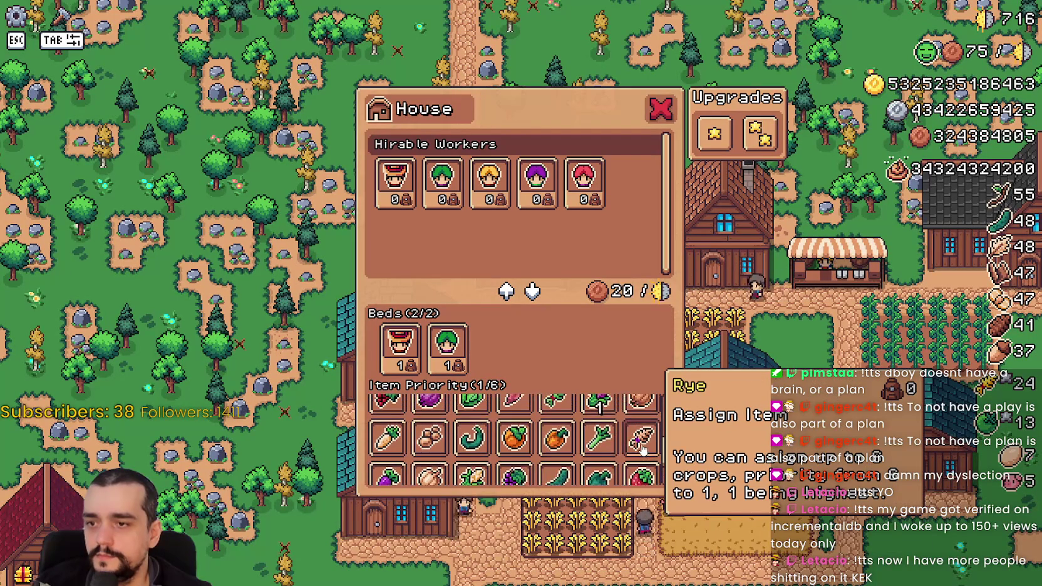
# - Try Red Corn and Green Tomato as priorities, then leave Carrot as this house's priority 1
pyautogui.click(598, 423)
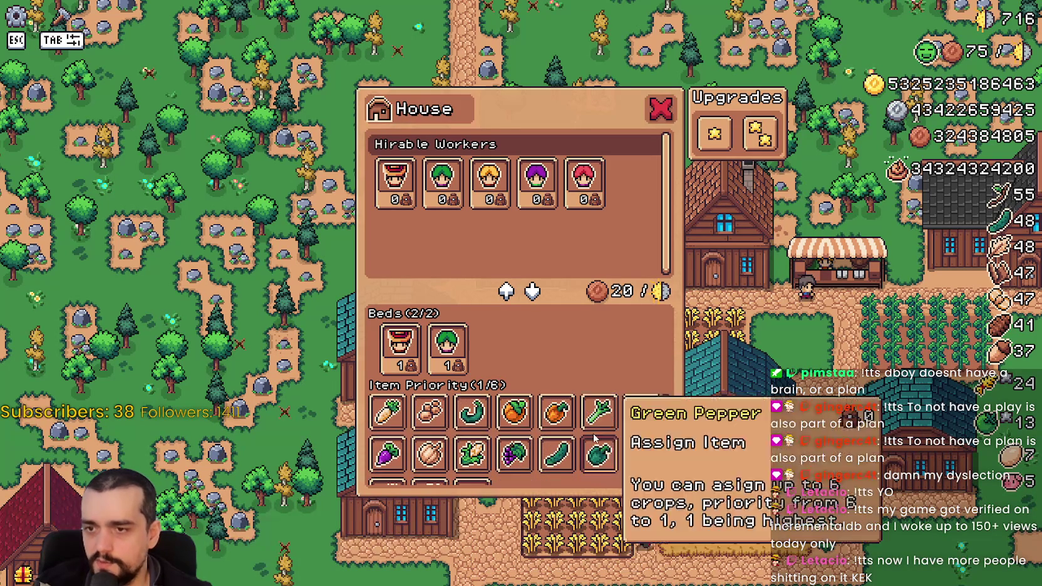
pyautogui.scroll(3)
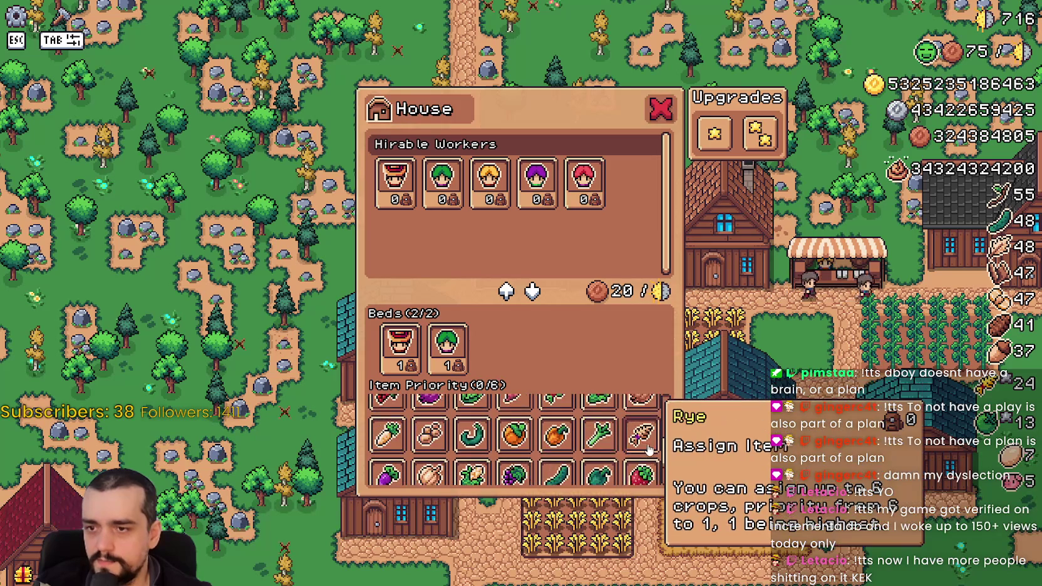
pyautogui.click(431, 466)
pyautogui.click(431, 466)
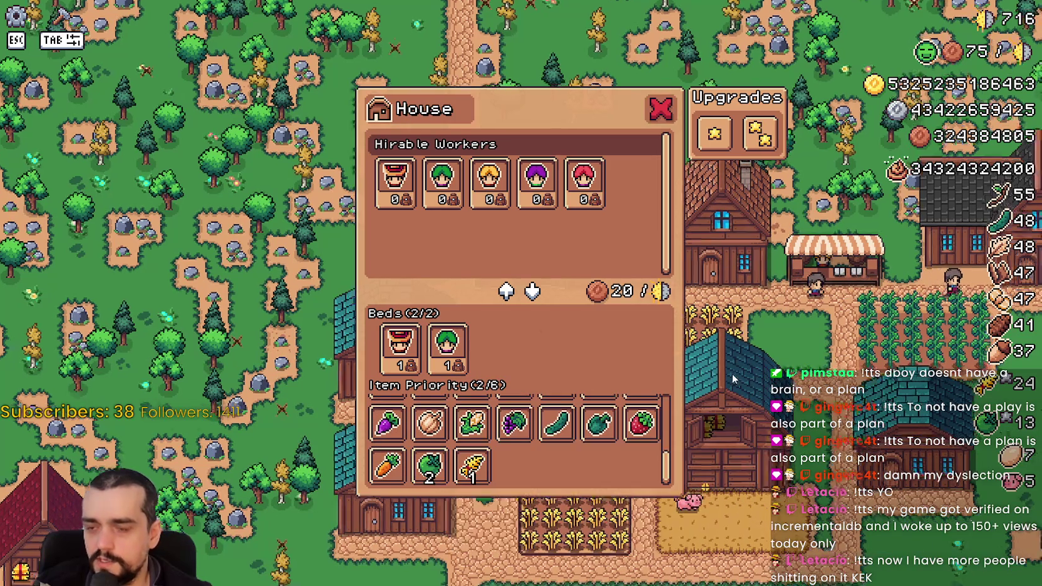
pyautogui.click(733, 373)
pyautogui.click(733, 373)
pyautogui.moveTo(668, 460); pyautogui.dragTo(671, 449)
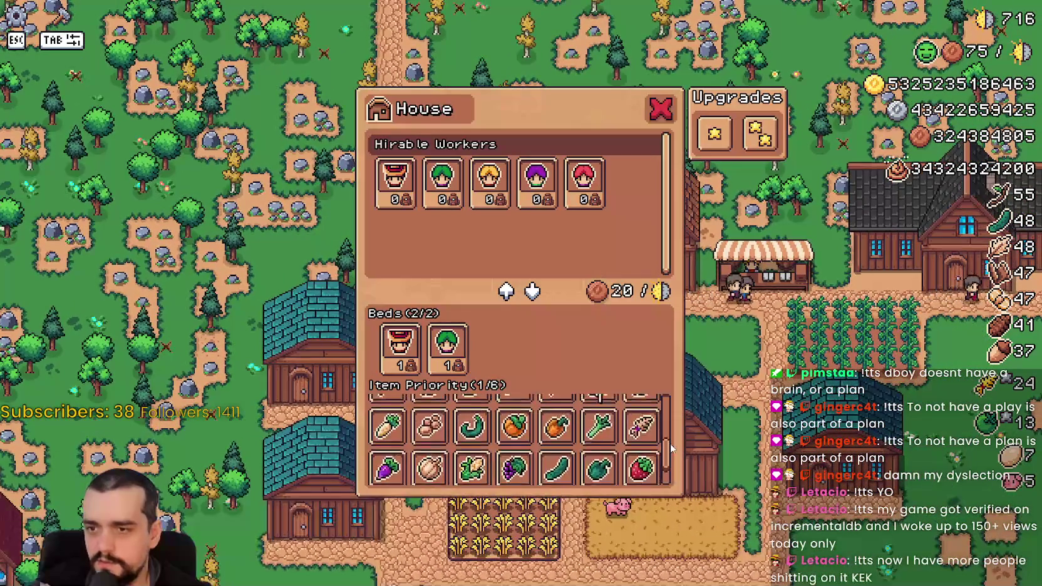
pyautogui.click(598, 437)
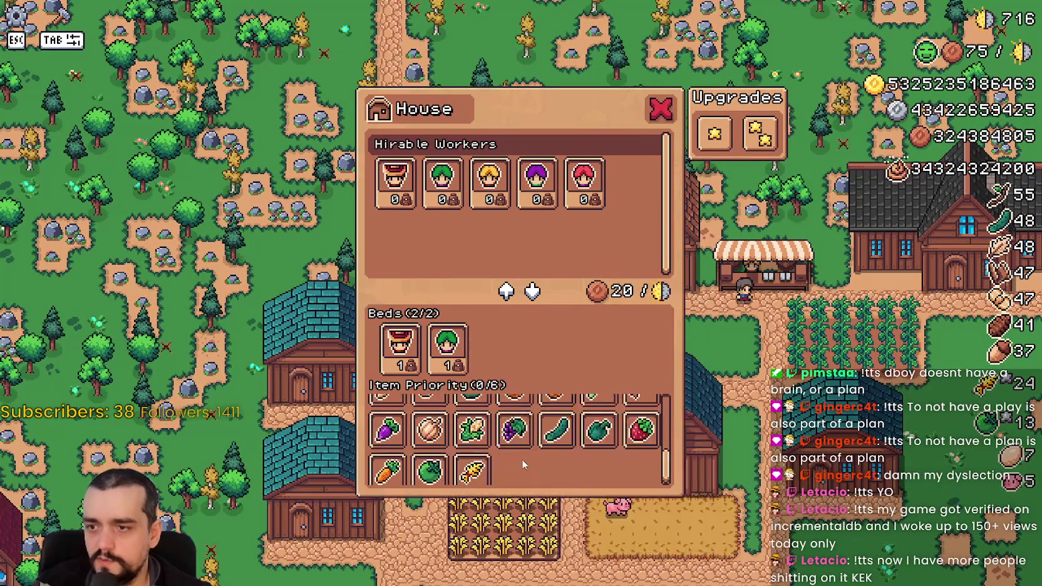
pyautogui.click(386, 468)
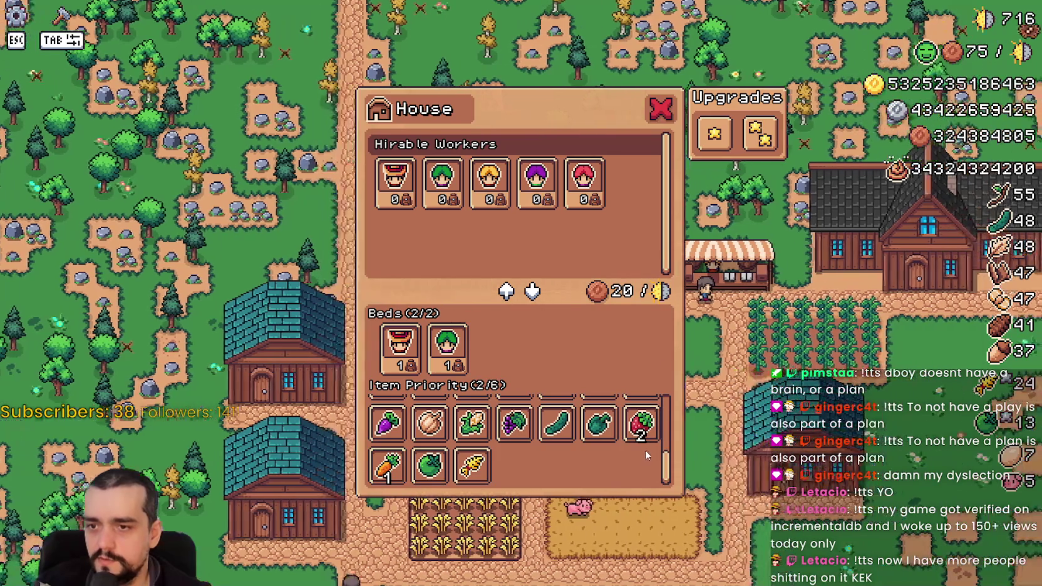
pyautogui.press('Escape')
# - Add Cucumber to another house's Item Priority list and confirm it stuck
pyautogui.click(674, 436)
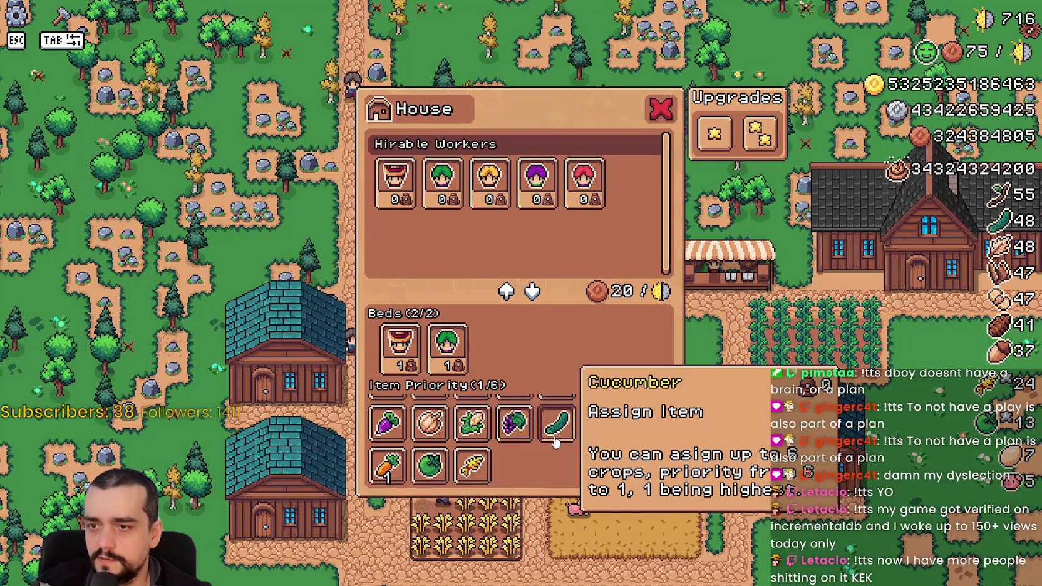
pyautogui.click(706, 439)
pyautogui.click(707, 450)
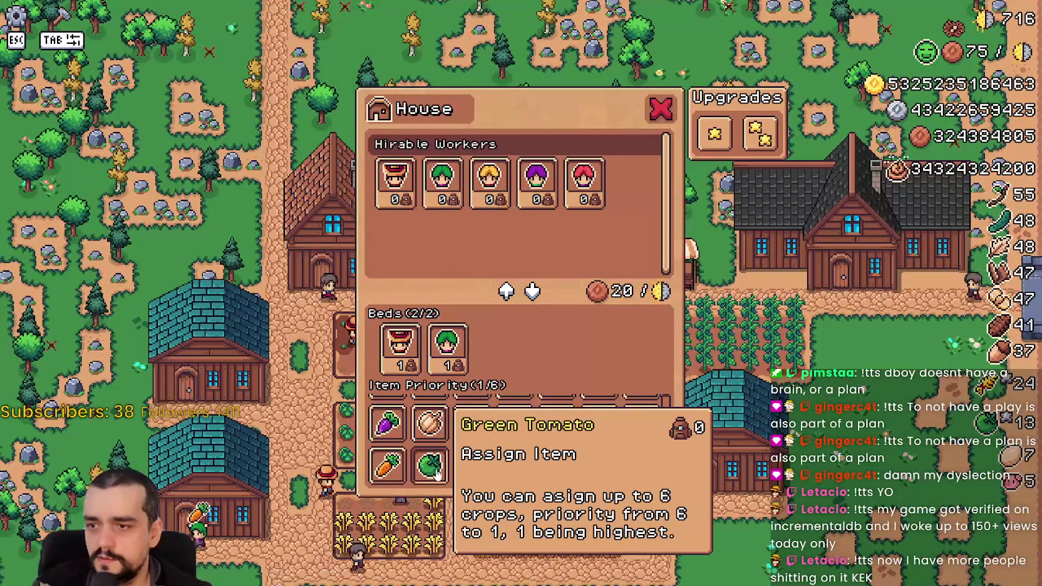
pyautogui.press('Escape')
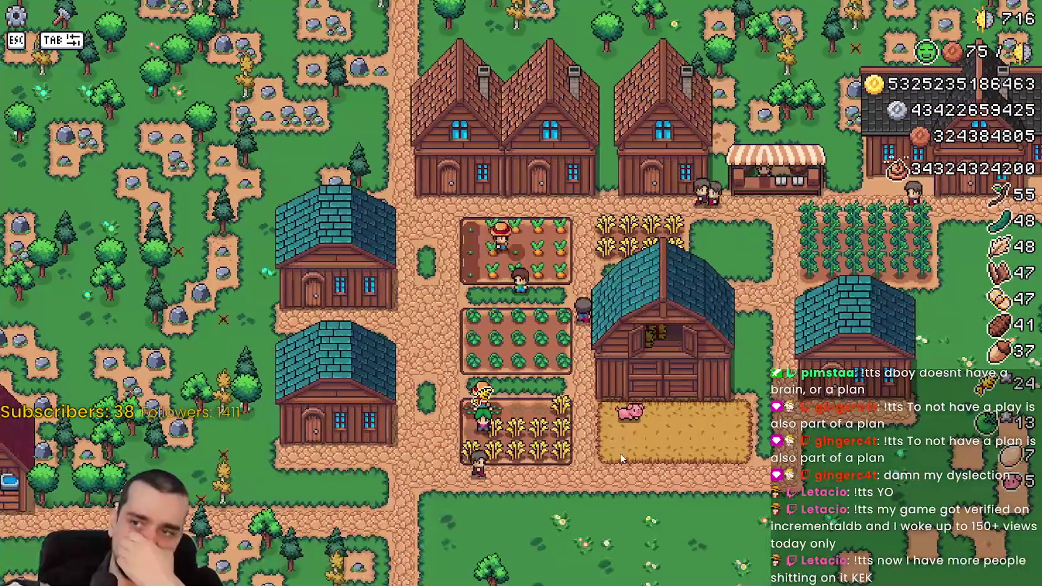
pyautogui.click(621, 453)
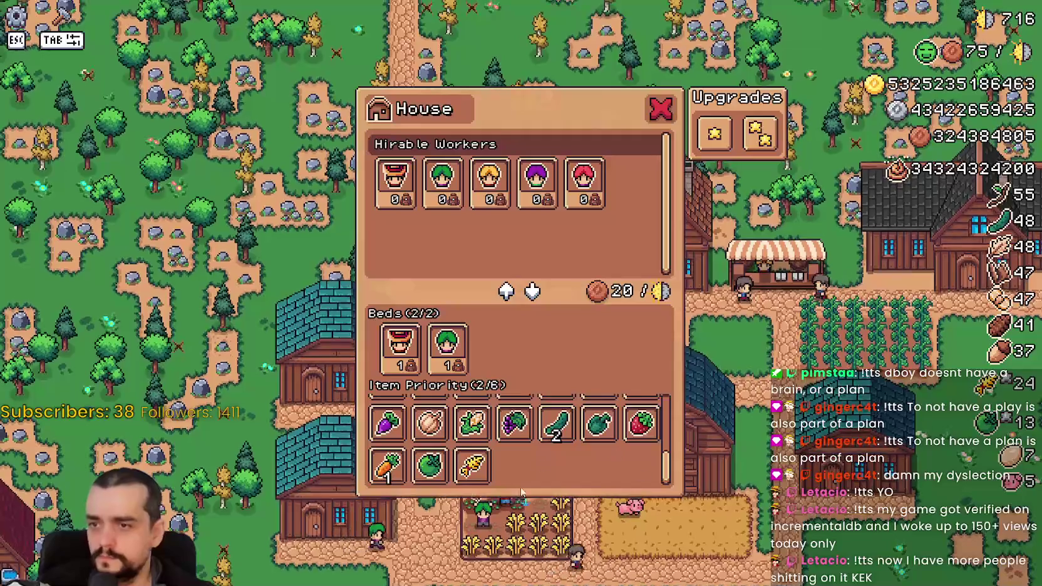
pyautogui.press('Escape')
# - Check a few more houses' panels, then close them to view the whole village
pyautogui.click(741, 442)
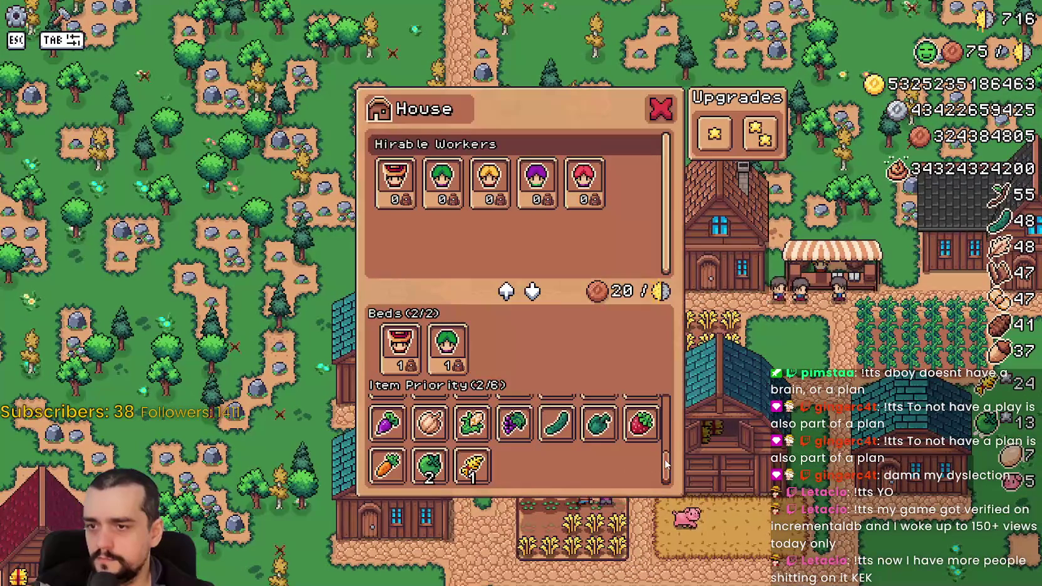
pyautogui.scroll(3)
pyautogui.click(738, 429)
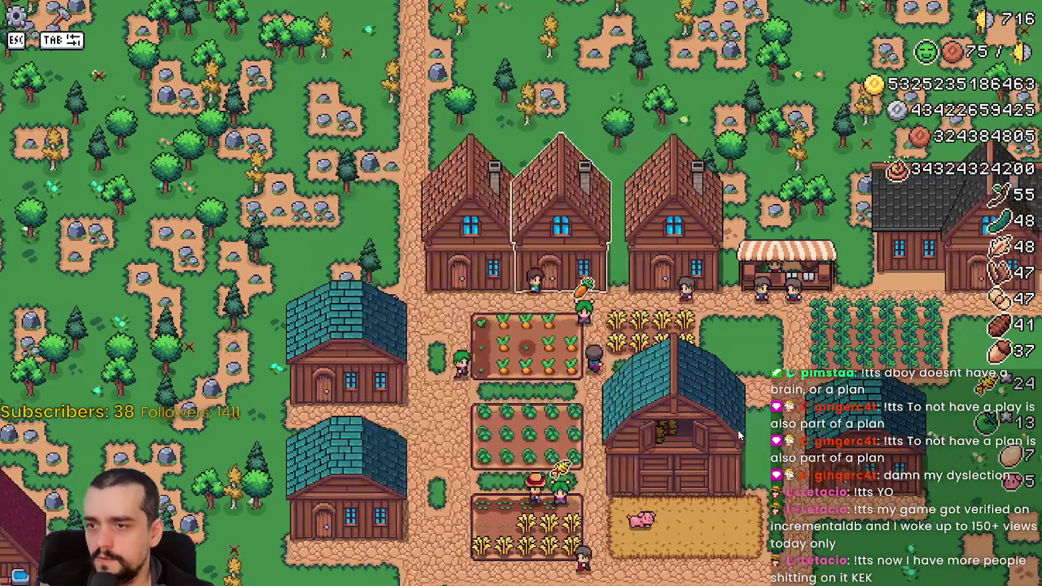
pyautogui.click(739, 430)
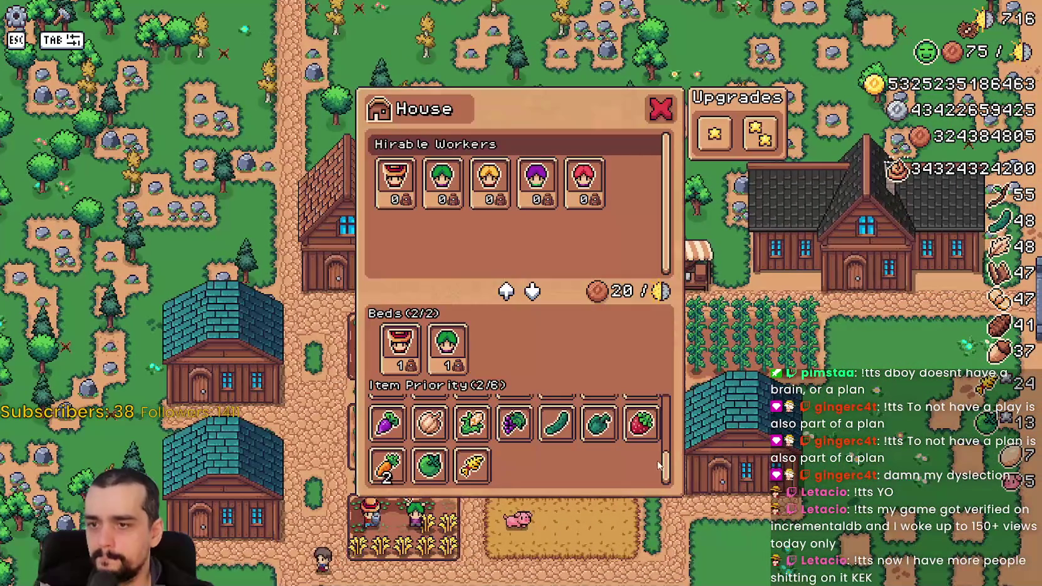
pyautogui.scroll(-3)
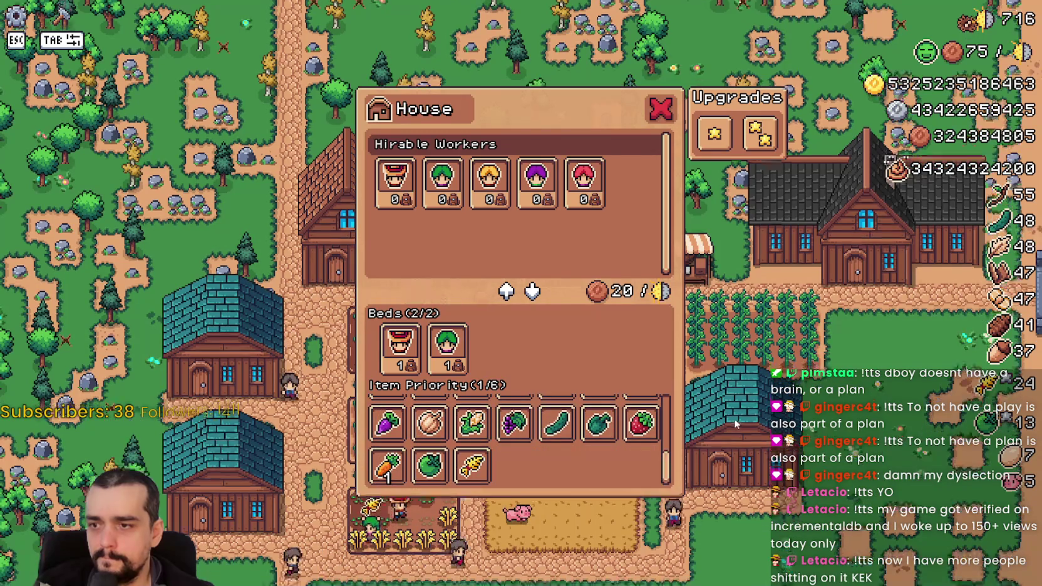
pyautogui.click(736, 425)
pyautogui.press('a')
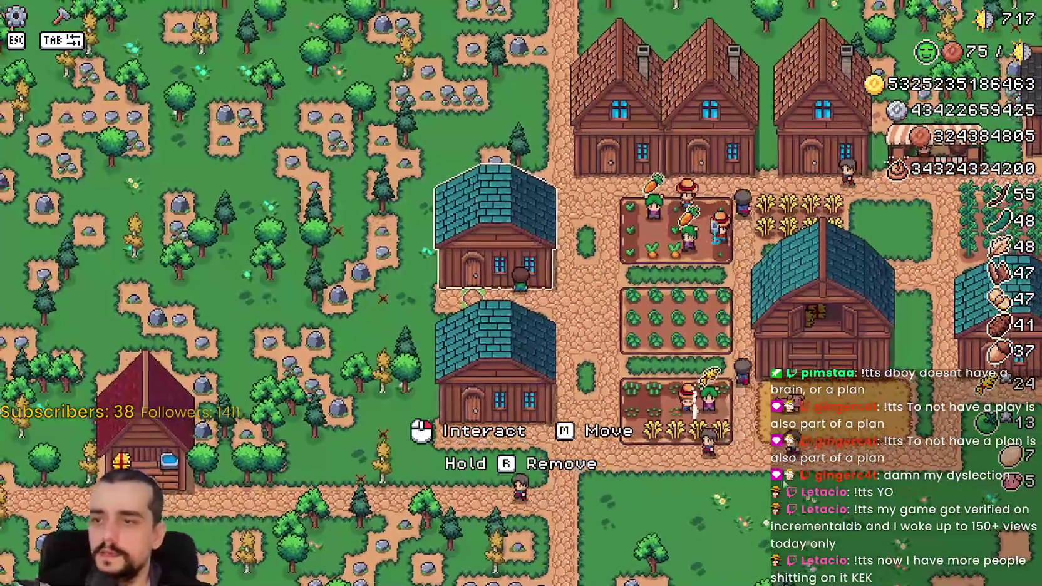
# - Check the Warehouse stock a few times, then open the middle house showing Item Priority (2/8) with Wheat ranked 1
pyautogui.click(525, 318)
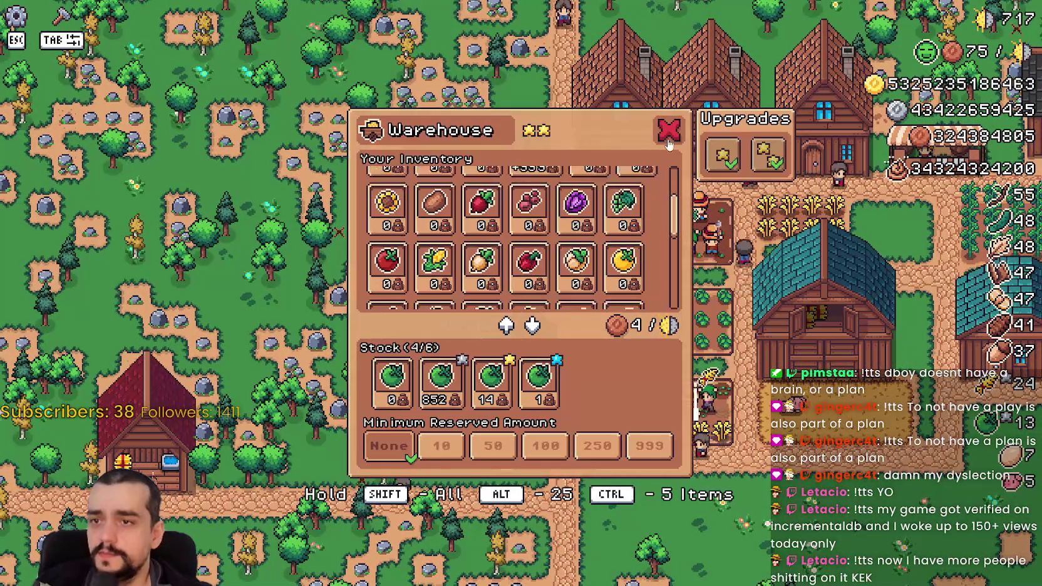
pyautogui.click(668, 143)
pyautogui.press('w')
pyautogui.press('e')
pyautogui.press('Escape')
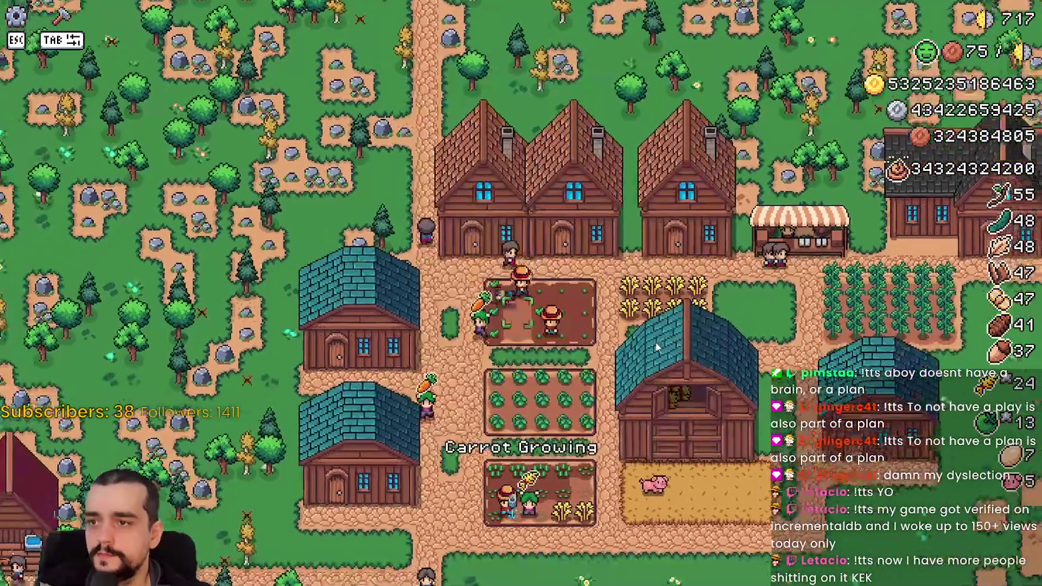
pyautogui.press('e')
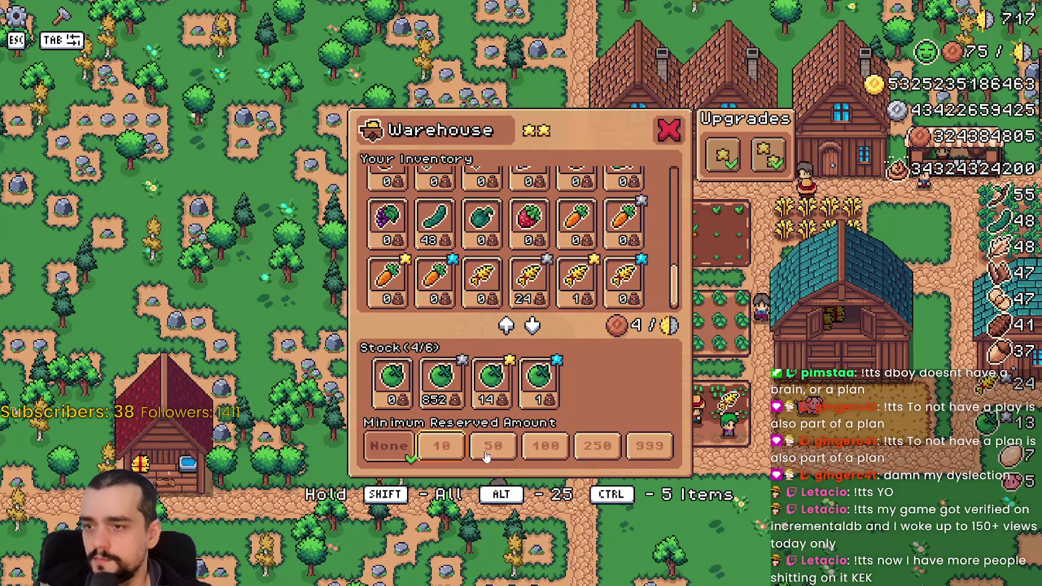
pyautogui.press('Escape')
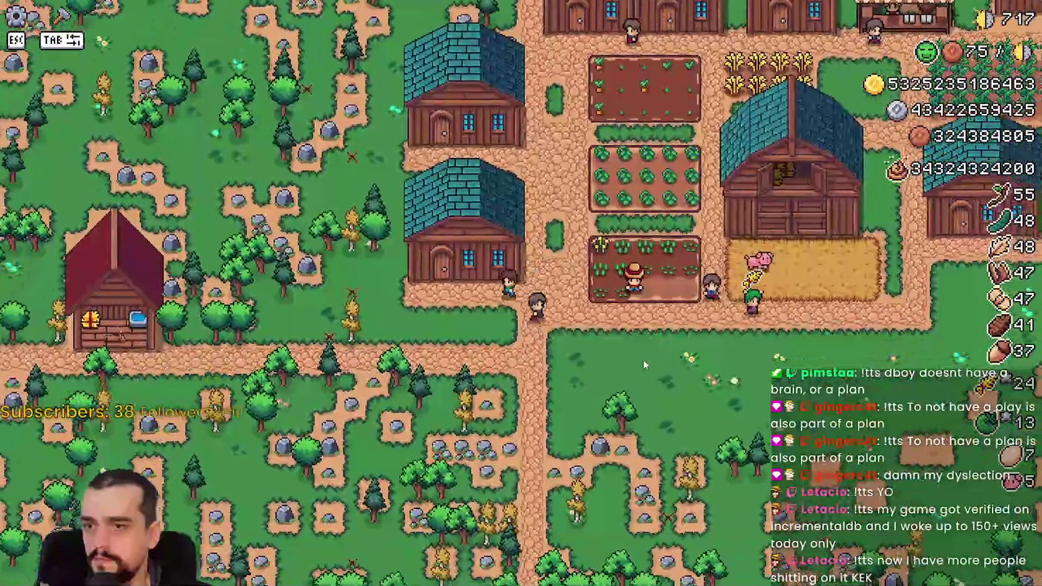
pyautogui.click(646, 371)
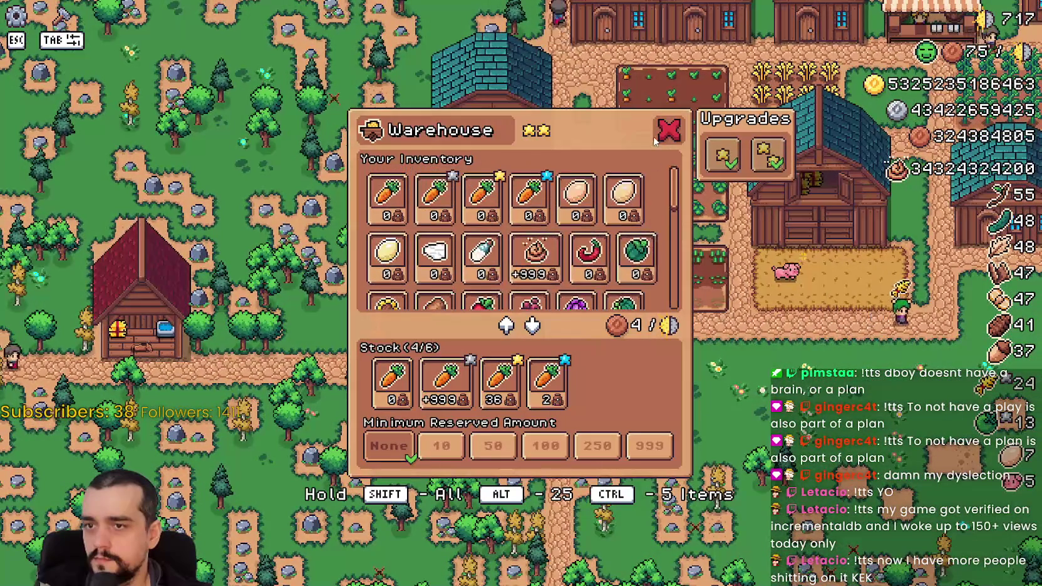
pyautogui.press('Escape')
pyautogui.click(671, 336)
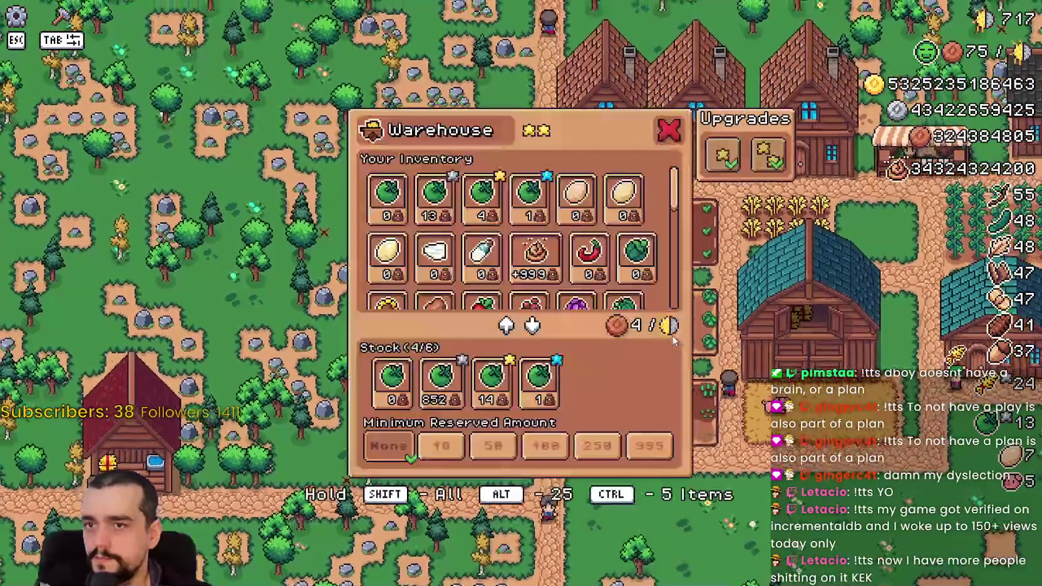
pyautogui.press('Escape')
pyautogui.click(674, 323)
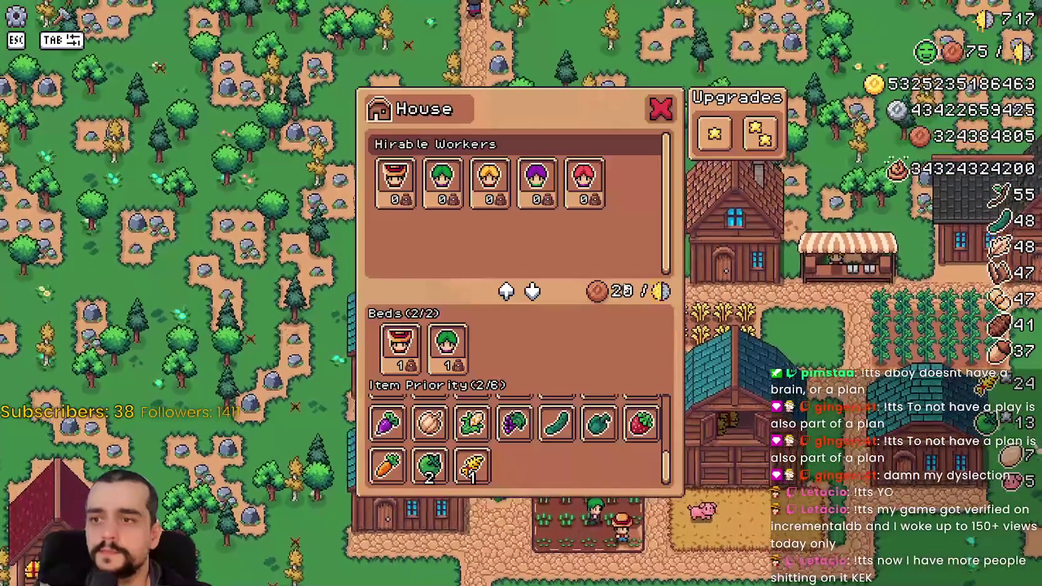
# - Open and close several houses' panels, scrolling their Item Priority lists
pyautogui.press('Escape')
pyautogui.click(623, 299)
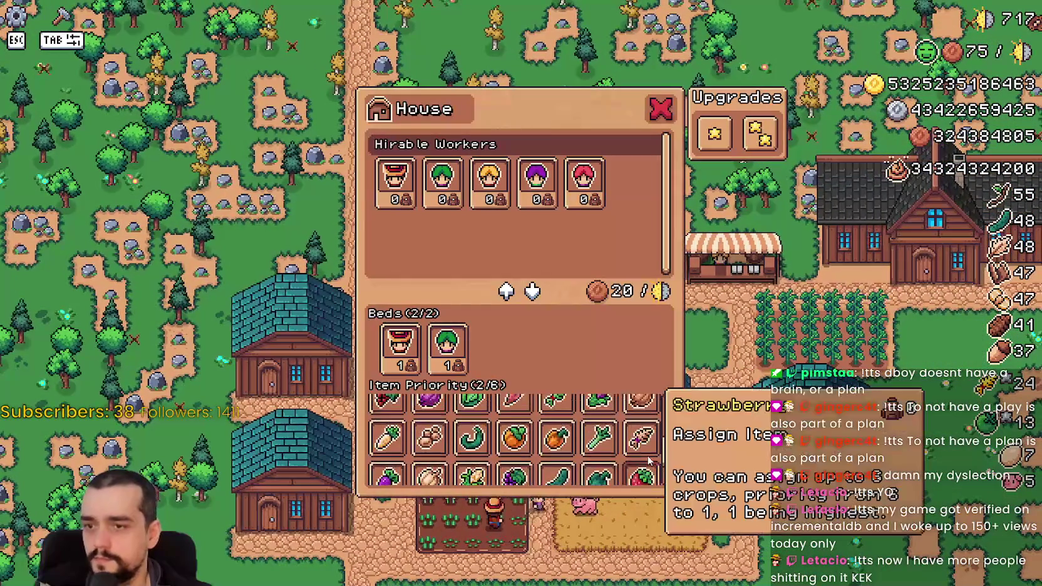
pyautogui.scroll(3)
pyautogui.press('Escape')
pyautogui.click(738, 400)
pyautogui.scroll(-3)
pyautogui.press('Escape')
pyautogui.click(749, 405)
pyautogui.press('Escape')
pyautogui.click(748, 405)
pyautogui.press('Escape')
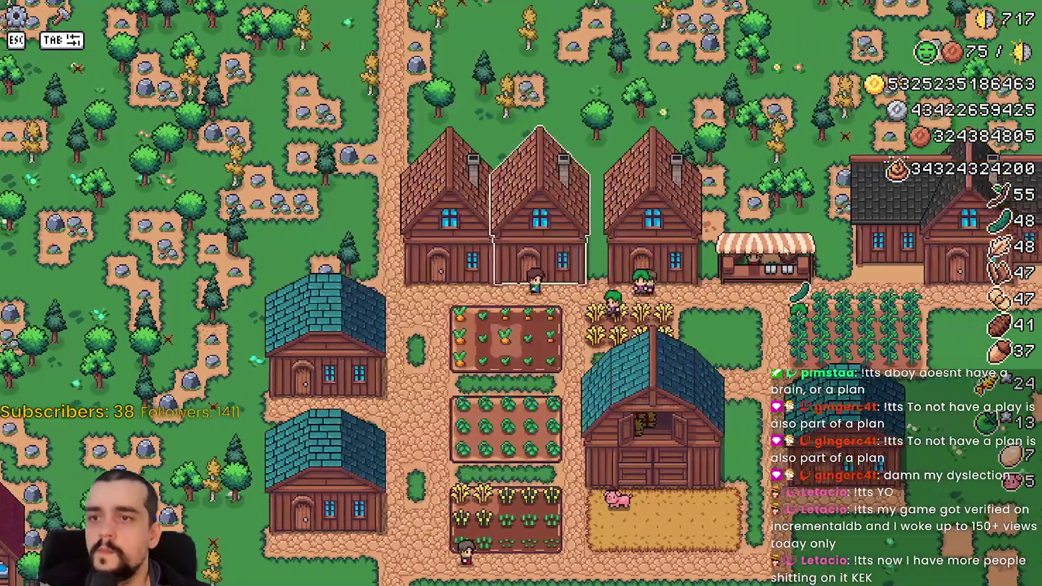
# - Browse the Market stall's inventory from top to bottom, then close it
pyautogui.click(700, 260)
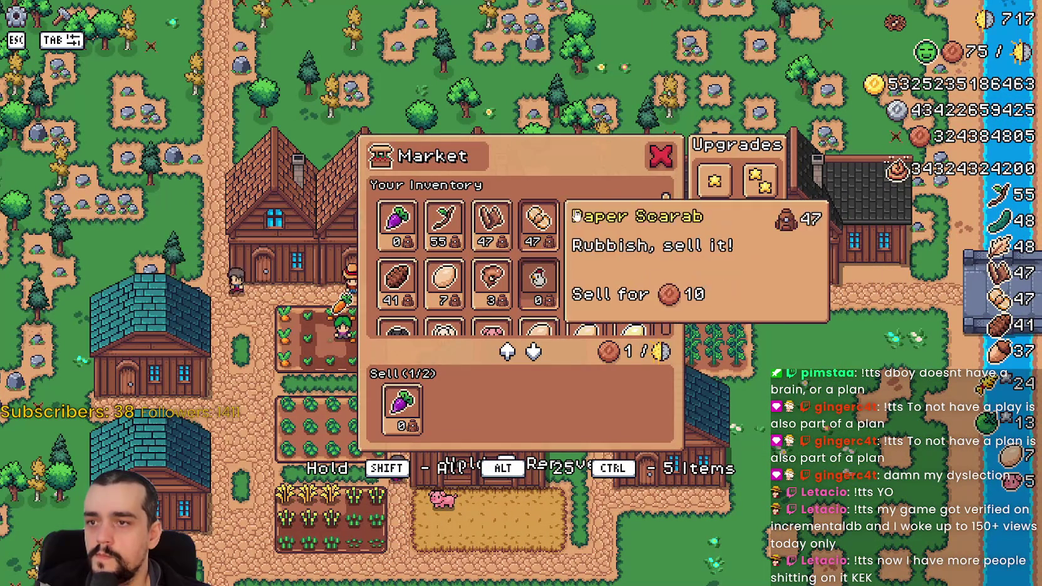
pyautogui.scroll(-3)
pyautogui.scroll(-3)
pyautogui.scroll(-3)
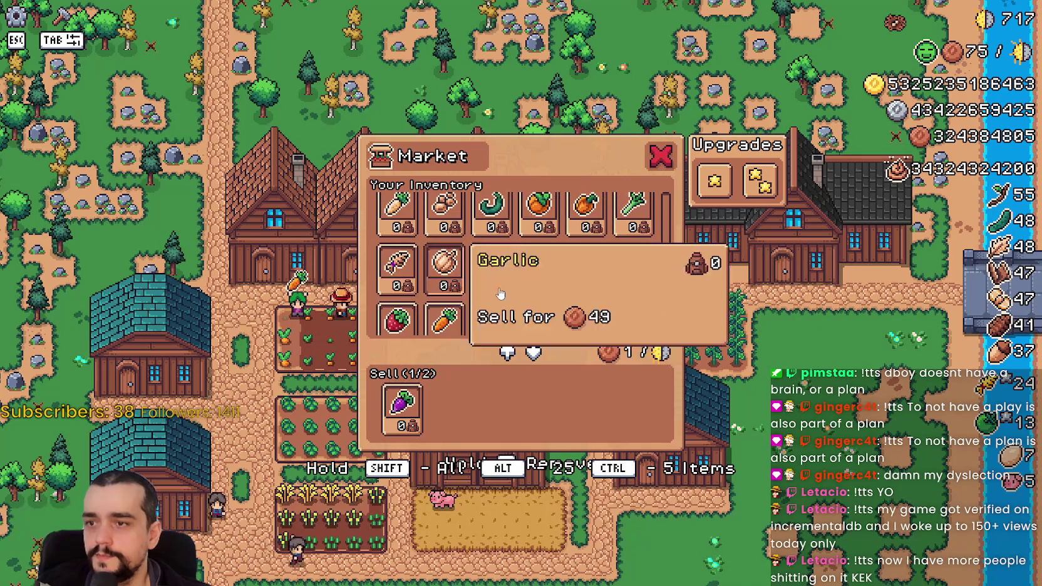
pyautogui.scroll(-3)
pyautogui.scroll(3)
pyautogui.moveTo(668, 304); pyautogui.dragTo(664, 196)
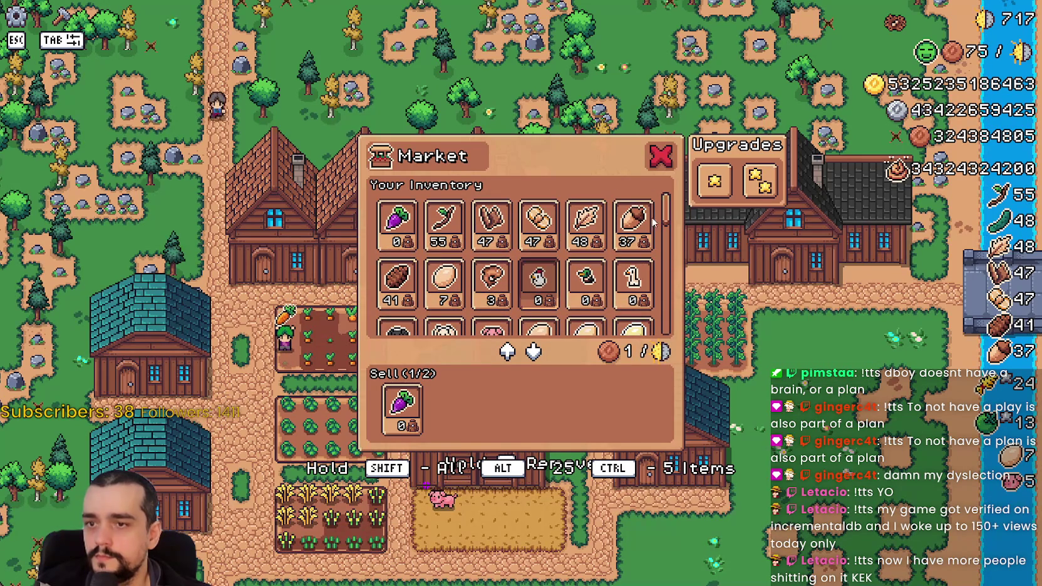
pyautogui.press('Escape')
# - Check the next house's Upgrade 2 star and full crop list, then return to house.gd's line 163 check
pyautogui.press('e')
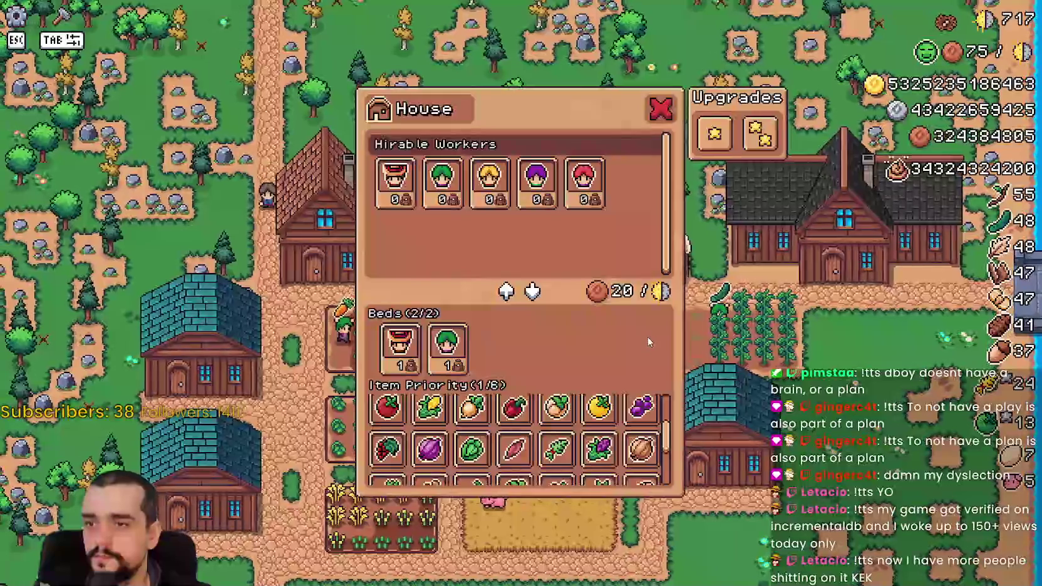
pyautogui.press('Escape')
pyautogui.press('e')
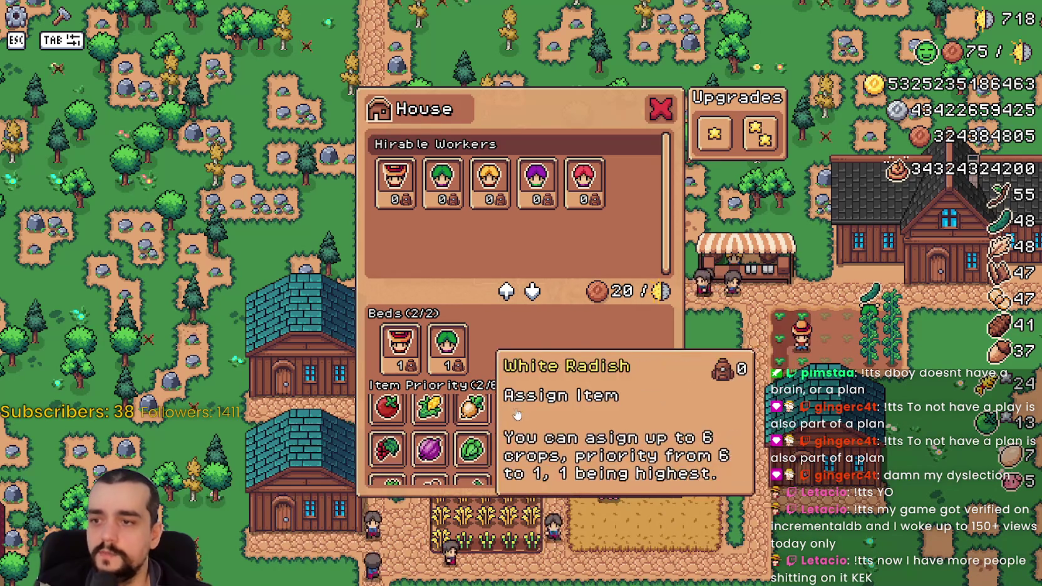
pyautogui.moveTo(765, 139)
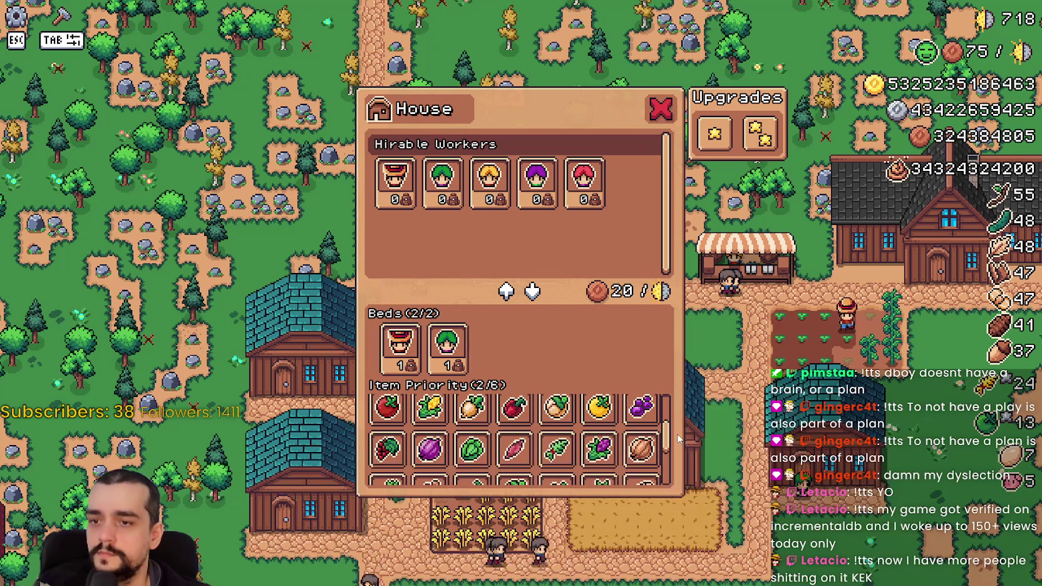
pyautogui.scroll(3)
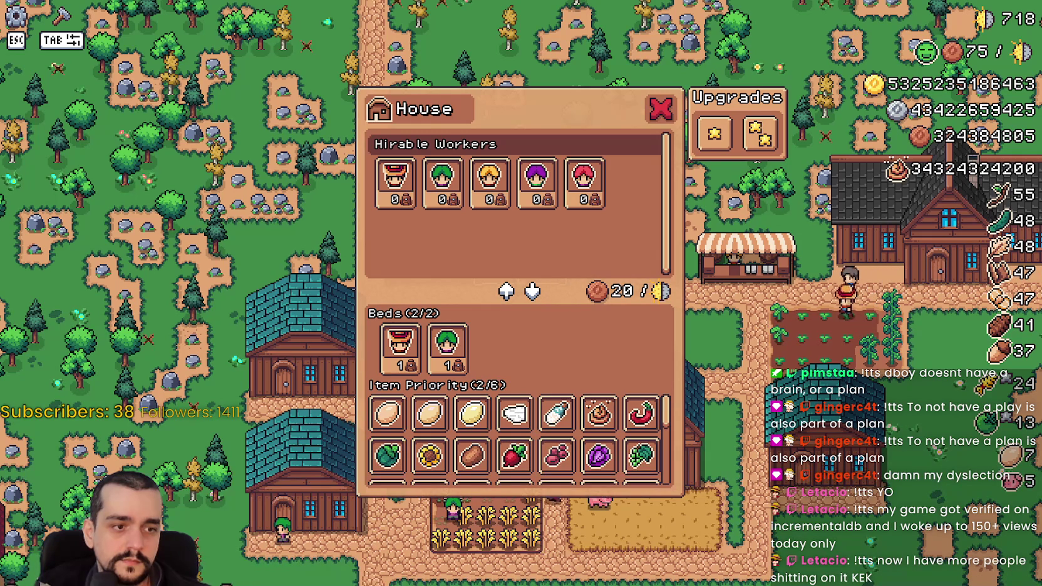
pyautogui.scroll(-3)
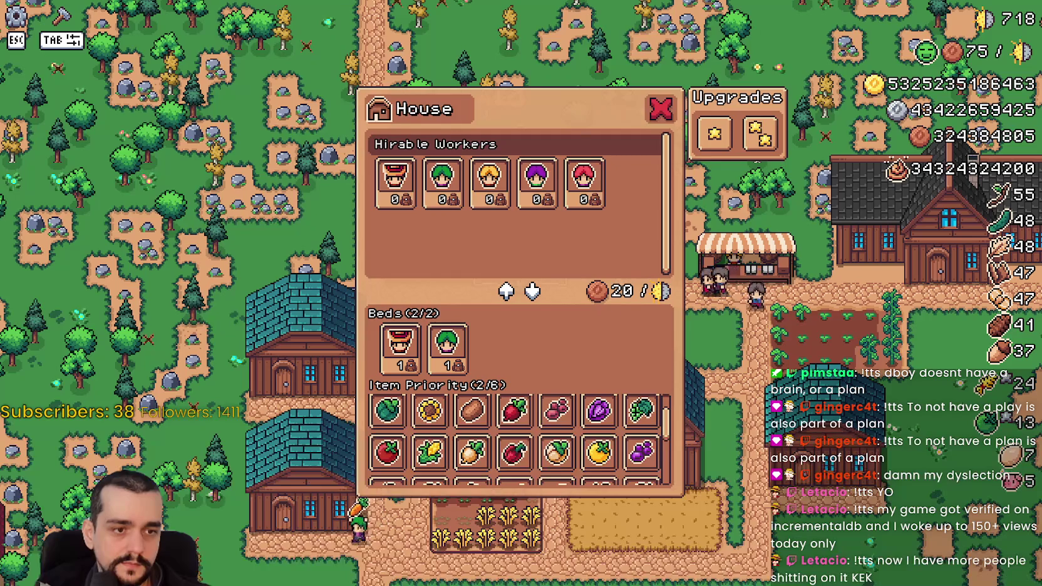
pyautogui.hotkey('alt', 'Tab')
pyautogui.click(865, 233)
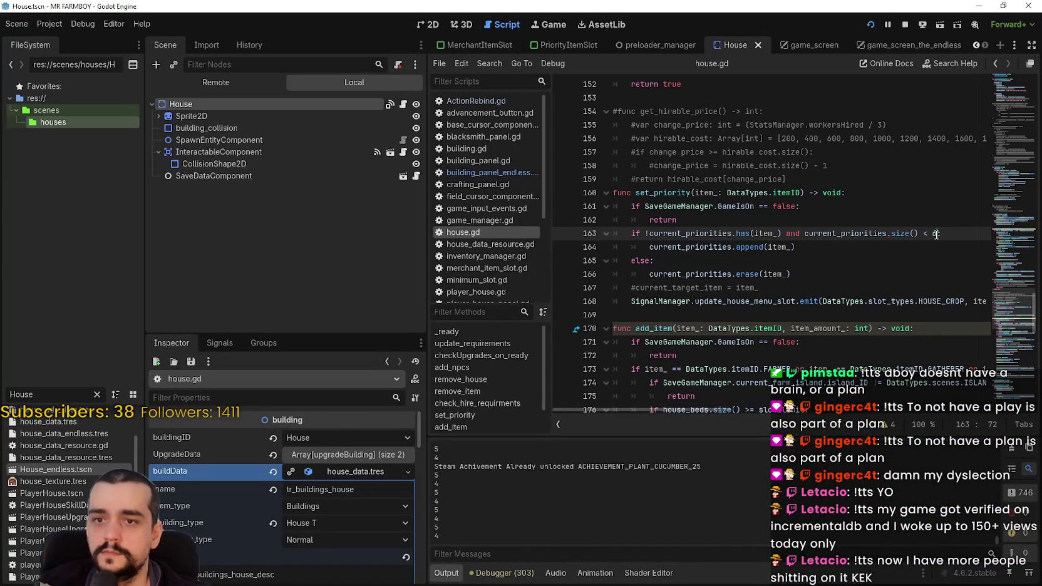
# - Change set_priority's check on line 163 to current_priorities.size() < slot_limit and save house.gd
pyautogui.scroll(3)
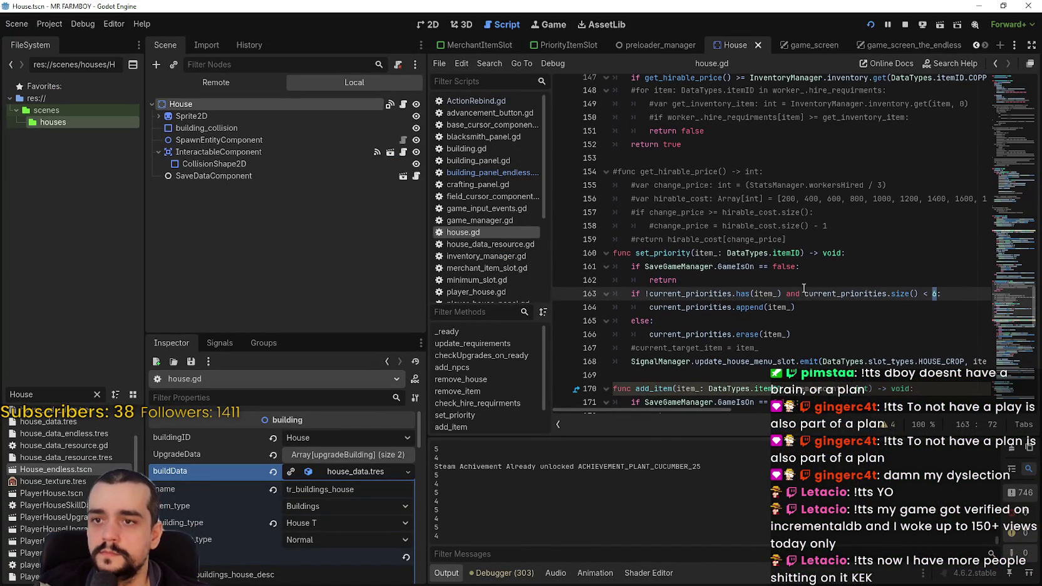
pyautogui.scroll(3)
pyautogui.moveTo(1016, 289); pyautogui.dragTo(1013, 307)
pyautogui.click(666, 194)
pyautogui.doubleClick(666, 193)
pyautogui.click(837, 244)
pyautogui.click(937, 239)
pyautogui.hotkey('ctrl', 'z')
pyautogui.write('slot_limit')
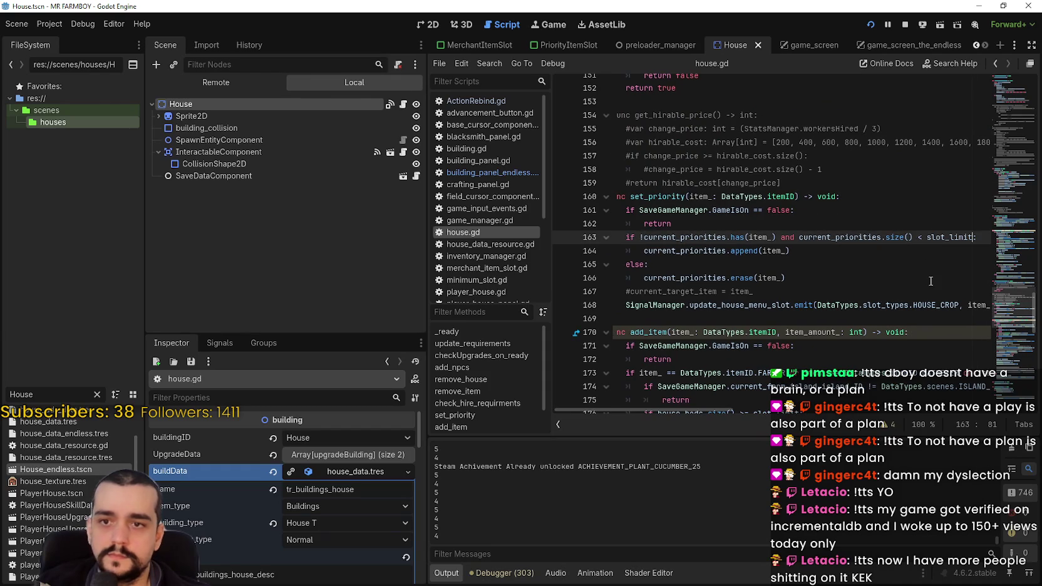
pyautogui.click(898, 267)
pyautogui.hotkey('ctrl', 's')
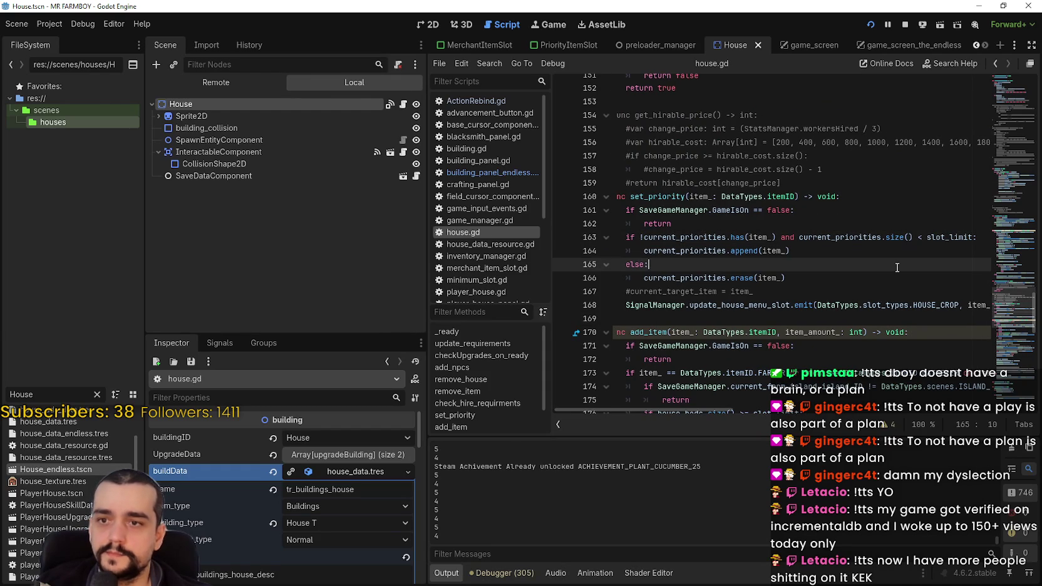
# - Verify in the running game that the House panel shows Item Priority (2/6), then return to the editor
pyautogui.hotkey('alt', 'Tab')
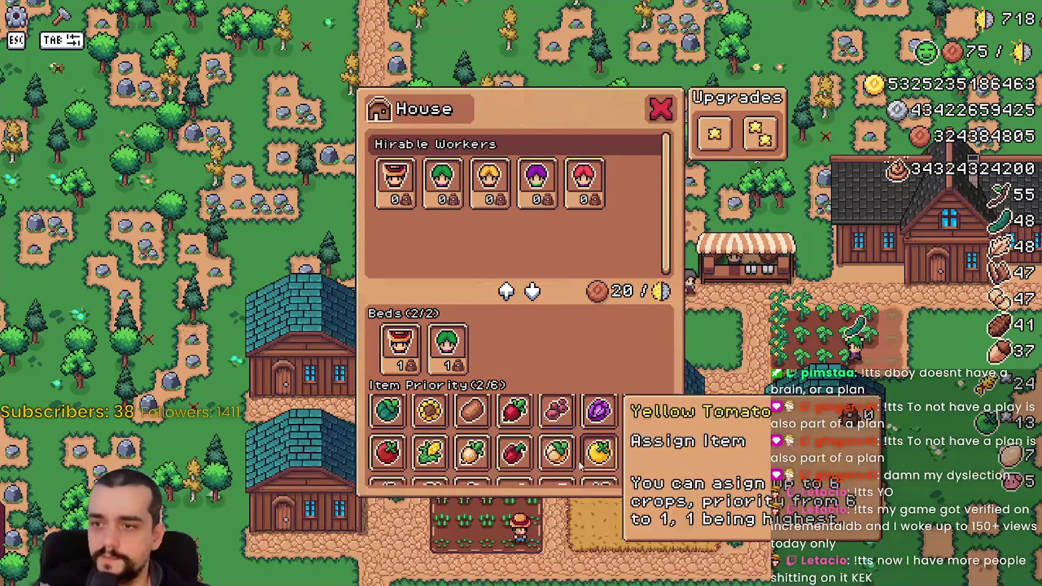
pyautogui.scroll(-3)
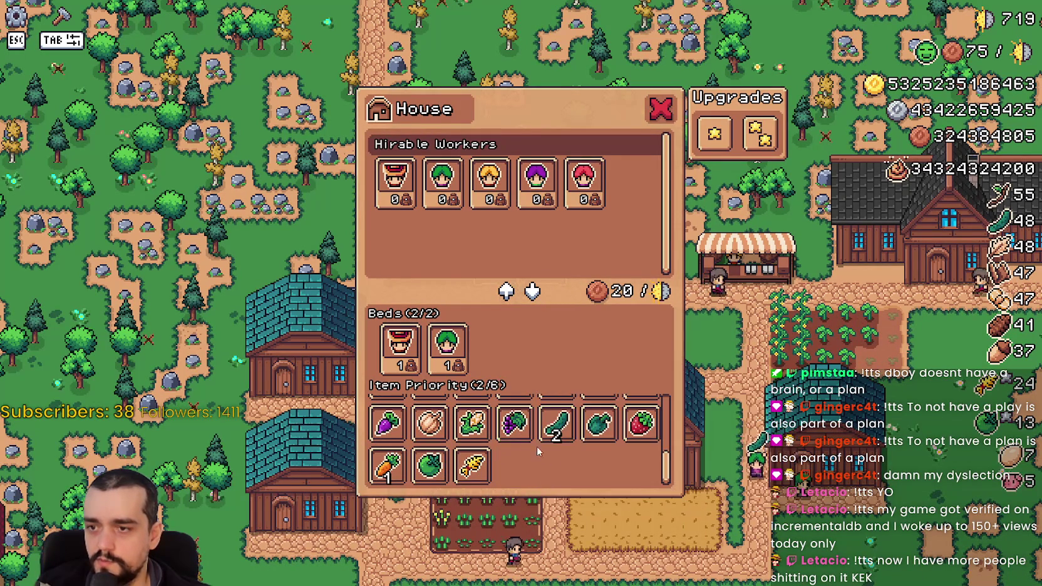
pyautogui.press('Escape')
pyautogui.press('e')
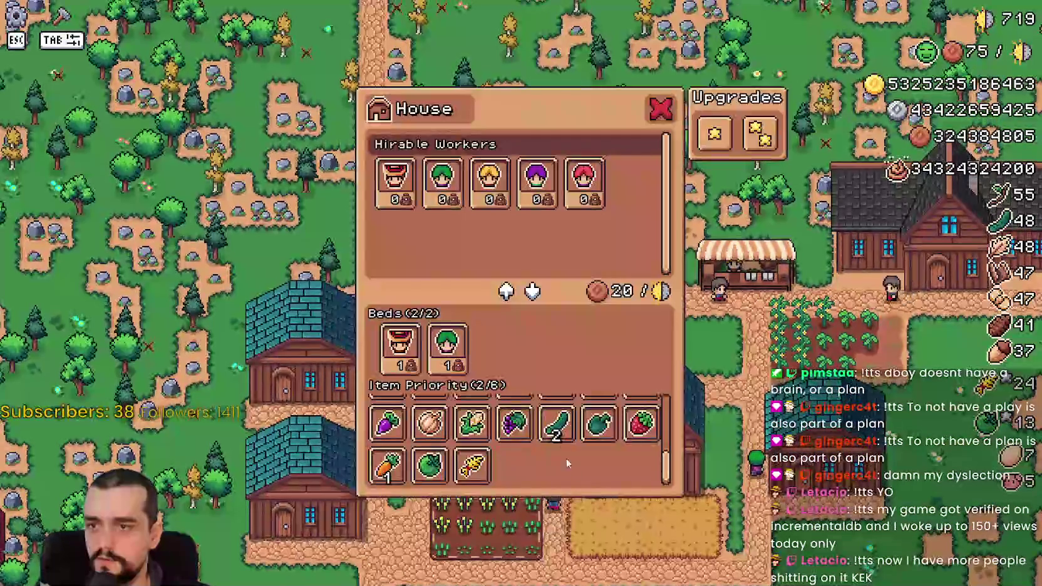
pyautogui.hotkey('alt', 'Tab')
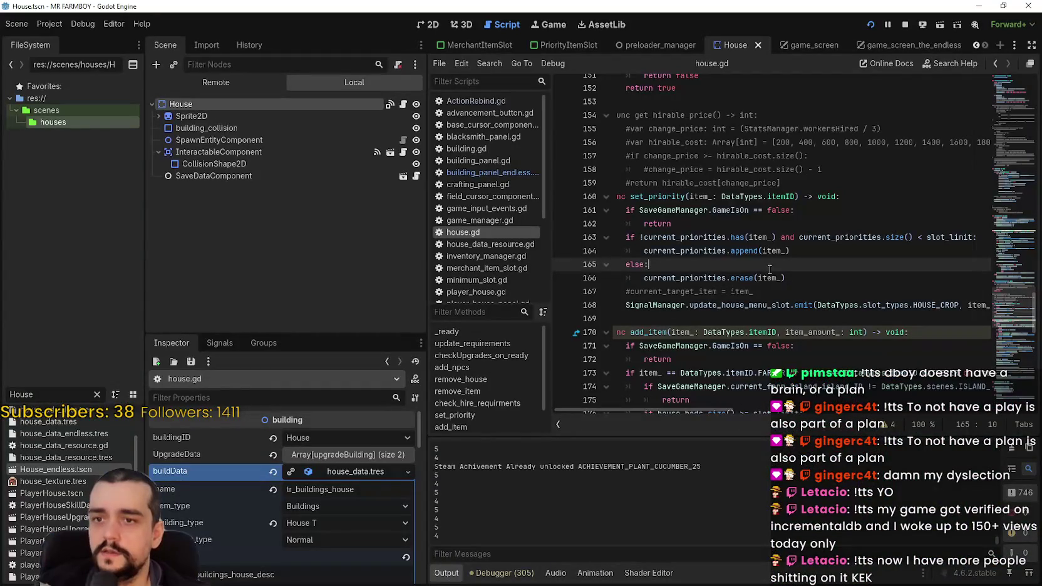
# - Open building_panel_endless.gd from the BuildingPanel and copy the current_building.slot_limit expression on line 540
pyautogui.click(891, 45)
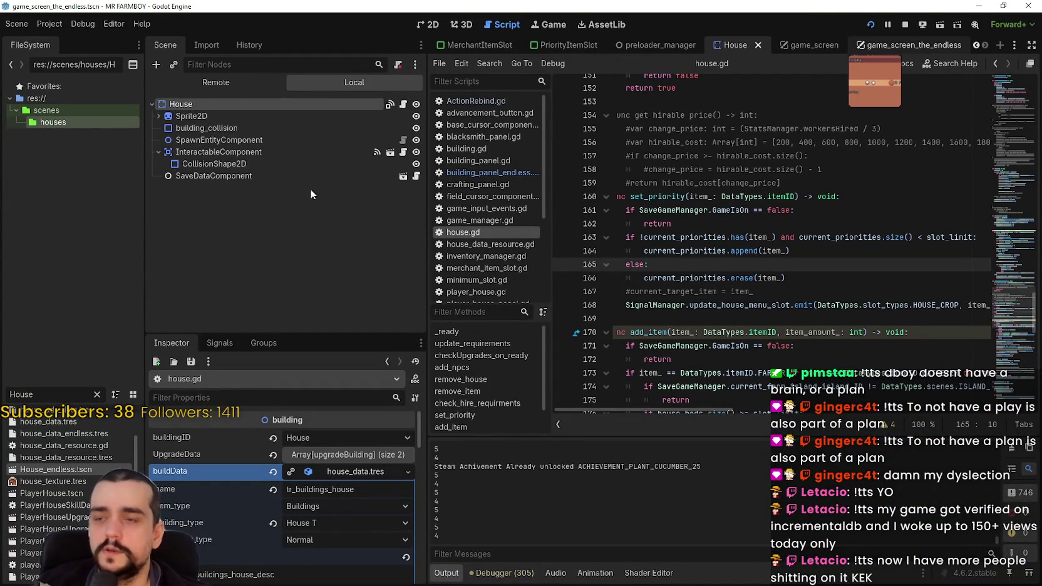
pyautogui.scroll(3)
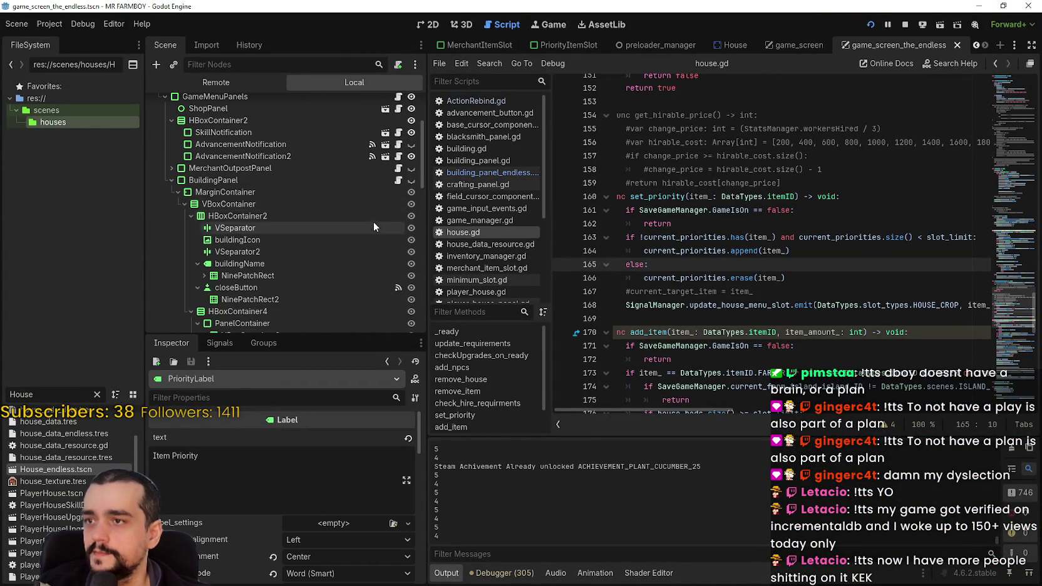
pyautogui.click(399, 181)
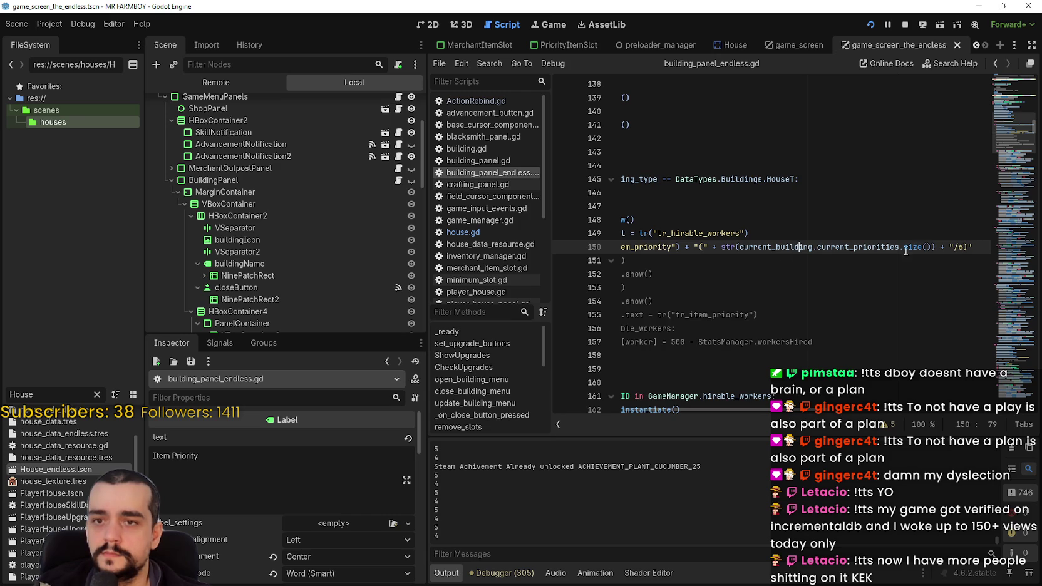
pyautogui.scroll(3)
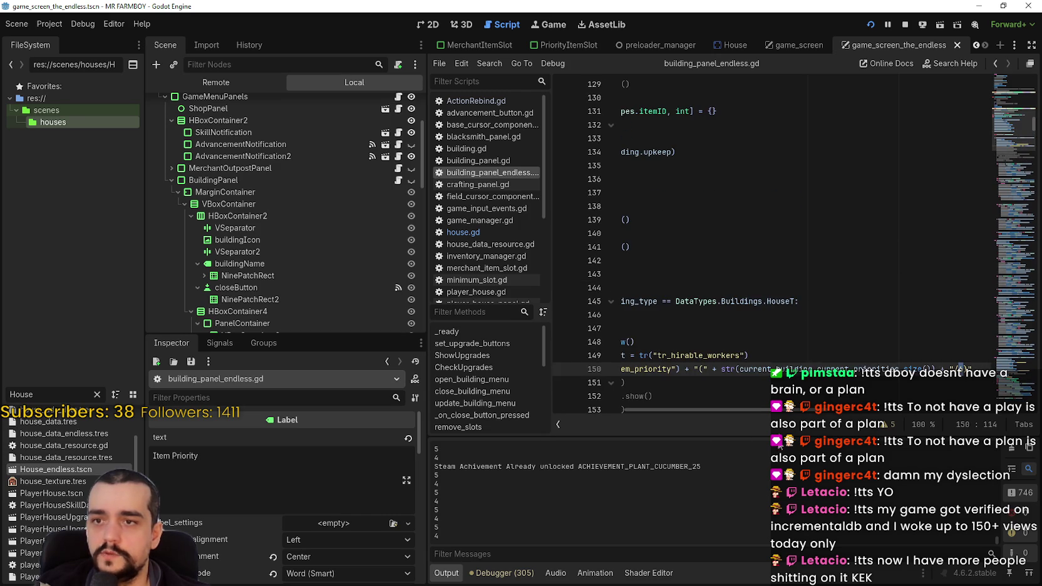
pyautogui.hscroll(-3)
pyautogui.scroll(-3)
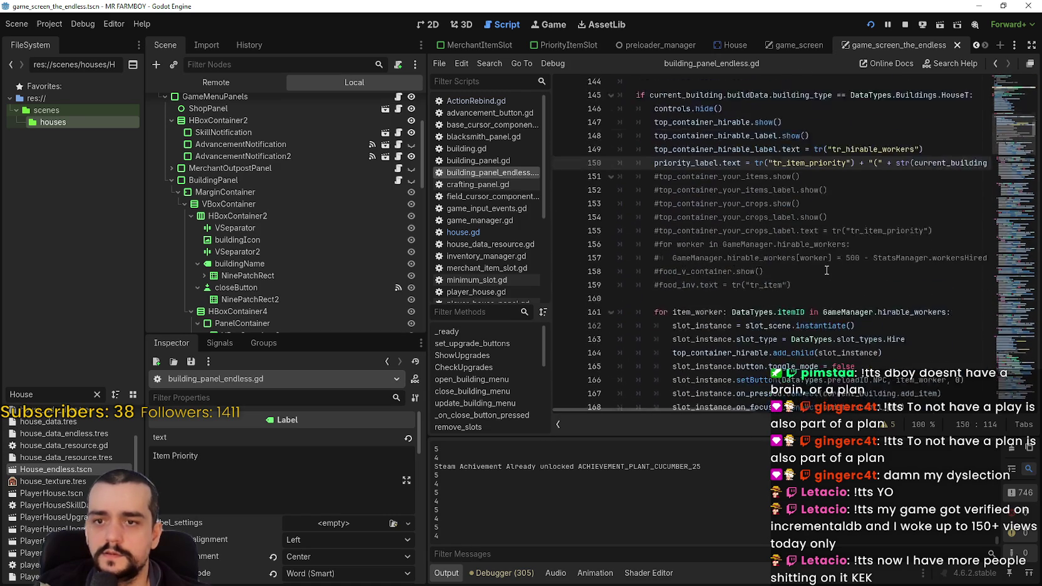
pyautogui.scroll(-3)
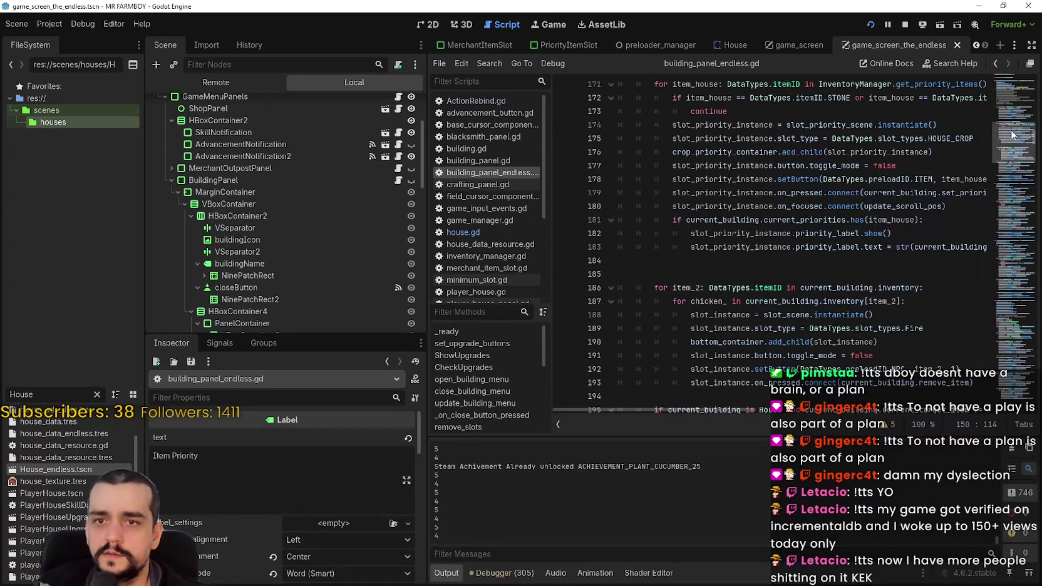
pyautogui.moveTo(1009, 167); pyautogui.dragTo(1011, 251)
pyautogui.moveTo(689, 411); pyautogui.dragTo(885, 397)
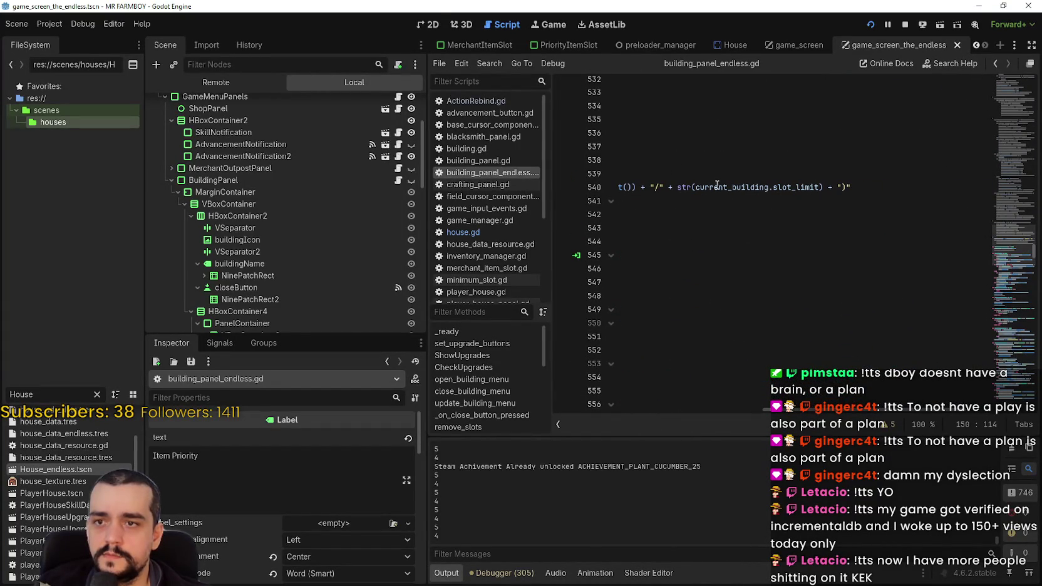
pyautogui.doubleClick(716, 187)
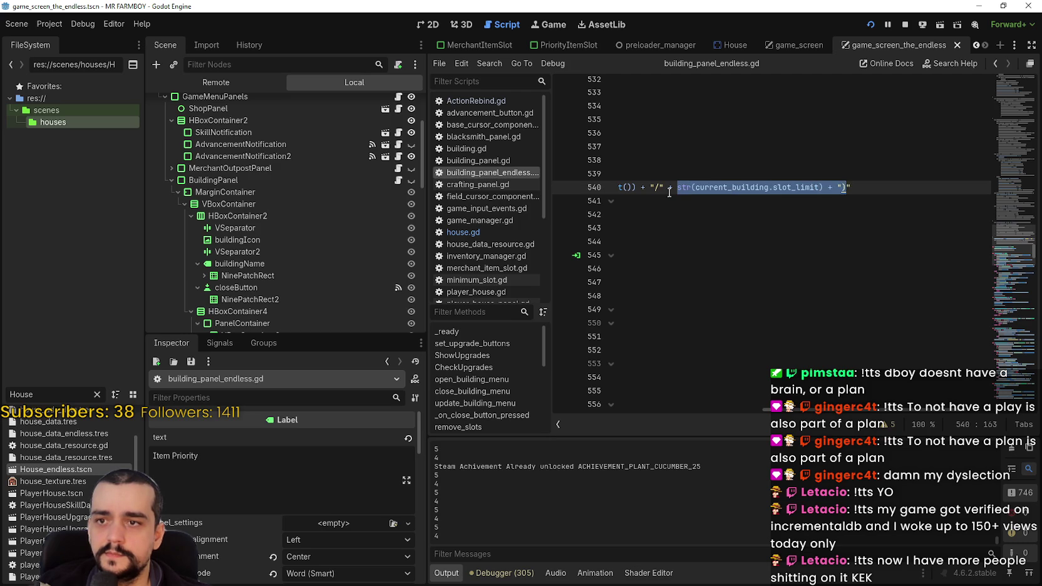
pyautogui.click(656, 186)
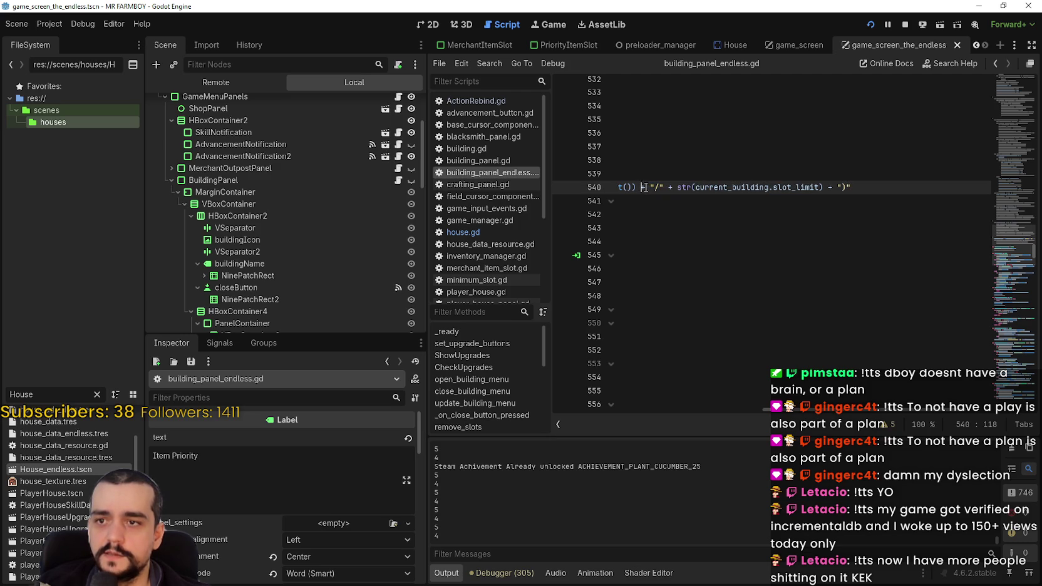
pyautogui.moveTo(718, 187); pyautogui.dragTo(859, 190)
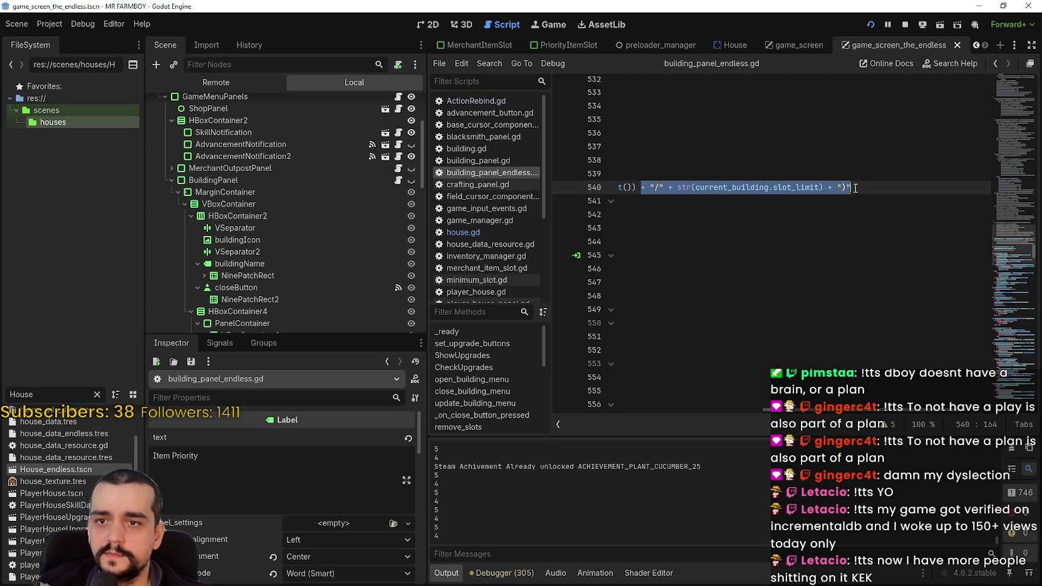
# - Replace the fixed 6 in line 150's Item Priority label with current_building.slot_limit and save
pyautogui.scroll(3)
pyautogui.moveTo(1015, 241); pyautogui.dragTo(1018, 183)
pyautogui.scroll(3)
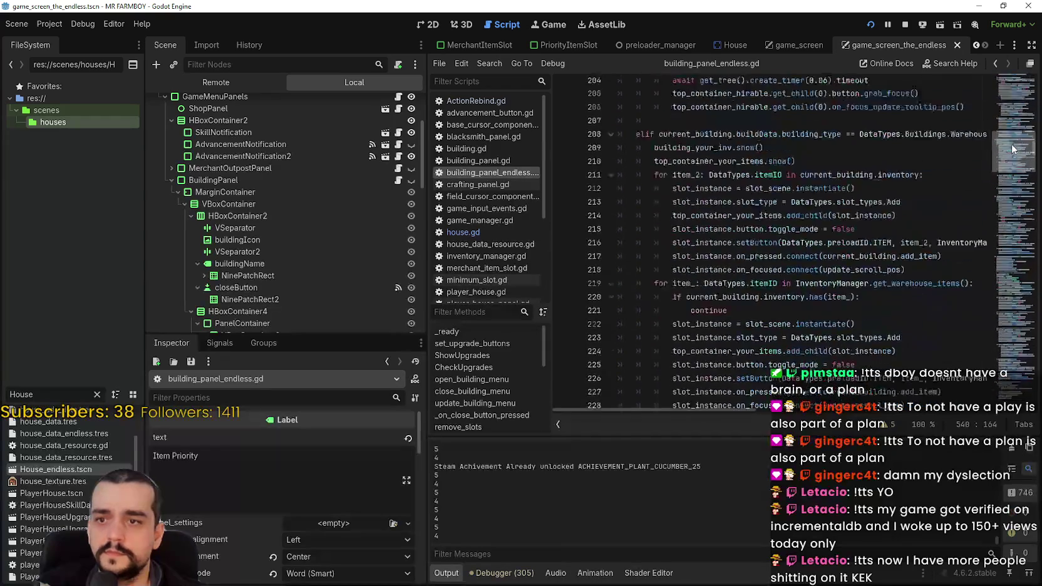
pyautogui.moveTo(911, 299); pyautogui.dragTo(1040, 301)
pyautogui.click(954, 300)
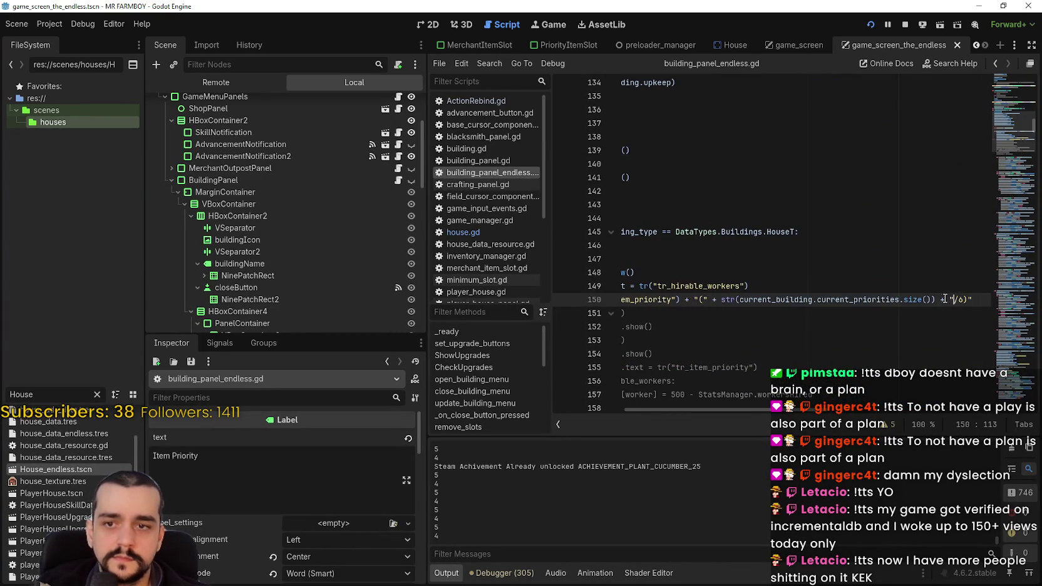
pyautogui.write('+ "/" + str(current_building.slot_limit) + ")"')
pyautogui.hotkey('ctrl', 's')
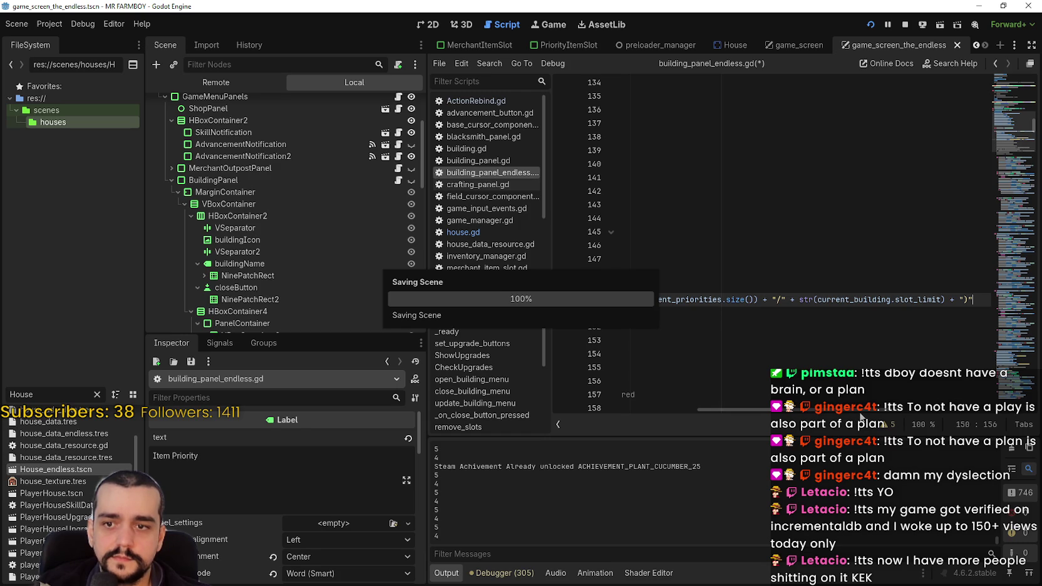
# - Replace the fixed 6 in line 602's Item Priority label with current_building.slot_limit and save
pyautogui.click(681, 410)
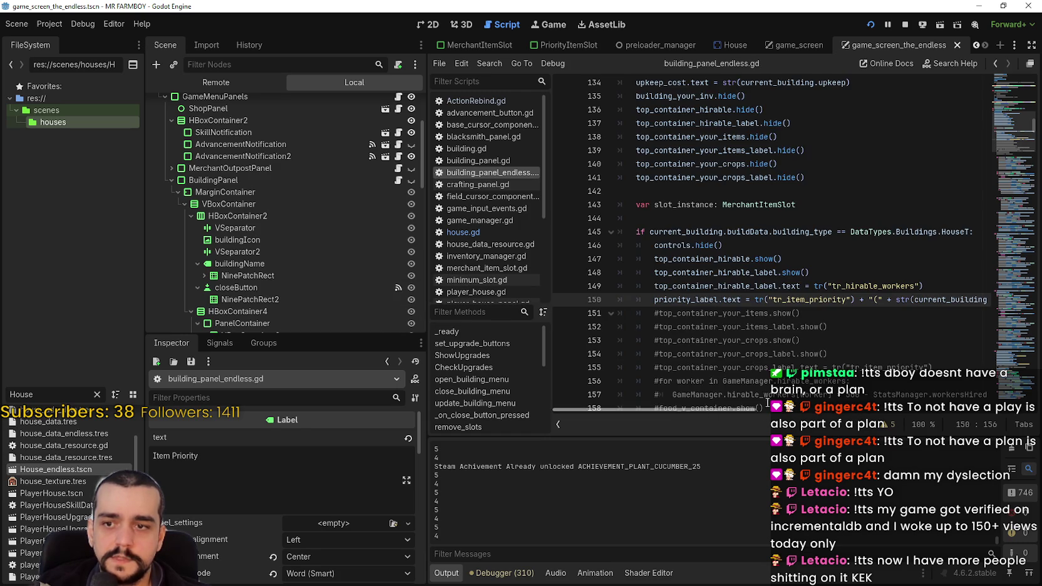
pyautogui.doubleClick(711, 235)
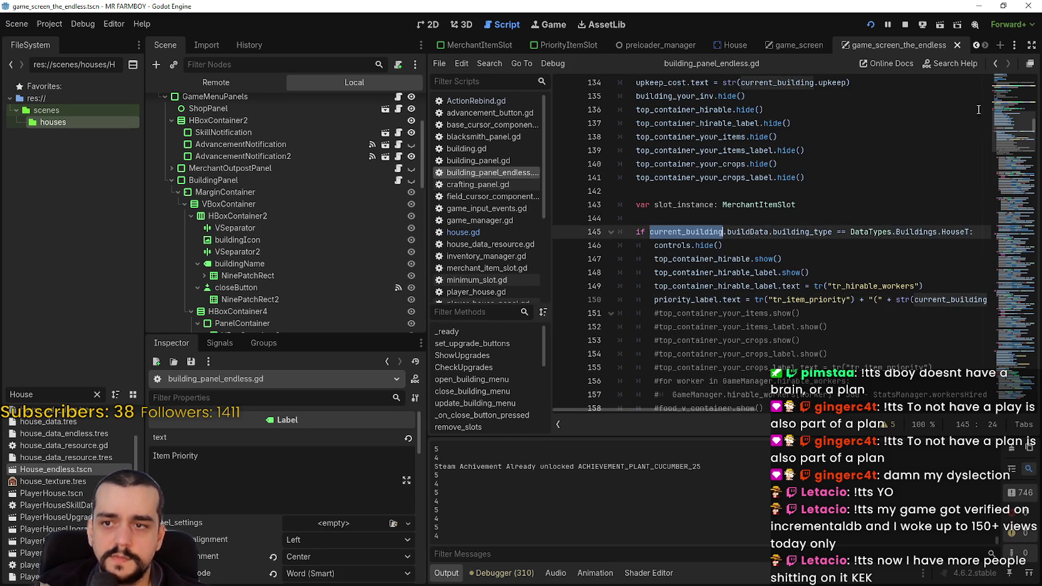
pyautogui.scroll(3)
pyautogui.moveTo(1018, 170); pyautogui.dragTo(1004, 279)
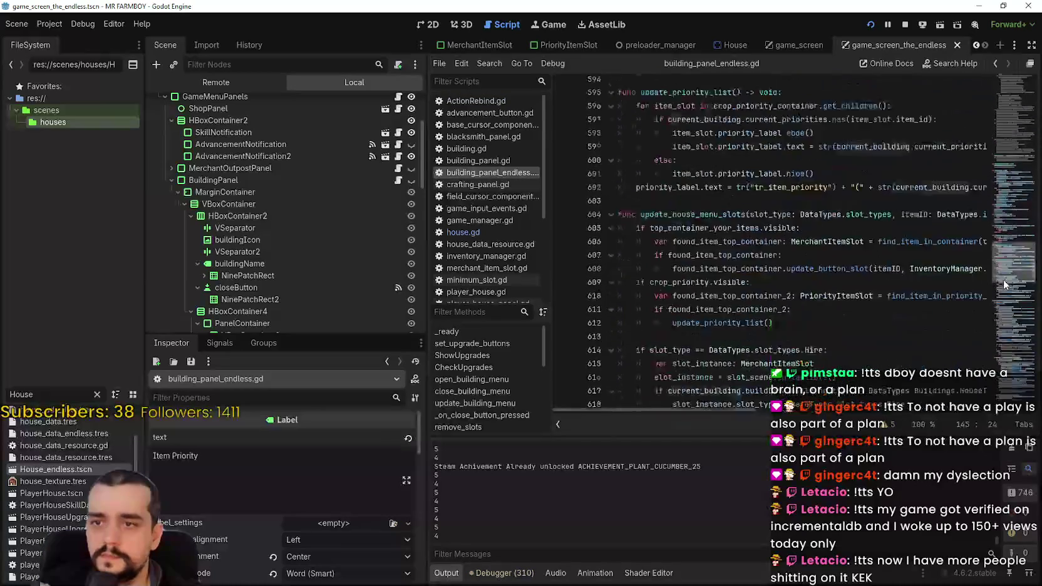
pyautogui.moveTo(880, 256); pyautogui.dragTo(1021, 254)
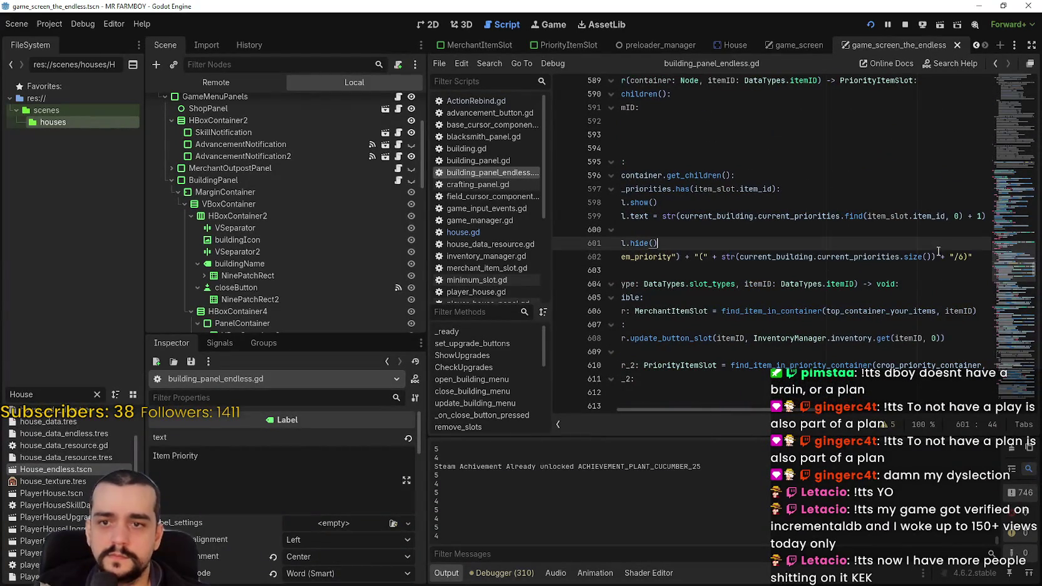
pyautogui.click(952, 257)
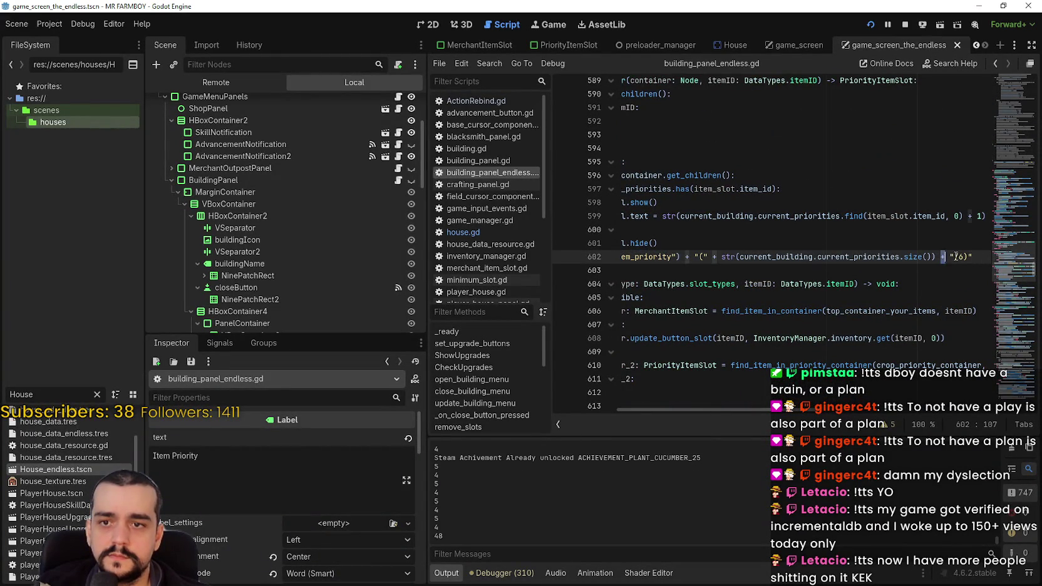
pyautogui.write('+ "/" + str(current_building.slot_limit) + ")"')
pyautogui.hotkey('ctrl', 's')
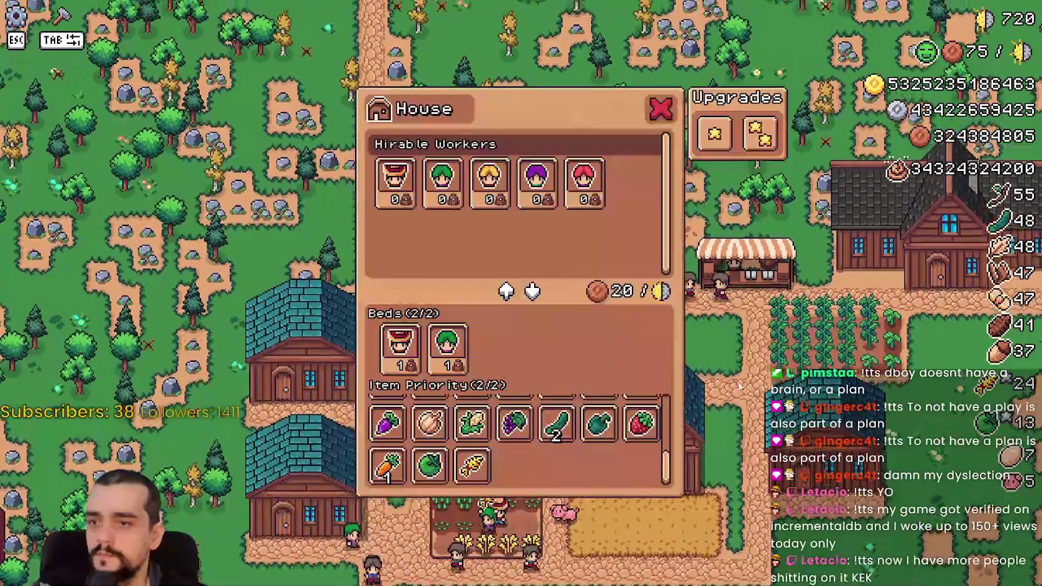
# - Swap the cucumber for Green Pepper as priority 2 in the House panel, then start a screen capture
pyautogui.click(554, 437)
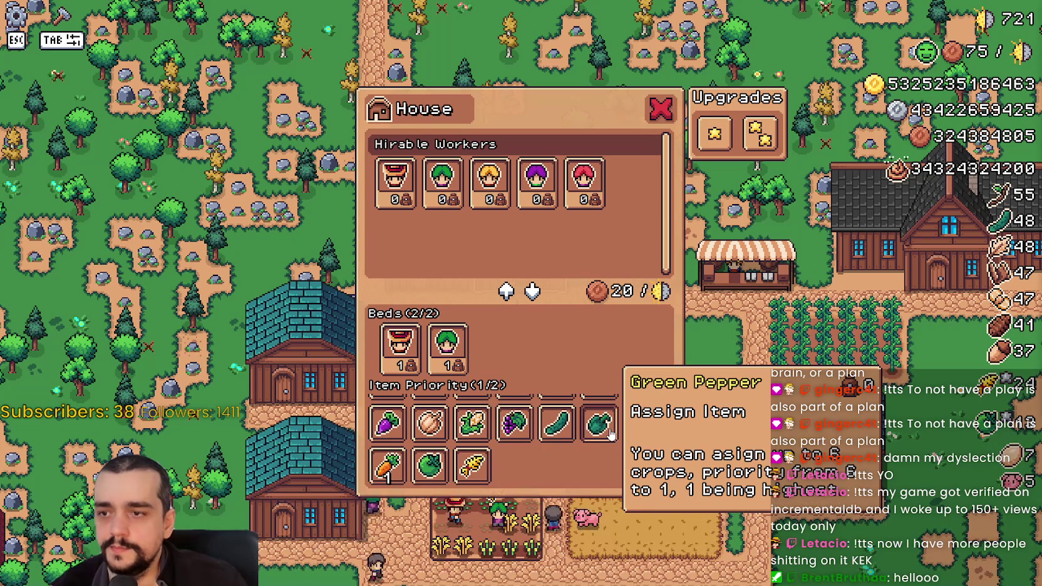
pyautogui.click(605, 428)
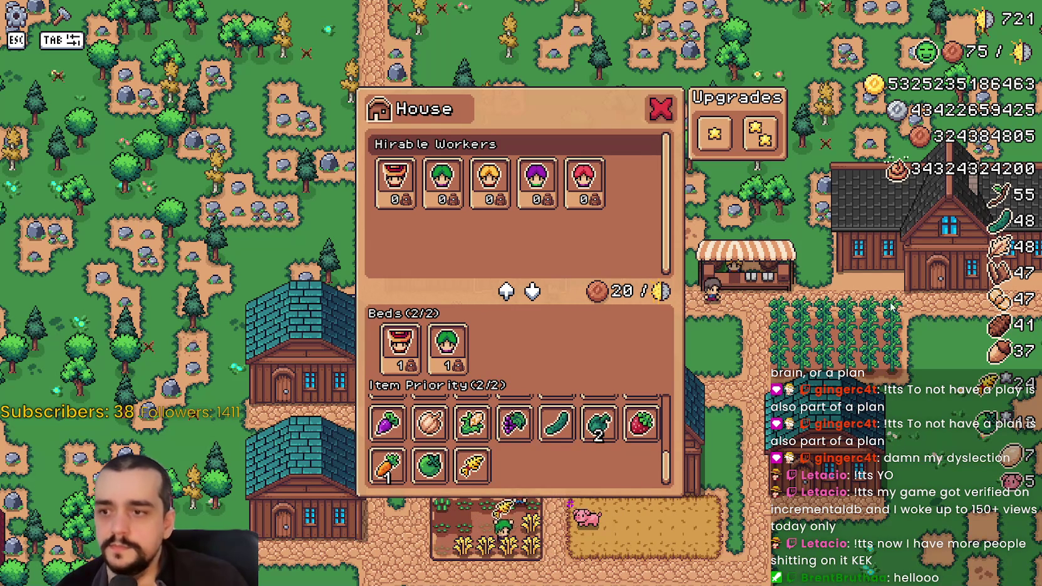
pyautogui.moveTo(652, 334); pyautogui.dragTo(619, 405)
pyautogui.click(601, 426)
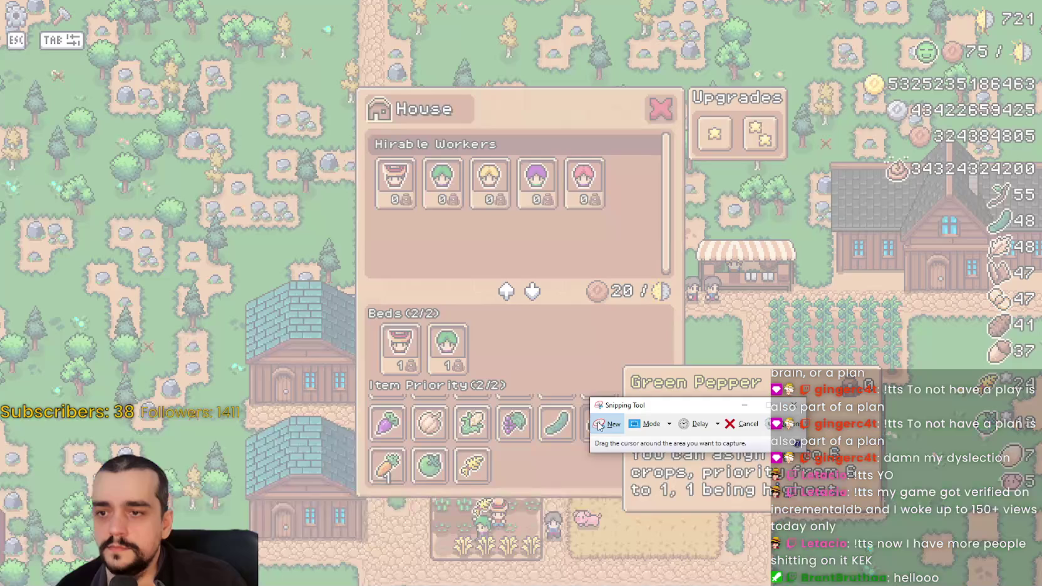
# - Snip and copy the House panel showing Item Priority (2/2), then close Snipping Tool without saving
pyautogui.moveTo(348, 67); pyautogui.dragTo(897, 521)
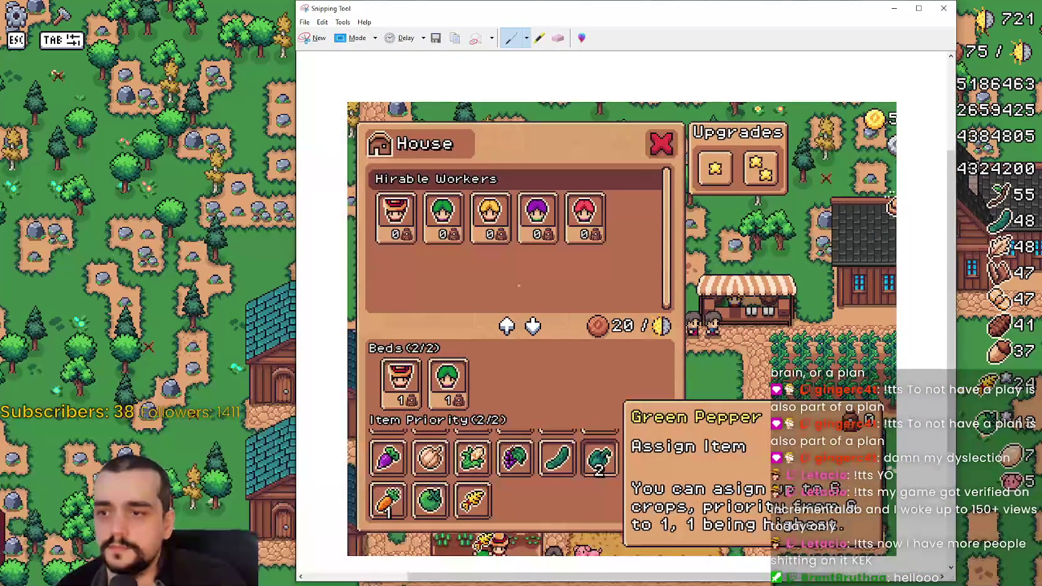
pyautogui.scroll(-3)
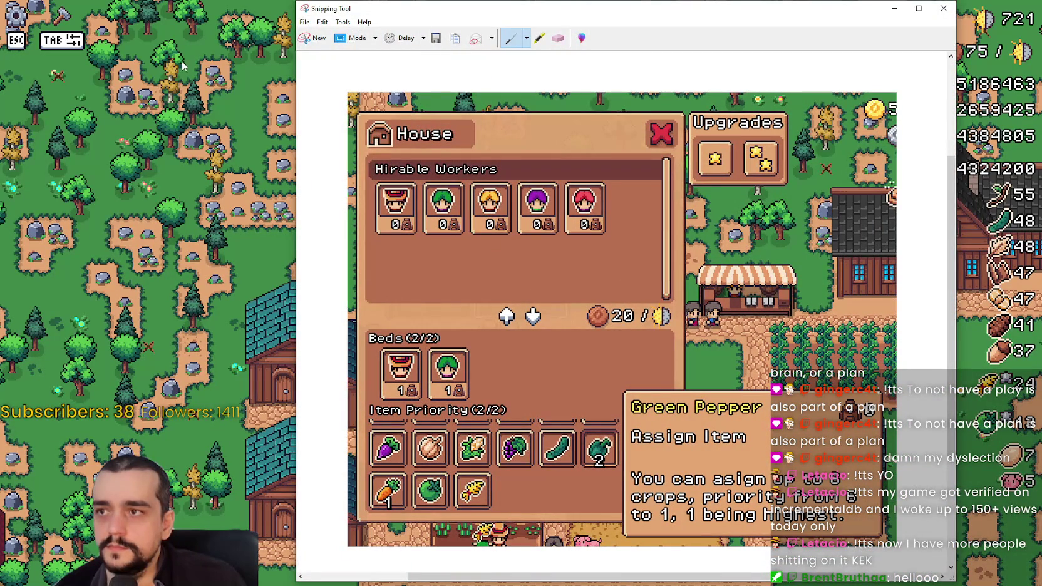
pyautogui.click(324, 24)
pyautogui.hotkey('alt', 'Tab')
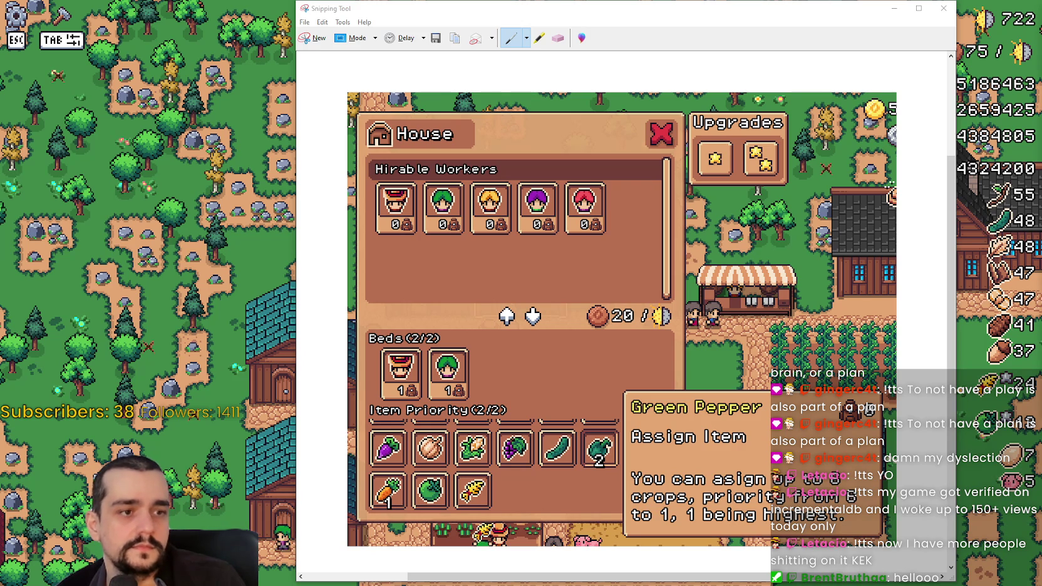
pyautogui.click(944, 8)
pyautogui.click(680, 305)
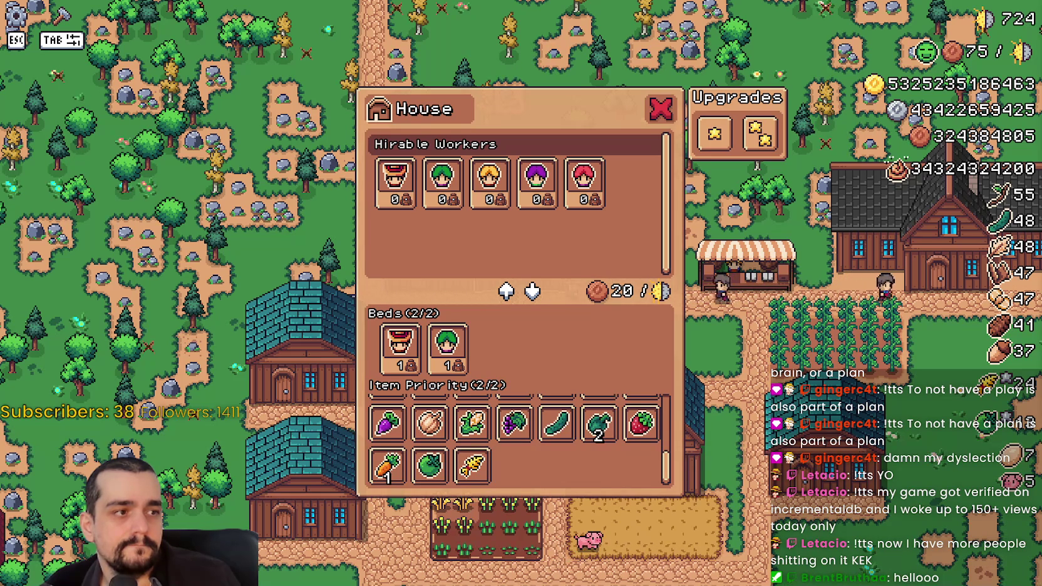
# - Check that the House panel's Item Priority stays at 2/2, then close the panel
pyautogui.scroll(3)
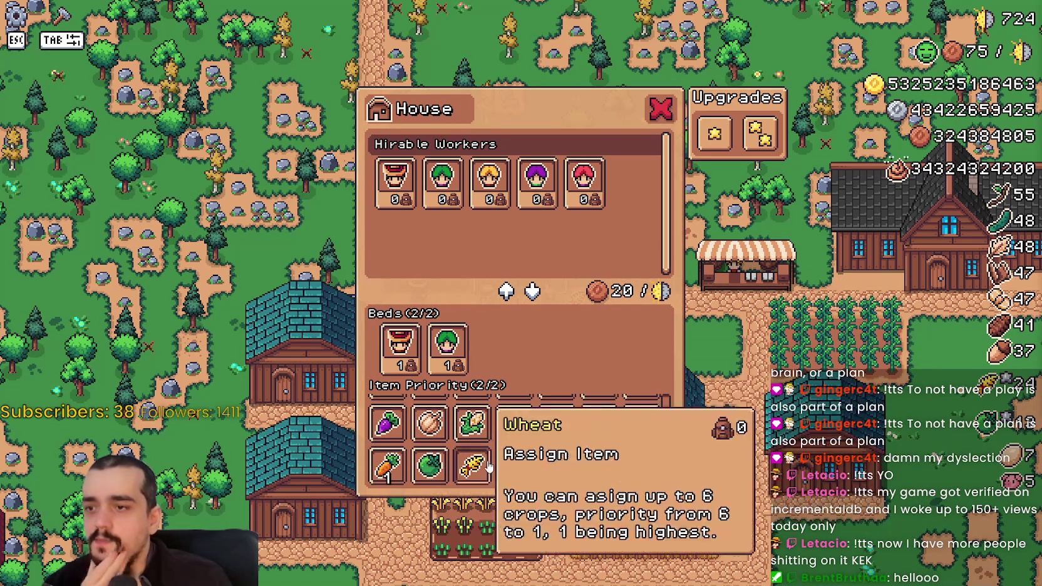
pyautogui.scroll(-3)
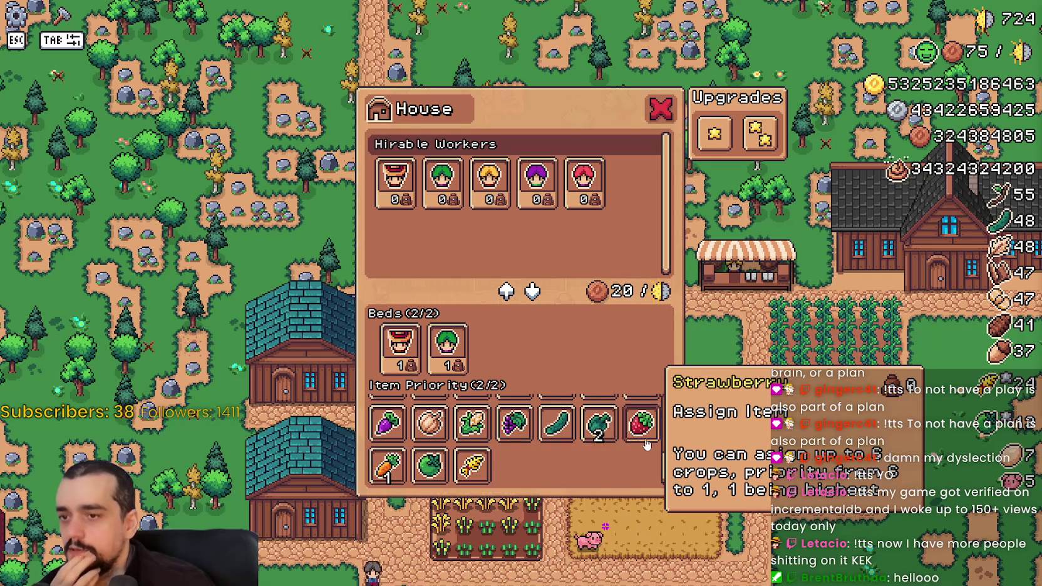
pyautogui.scroll(3)
pyautogui.click(661, 109)
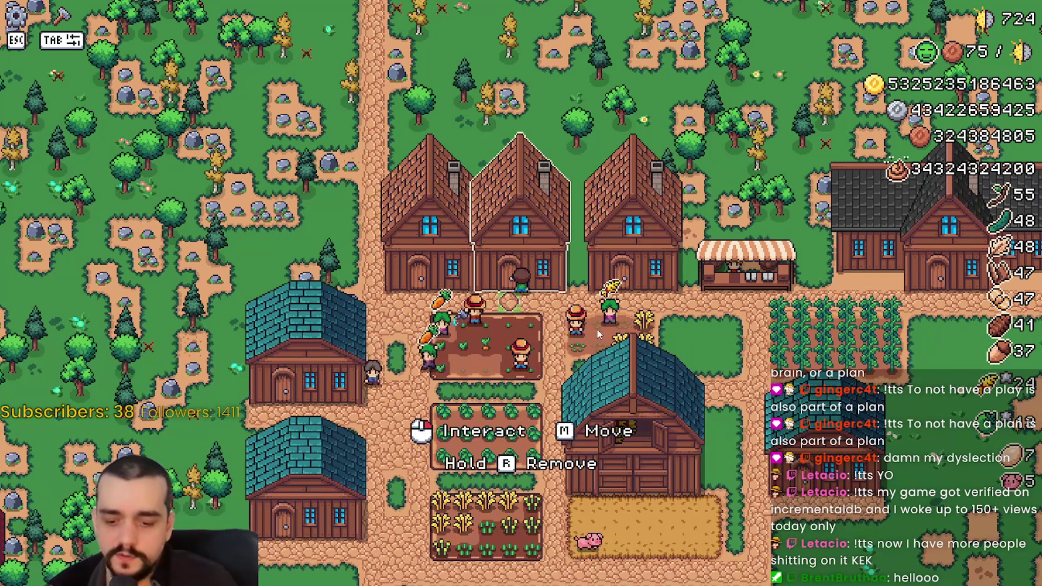
# - Briefly reopen and close the House, Market and Warehouse panels, then pause the game
pyautogui.click(722, 371)
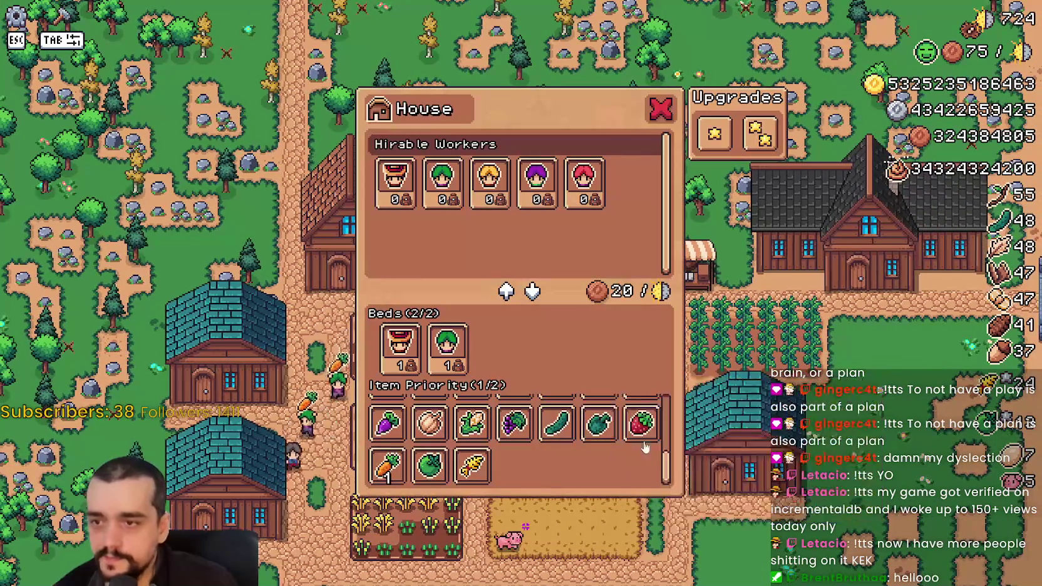
pyautogui.scroll(3)
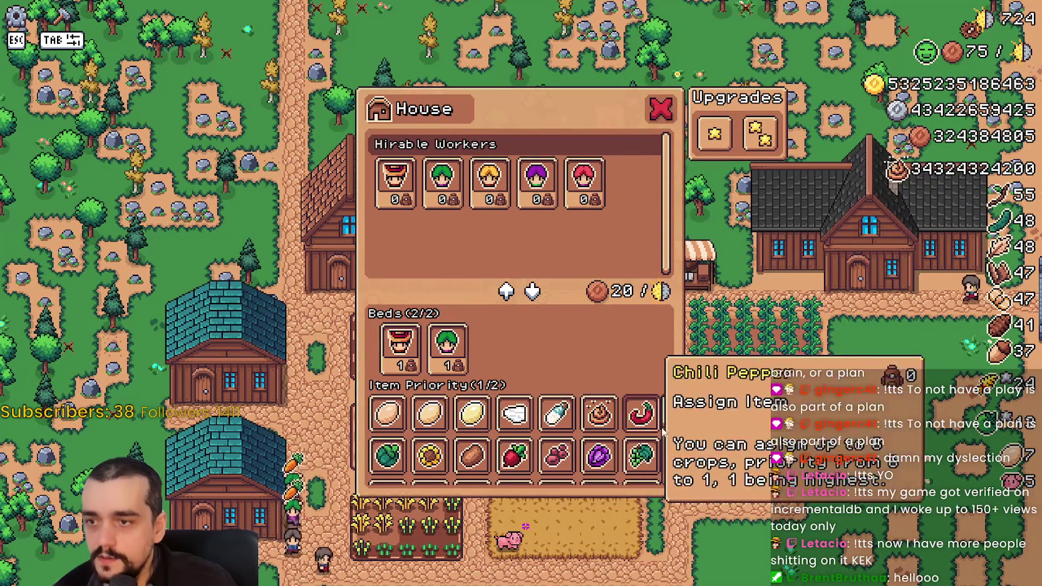
pyautogui.press('Escape')
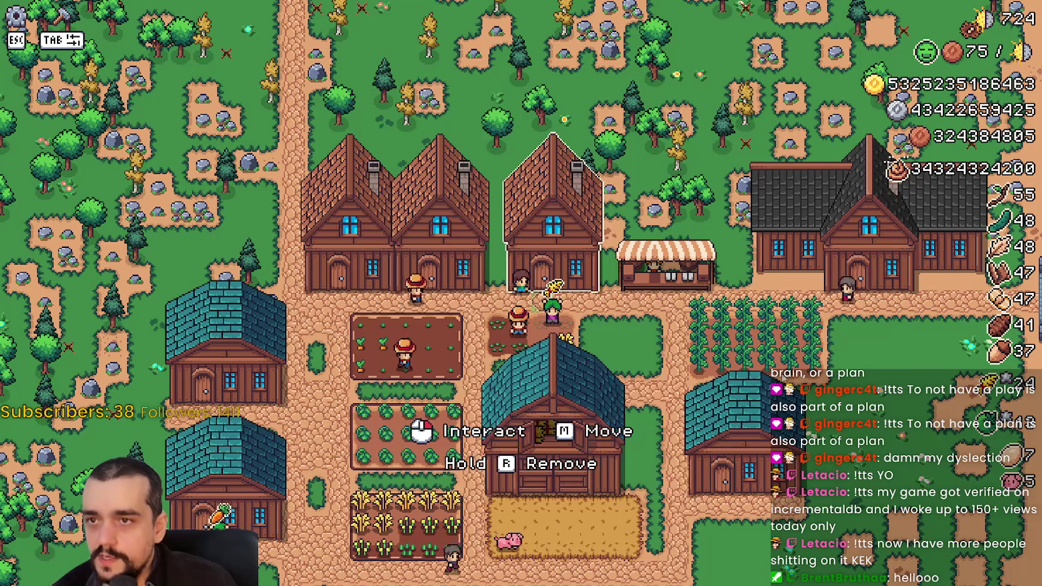
pyautogui.click(525, 238)
pyautogui.press('Escape')
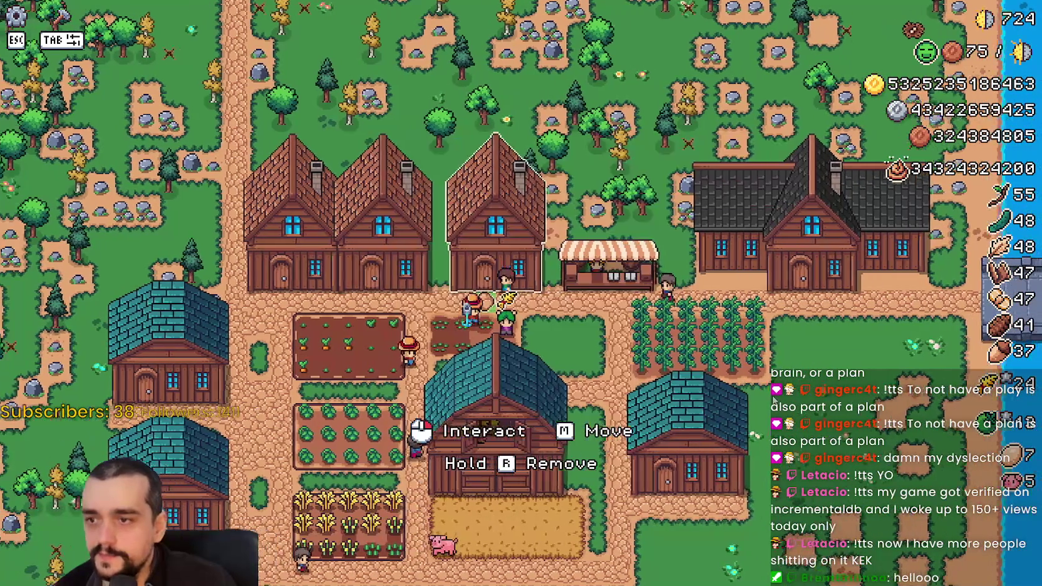
pyautogui.click(525, 239)
pyautogui.press('Escape')
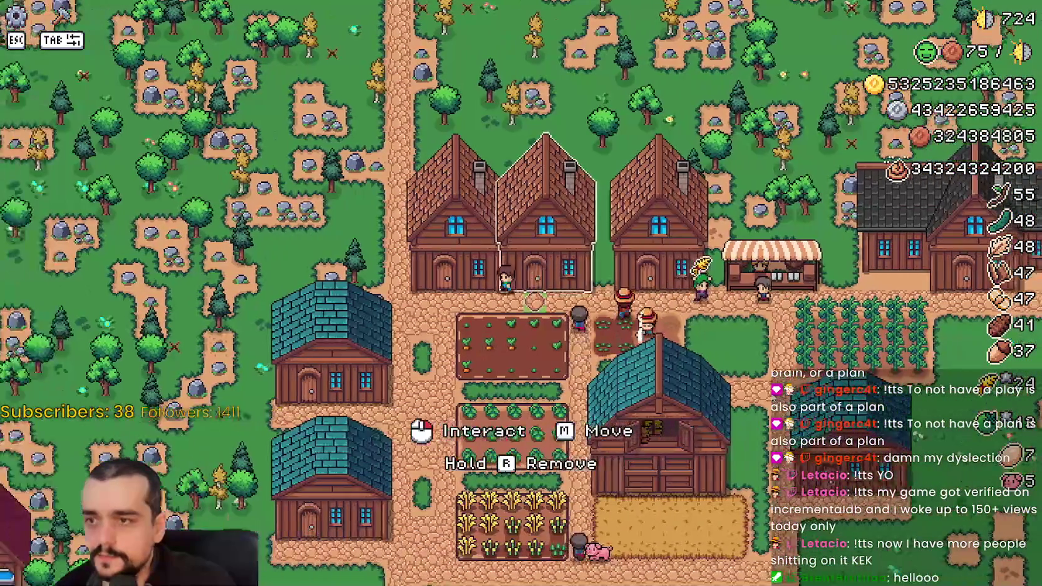
pyautogui.click(553, 414)
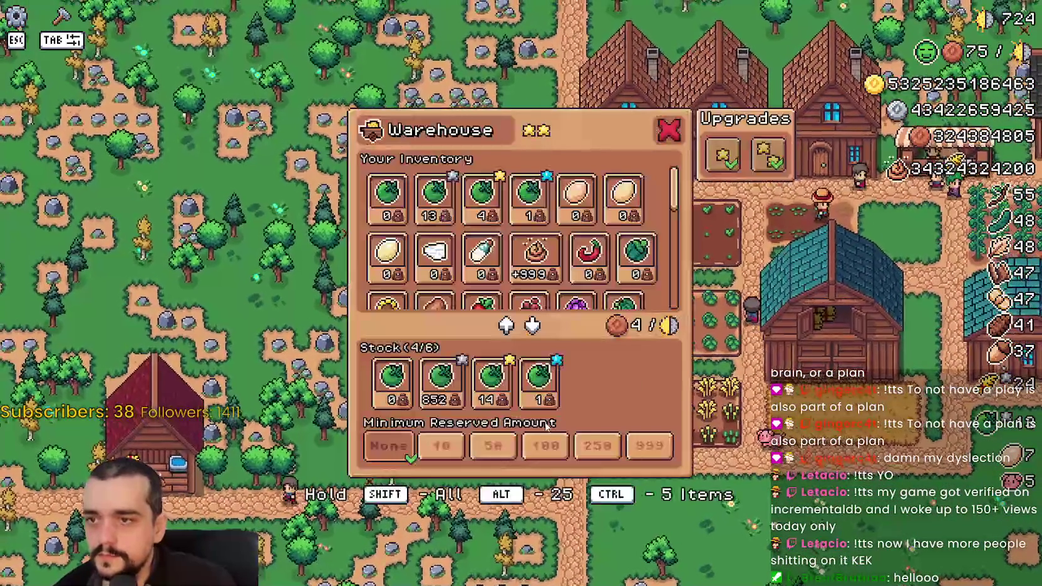
pyautogui.press('Escape')
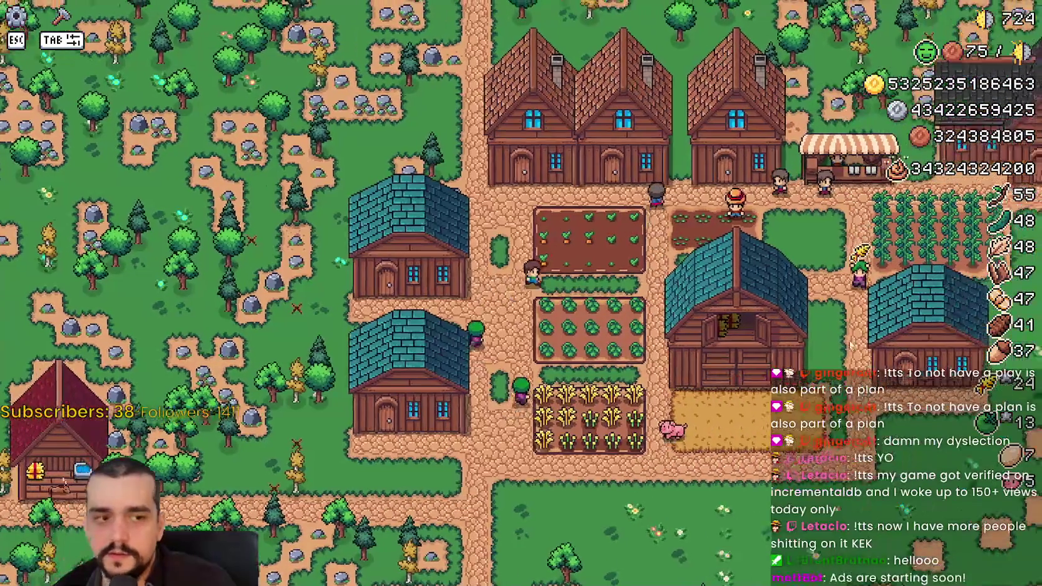
pyautogui.press('Escape')
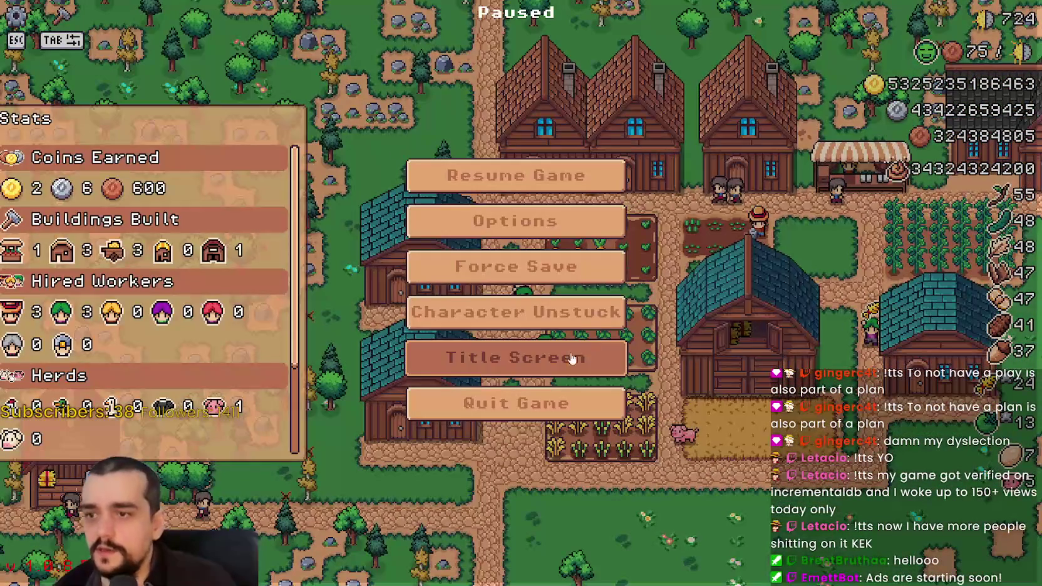
# - Return to the title screen, create a Balanced Economy save in The Endless mode, and dismiss the king's letter
pyautogui.click(538, 246)
pyautogui.scroll(-3)
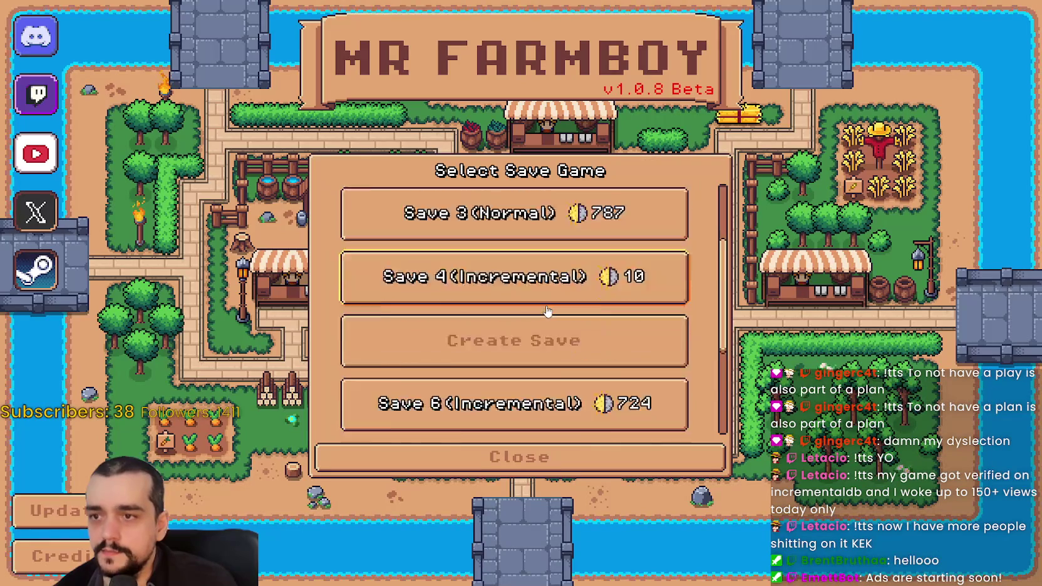
pyautogui.click(549, 259)
pyautogui.click(573, 229)
pyautogui.click(675, 362)
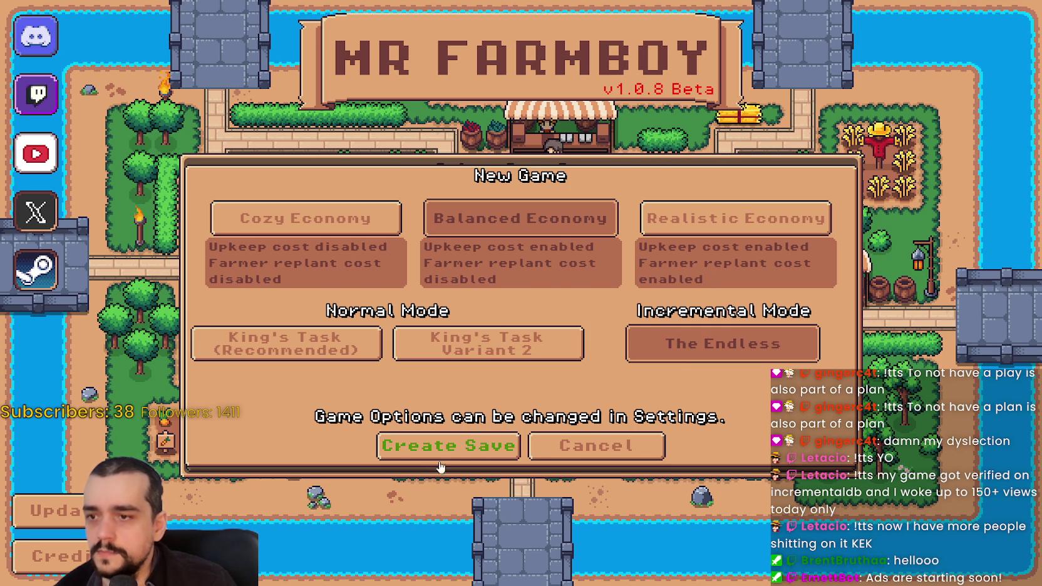
pyautogui.click(459, 446)
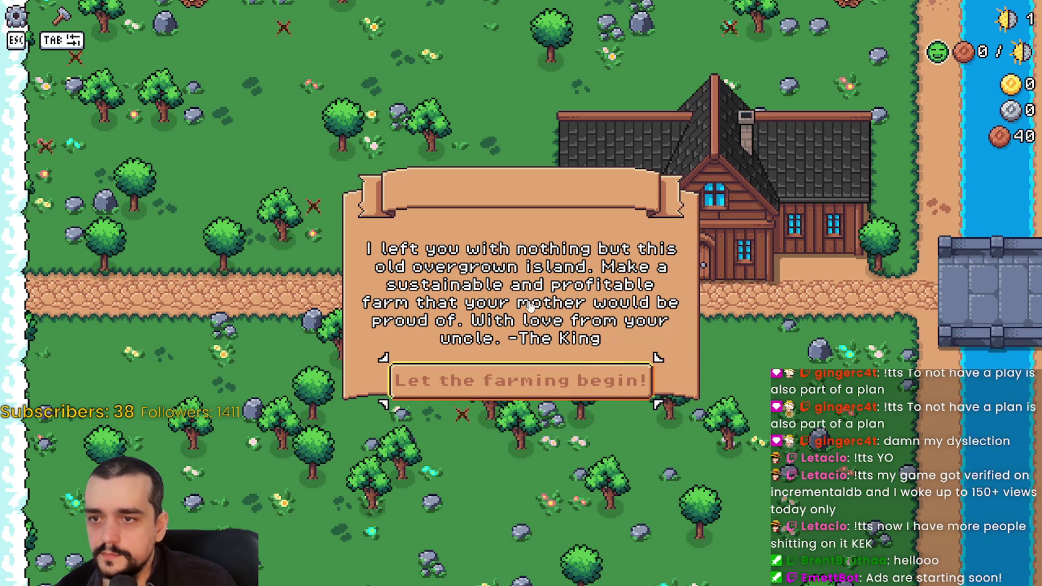
pyautogui.click(512, 390)
# - Walk the farmer with WASD to chop two nearby trees and reach the house door
pyautogui.press('d')
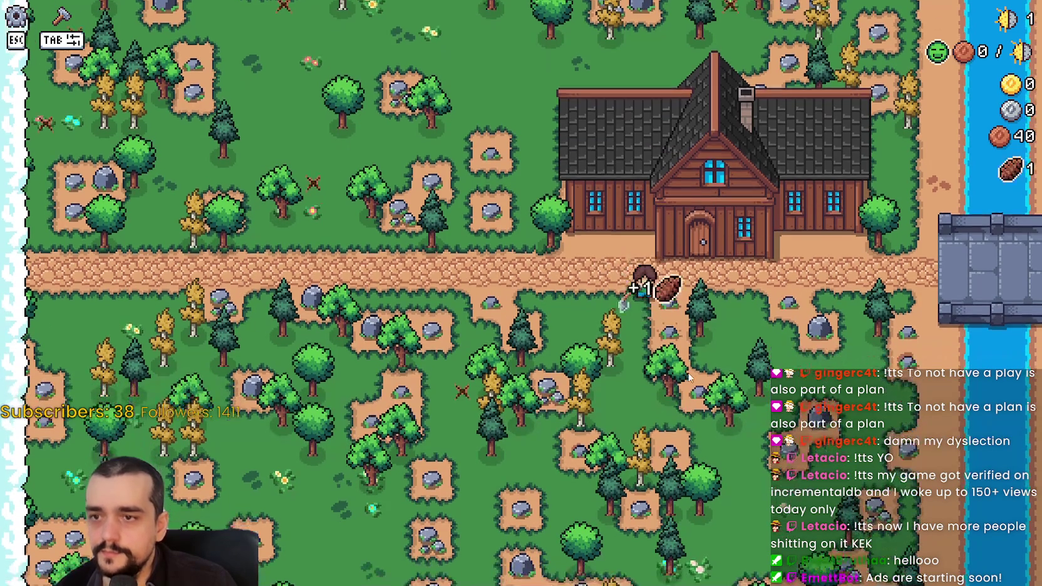
pyautogui.press('s')
pyautogui.press('w')
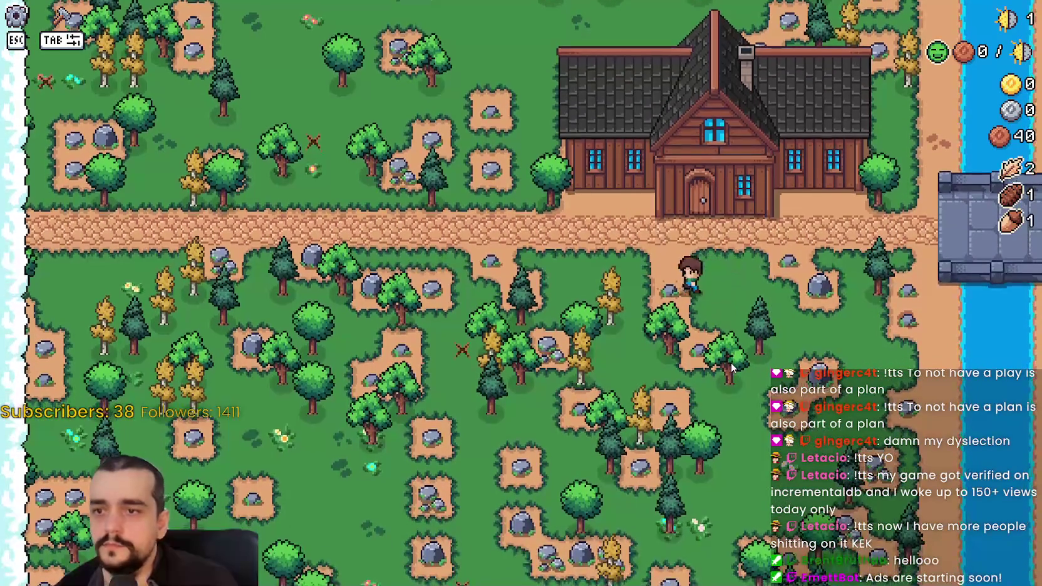
pyautogui.press('a')
pyautogui.press('w')
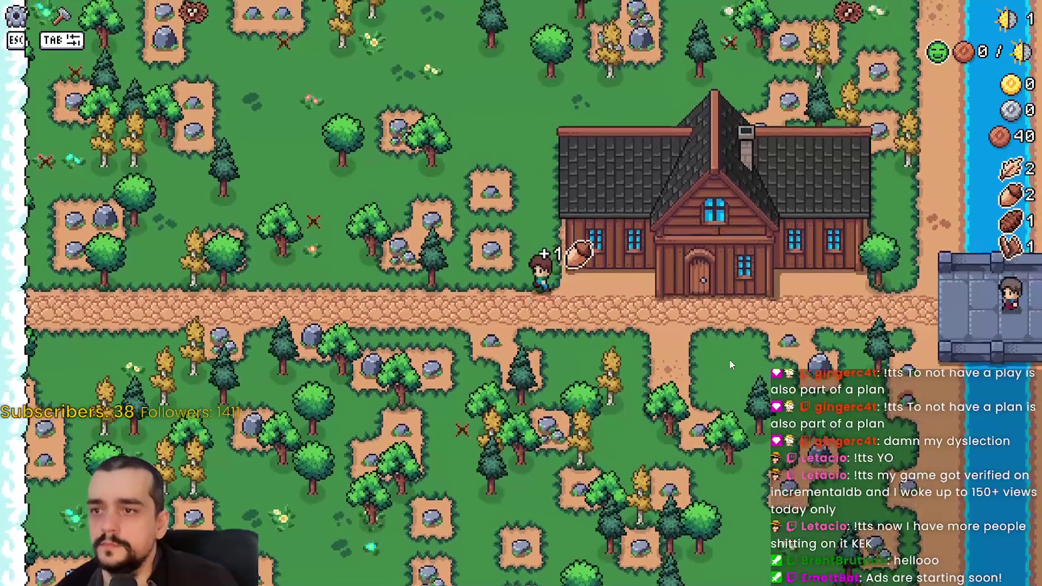
pyautogui.press('a')
pyautogui.press('d')
pyautogui.press('d')
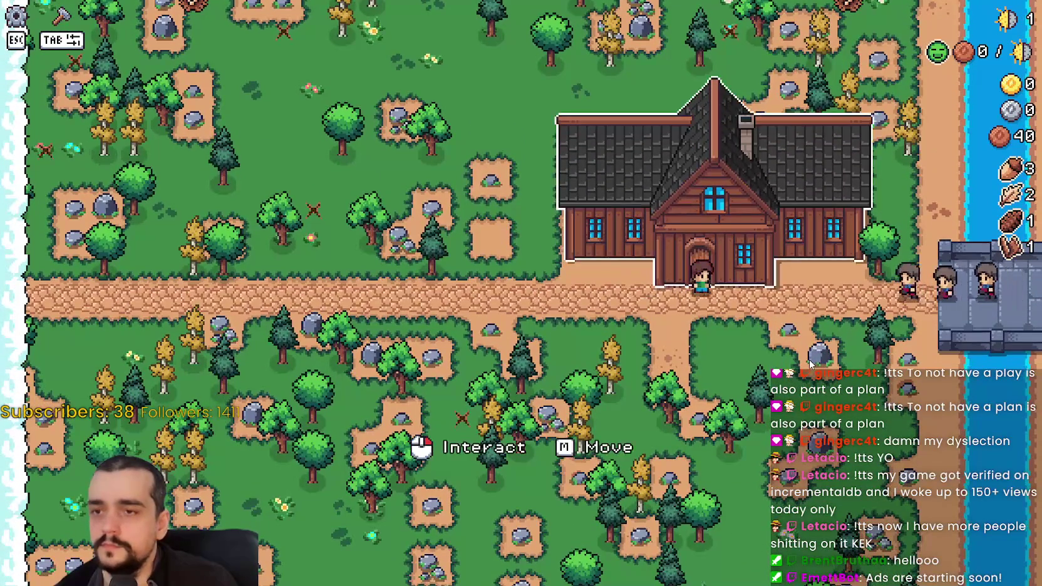
# - Unlock the Farm Tile, Road Tile, Market, Upkeep, Wheat, Fish and Bridge advancements at the Player House
pyautogui.press('e')
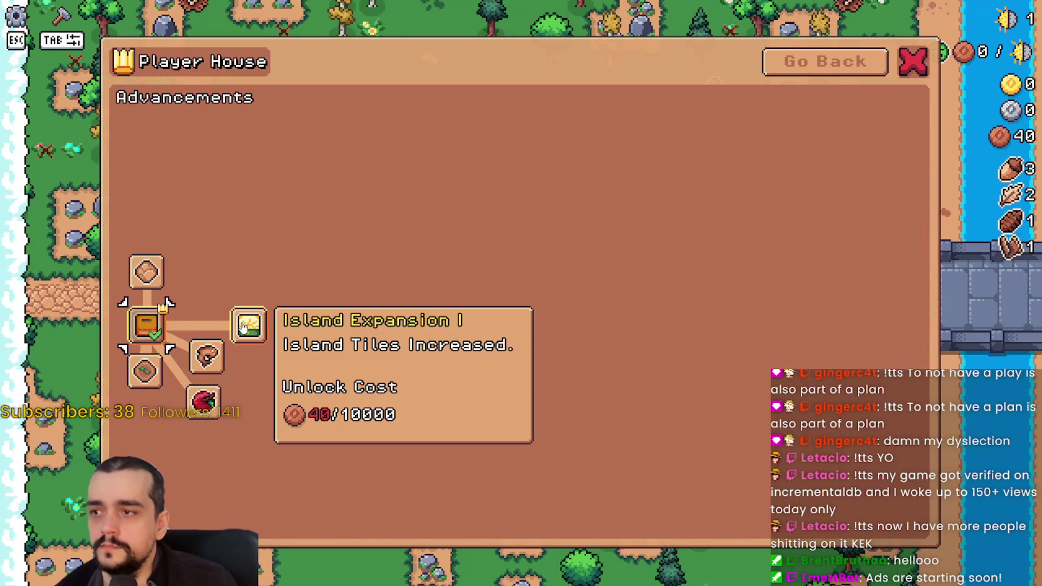
pyautogui.click(147, 374)
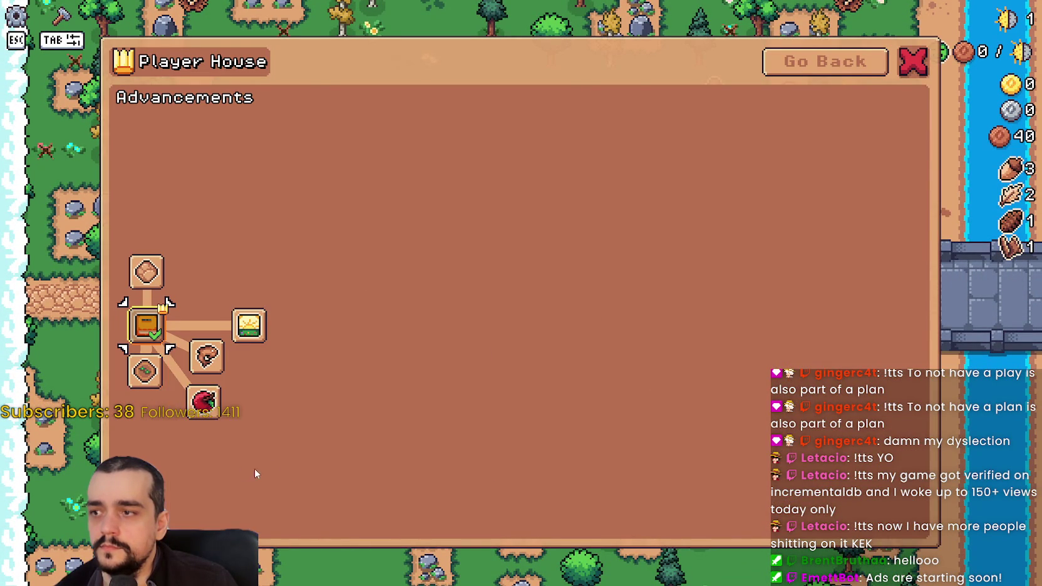
pyautogui.click(146, 271)
pyautogui.click(151, 230)
pyautogui.click(190, 230)
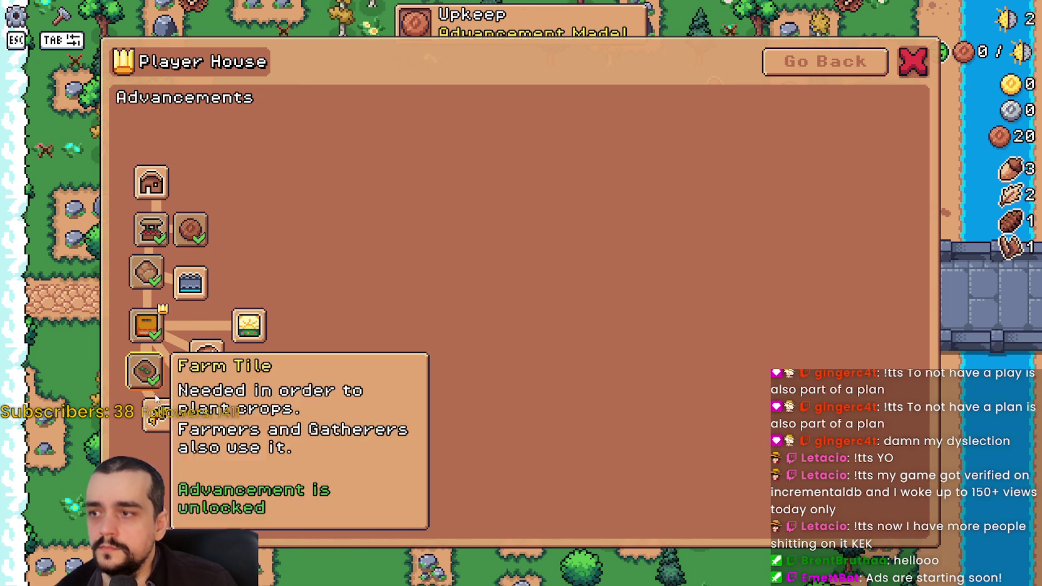
pyautogui.click(159, 414)
pyautogui.moveTo(200, 405)
pyautogui.click(207, 356)
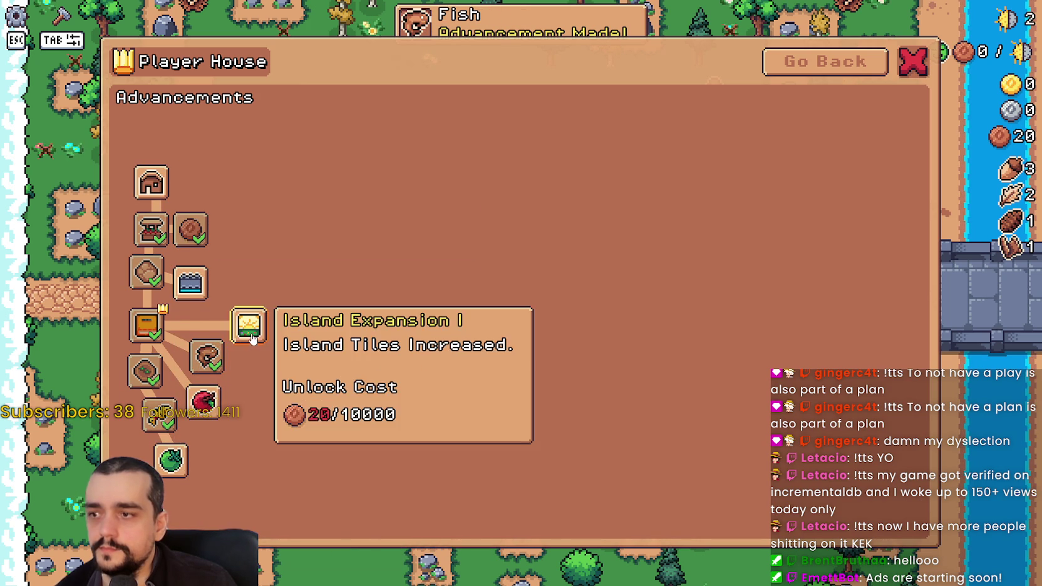
pyautogui.click(191, 283)
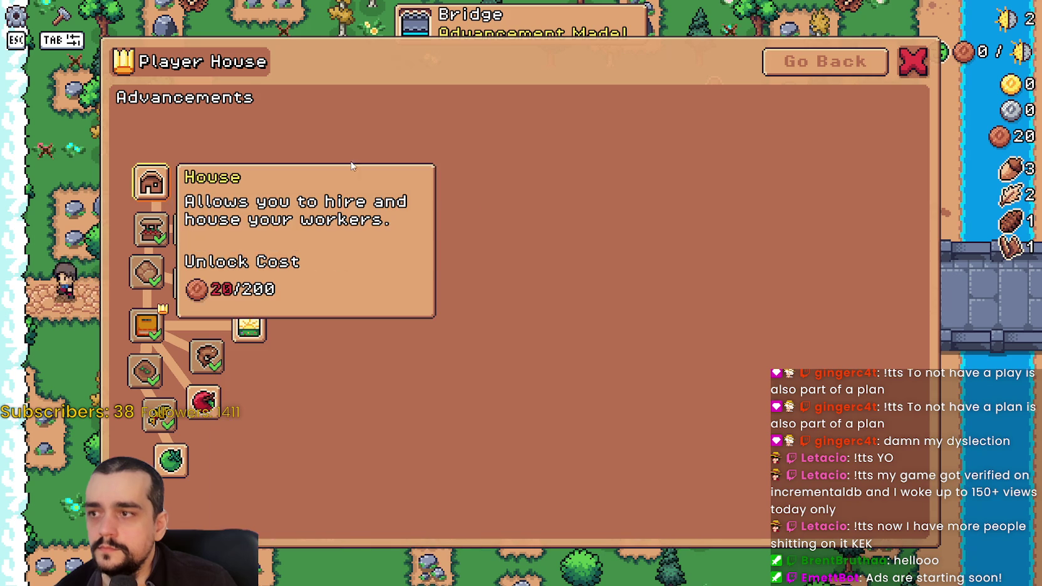
pyautogui.click(855, 63)
pyautogui.click(674, 206)
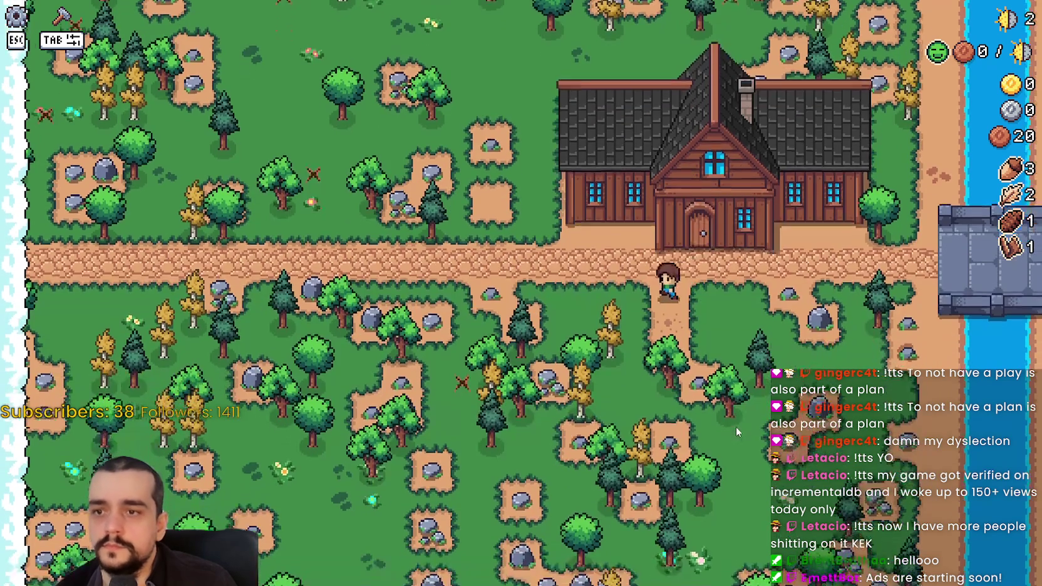
# - Gather forage to the north, craft a market stall beside the path, and view its panel
pyautogui.press('a')
pyautogui.press('w')
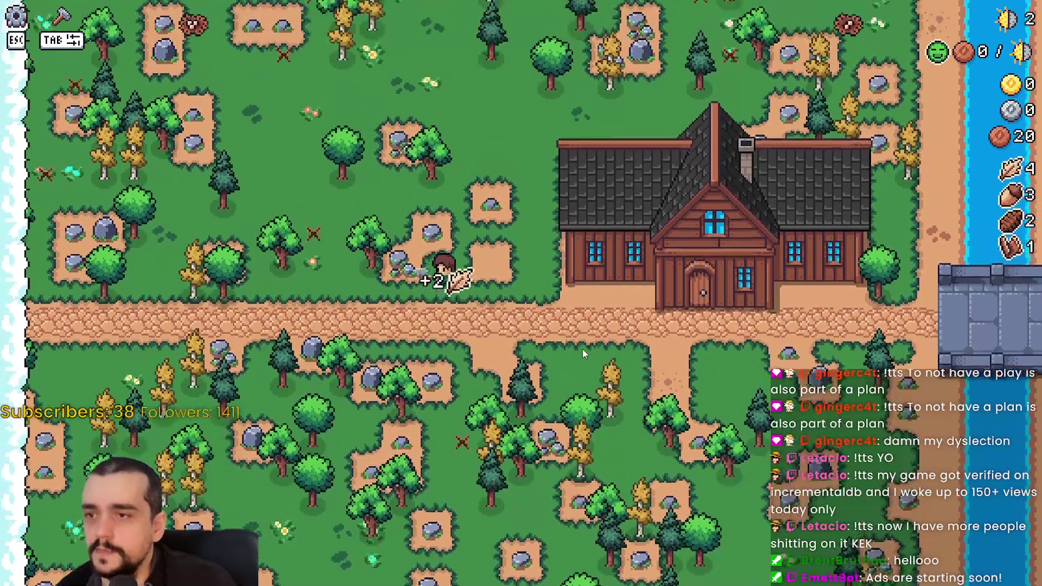
pyautogui.press('d')
pyautogui.press('w')
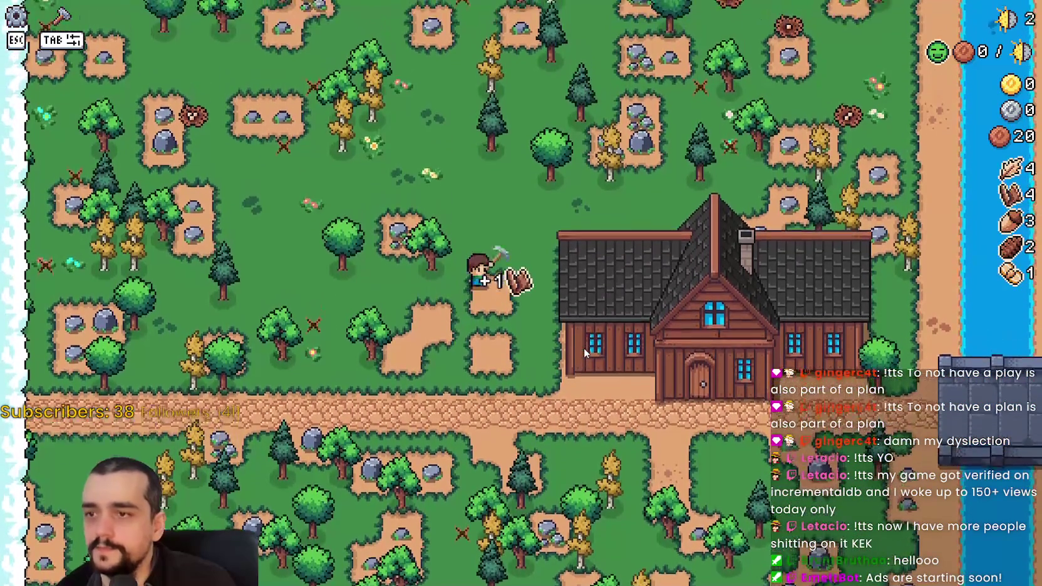
pyautogui.press('s')
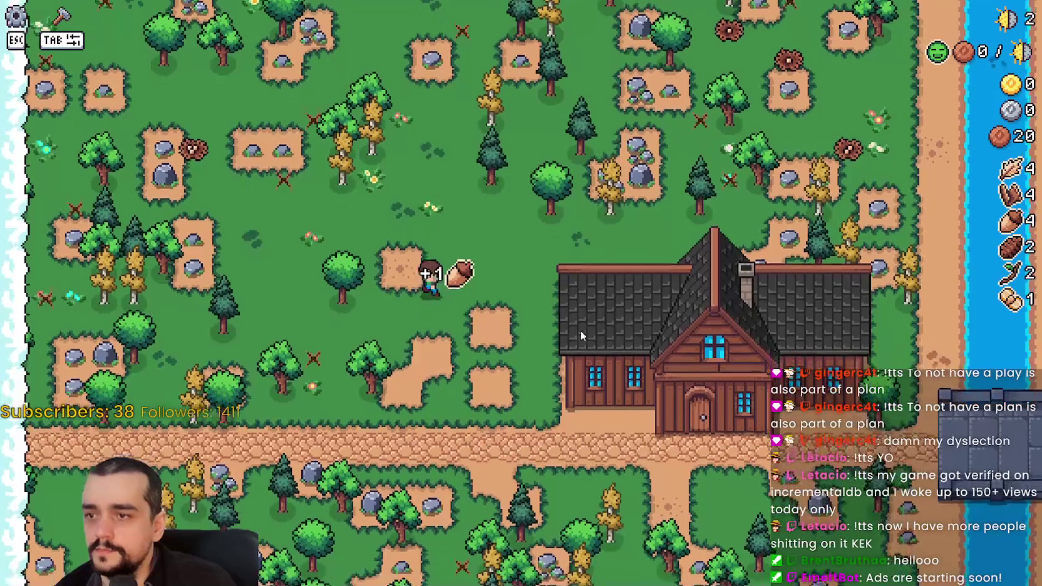
pyautogui.press('Tab')
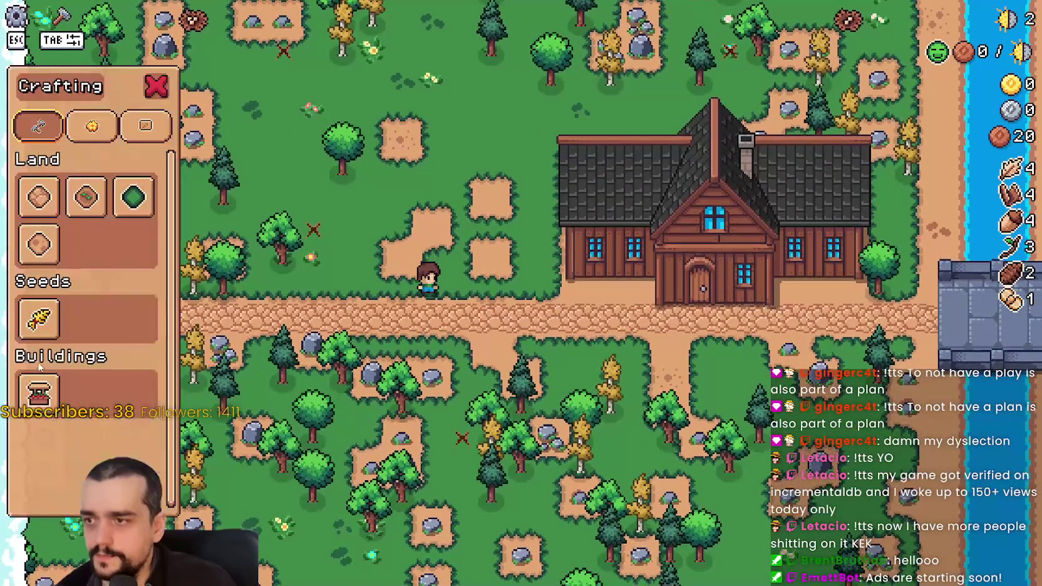
pyautogui.click(542, 393)
pyautogui.rightClick(541, 394)
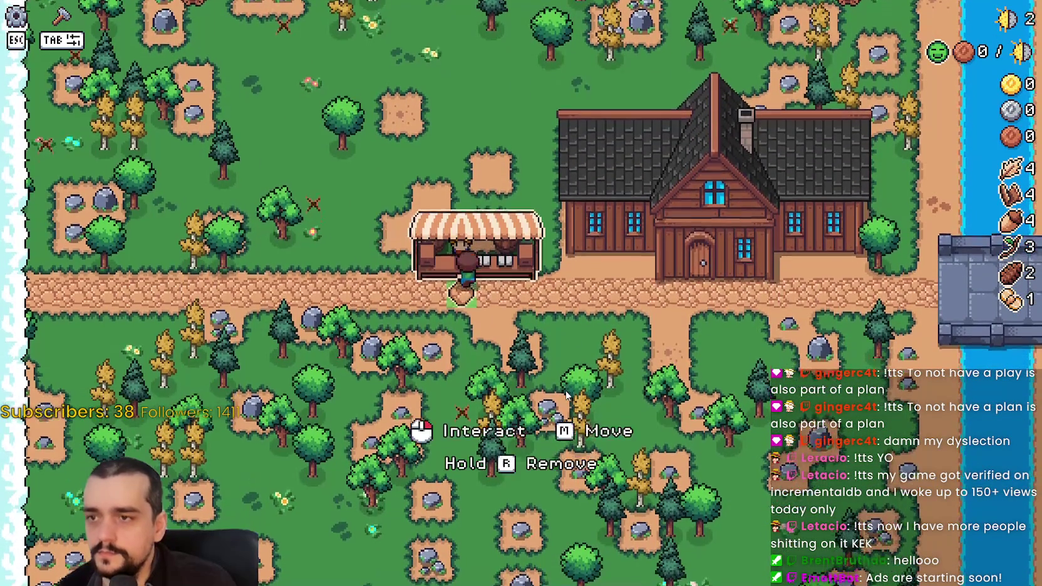
pyautogui.click(476, 238)
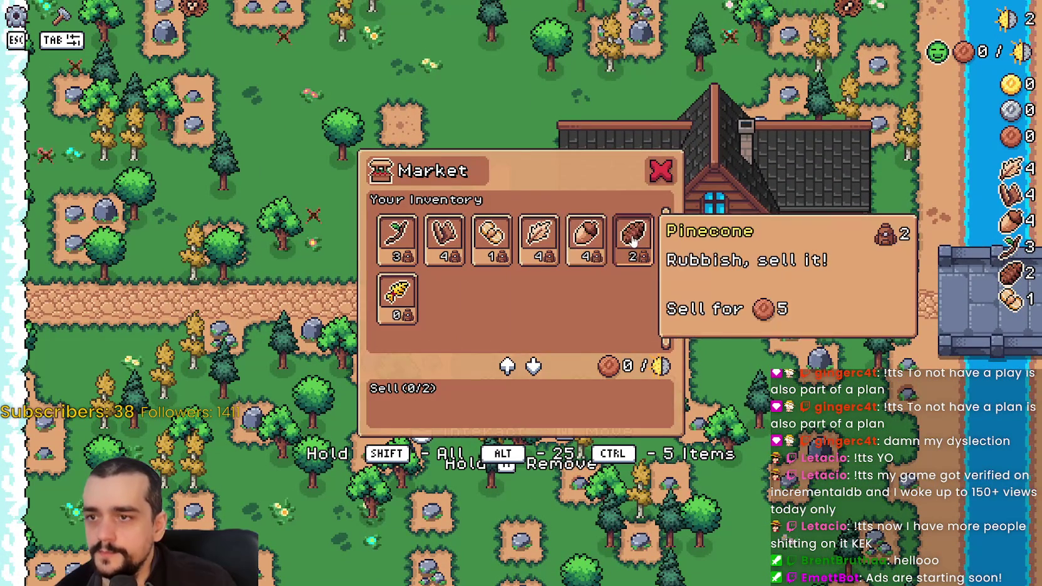
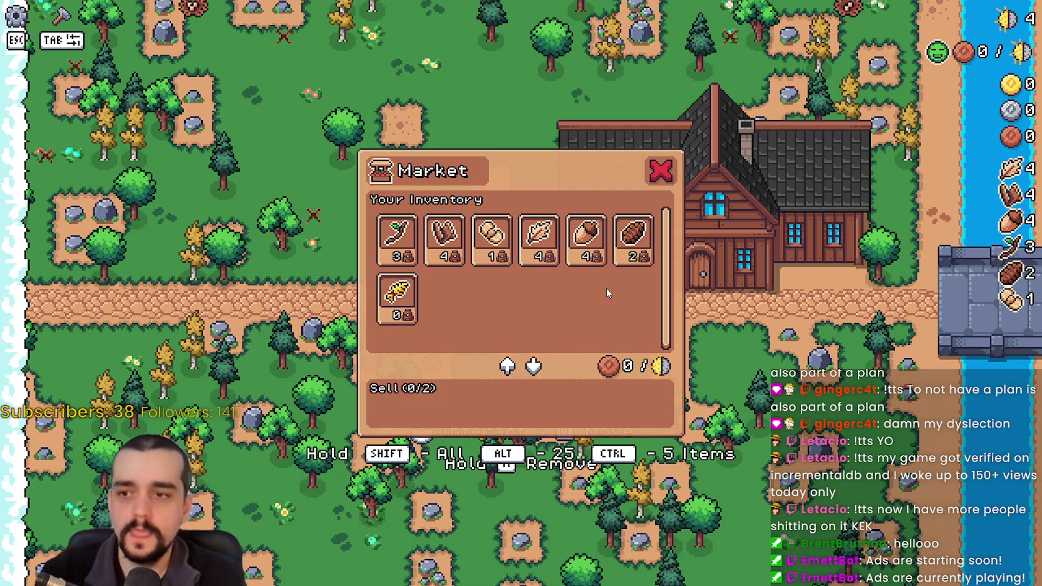
# - Walk to the market, queue all Paper Scrolls and Acorns for sale, and close the window
pyautogui.press('d')
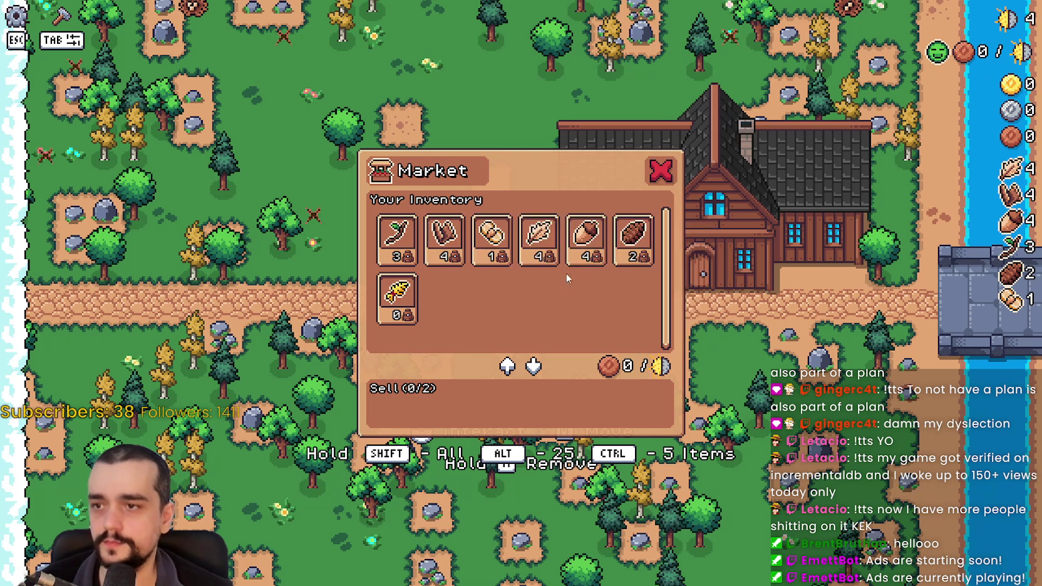
pyautogui.click(444, 237)
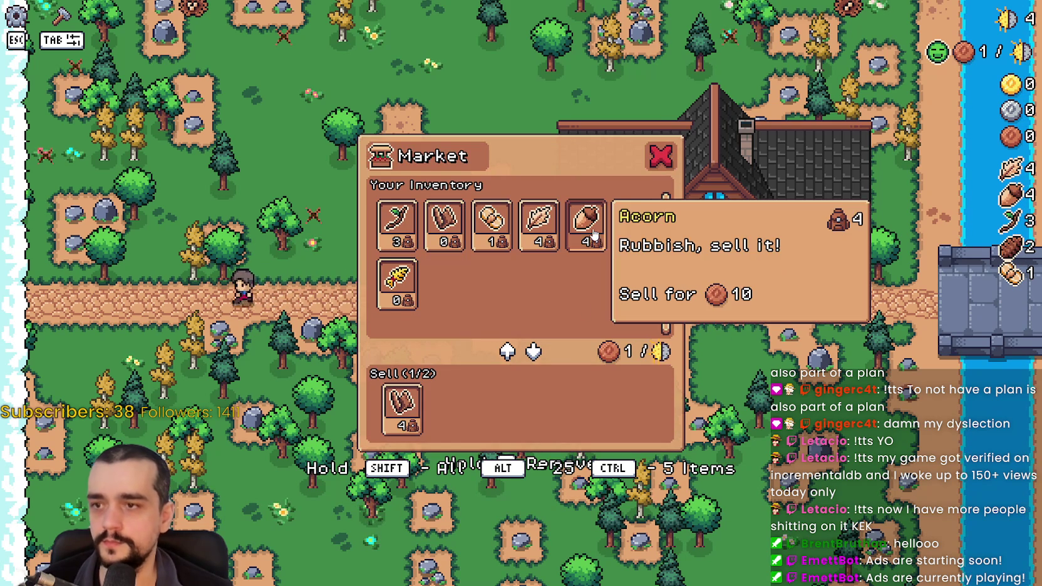
pyautogui.click(586, 225)
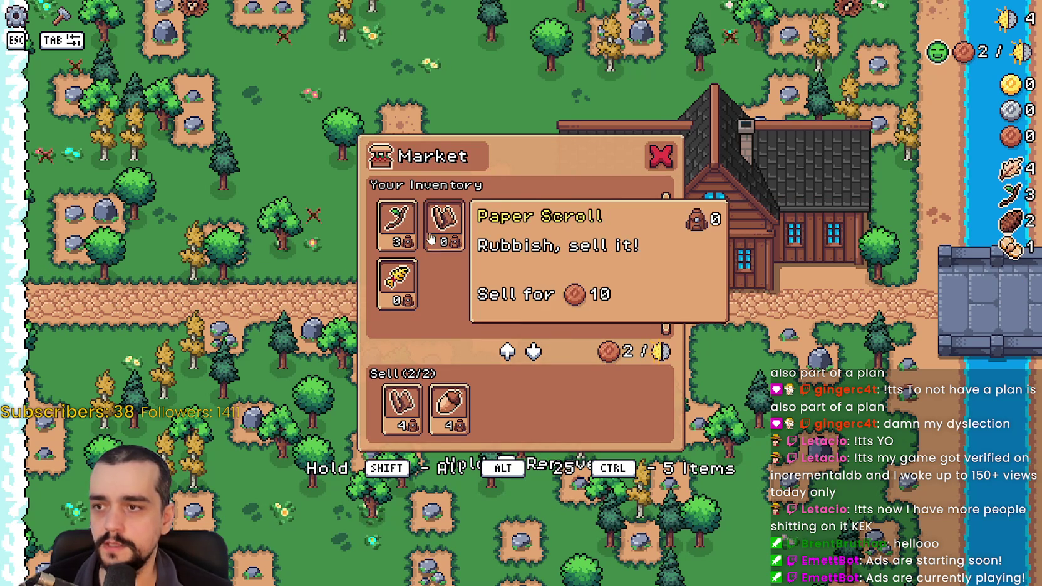
pyautogui.click(662, 158)
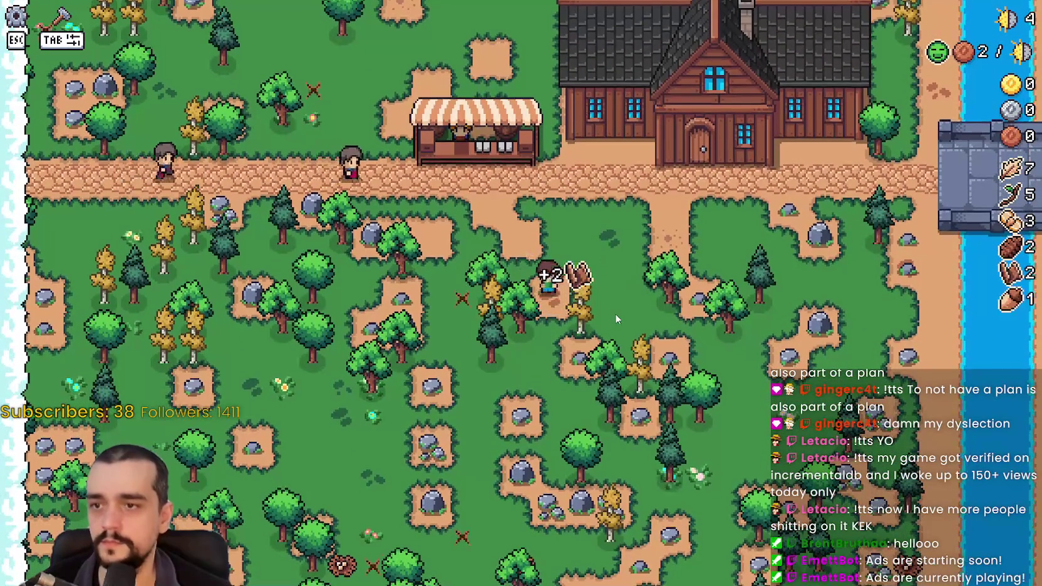
# - Try the crafting seeds, then set the running game's speed to 2.0× in the Godot editor
pyautogui.press('Tab')
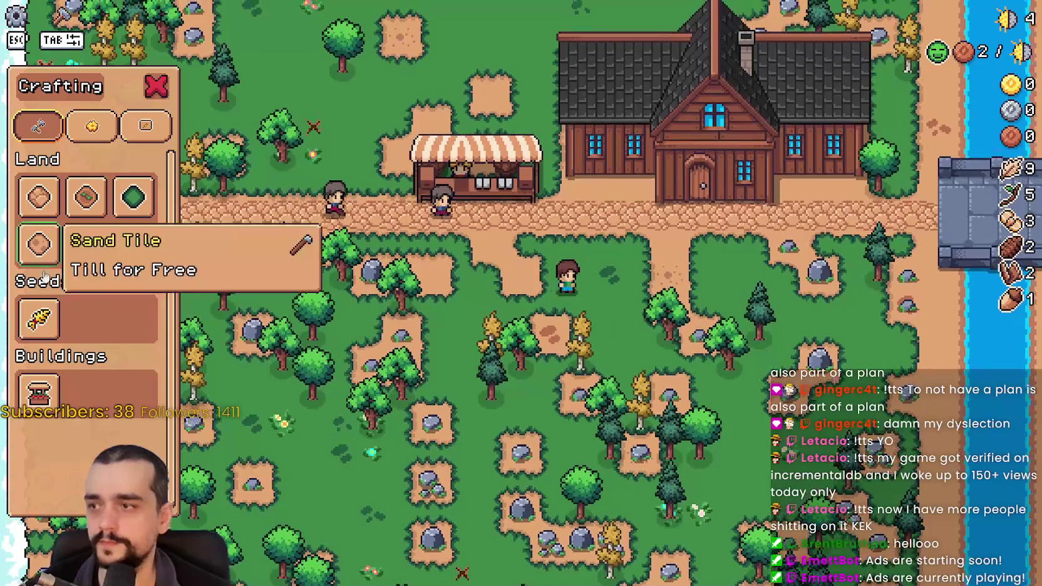
pyautogui.click(39, 318)
pyautogui.rightClick(266, 324)
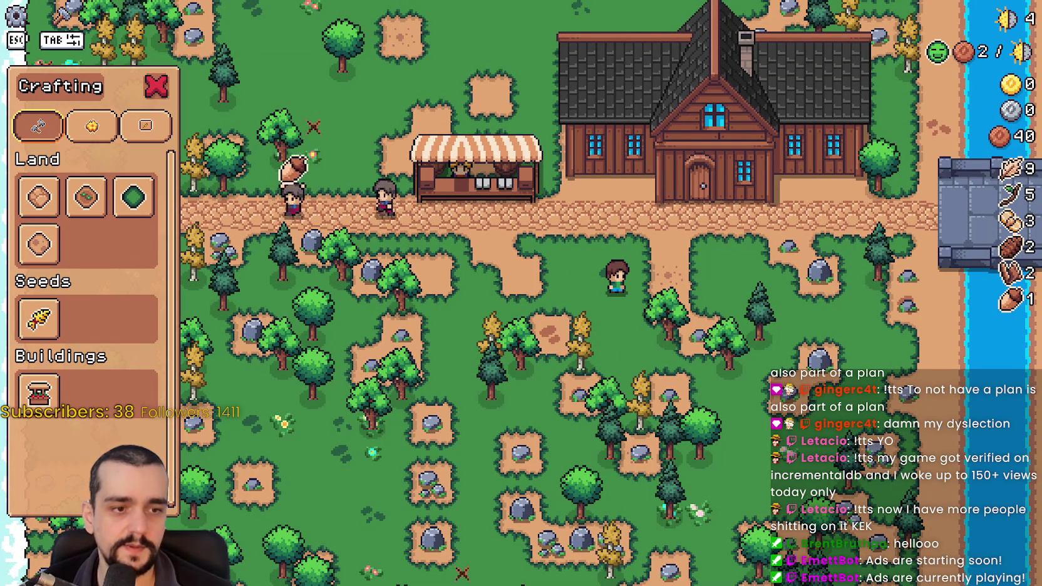
pyautogui.hotkey('alt', 'Tab')
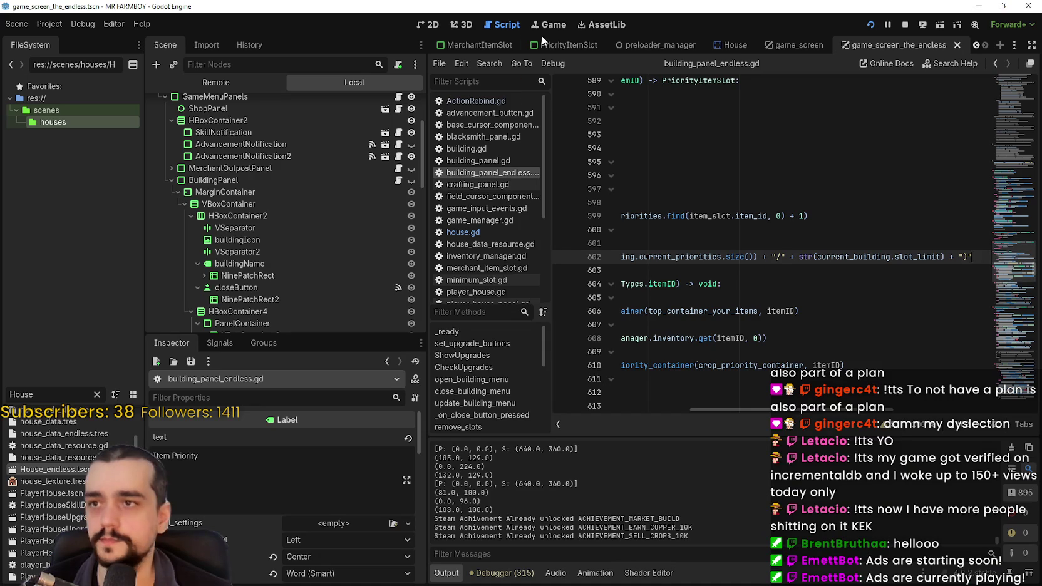
pyautogui.click(555, 25)
pyautogui.click(479, 64)
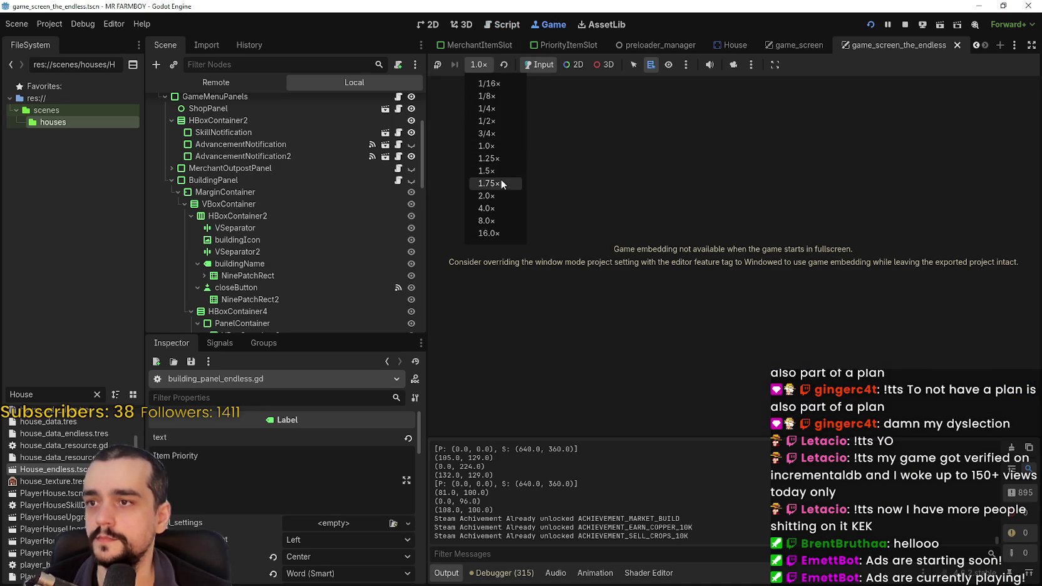
pyautogui.click(495, 196)
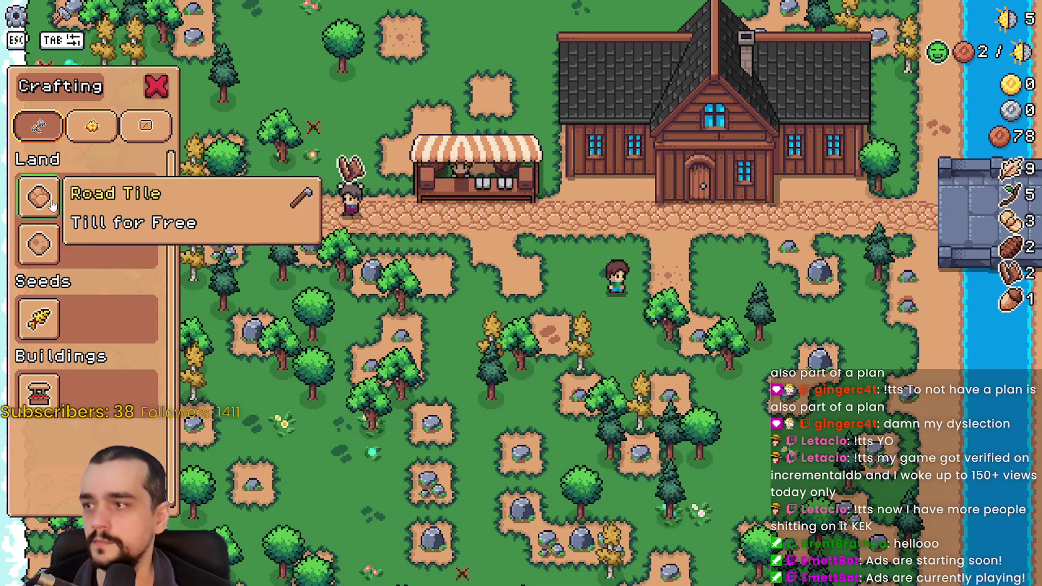
# - Lay a patch of dirt tiles below the road
pyautogui.click(86, 196)
pyautogui.press('d')
pyautogui.click(669, 343)
pyautogui.press('a')
pyautogui.press('s')
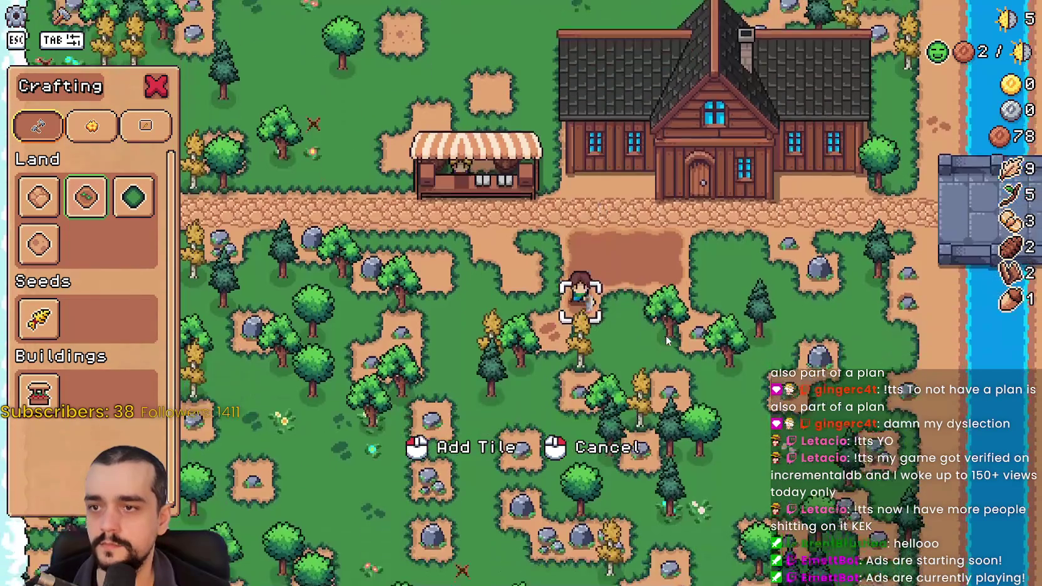
pyautogui.press('d')
pyautogui.click(668, 342)
pyautogui.press('w')
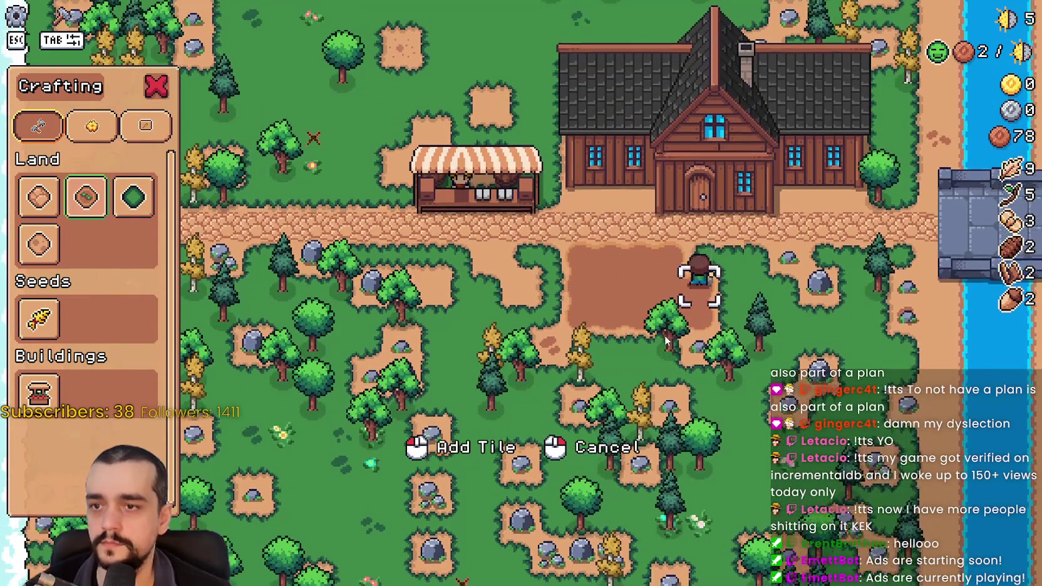
pyautogui.click(667, 337)
pyautogui.press('s')
pyautogui.click(669, 338)
pyautogui.press('a')
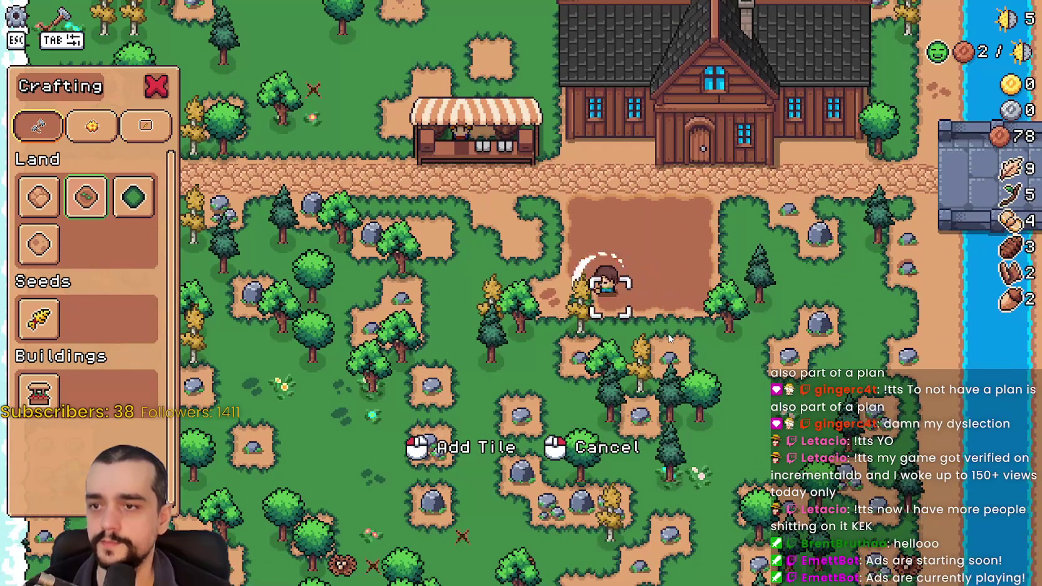
# - Plant wheat seeds in rows across the tilled plot, then pause the game to show stats
pyautogui.click(37, 326)
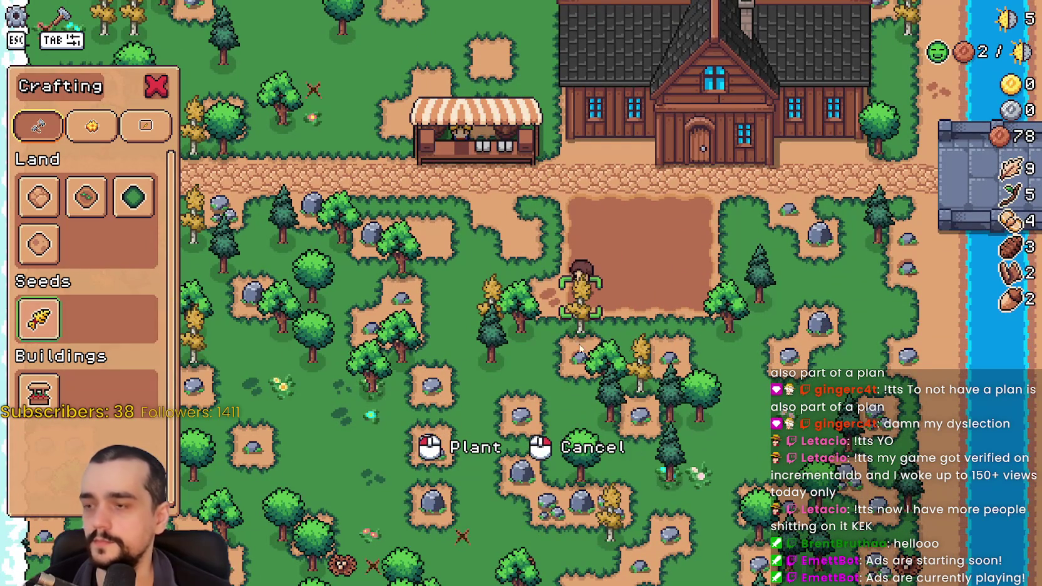
pyautogui.press('w')
pyautogui.press('d')
pyautogui.click(641, 336)
pyautogui.press('d')
pyautogui.click(646, 337)
pyautogui.press('s')
pyautogui.press('a')
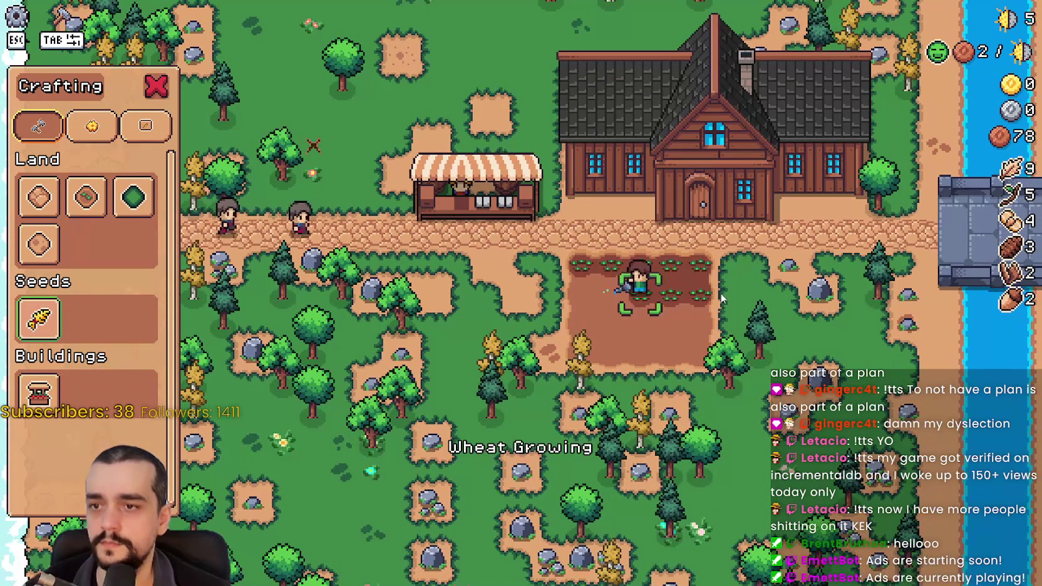
pyautogui.press('s')
pyautogui.press('d')
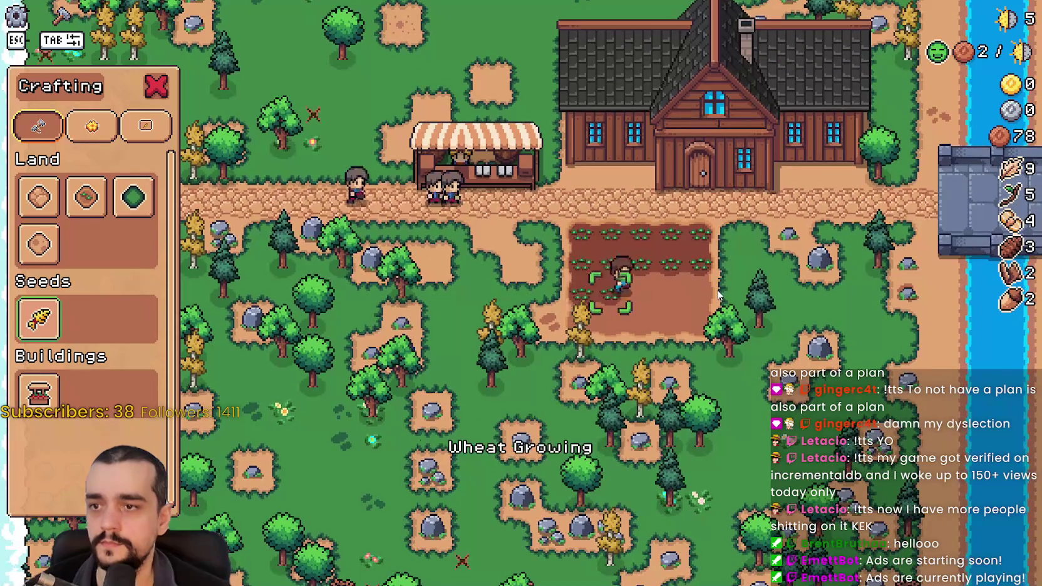
pyautogui.press('s')
pyautogui.press('a')
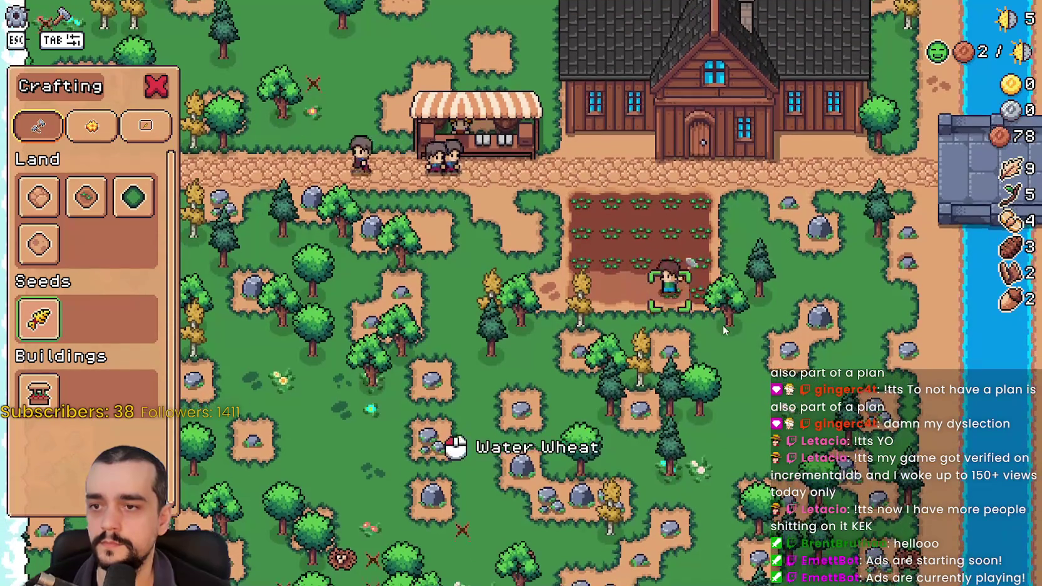
pyautogui.press('w')
pyautogui.press('d')
pyautogui.press('Escape')
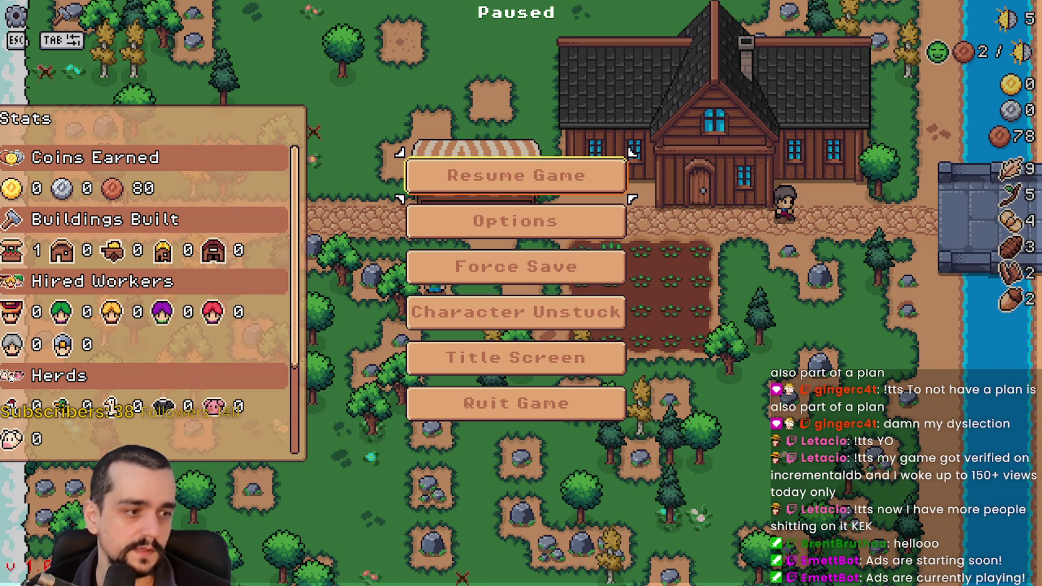
# - Go through the MR FARMBOY Community Hub's admin dashboard and open the v1.0.8 draft for editing
pyautogui.click(532, 41)
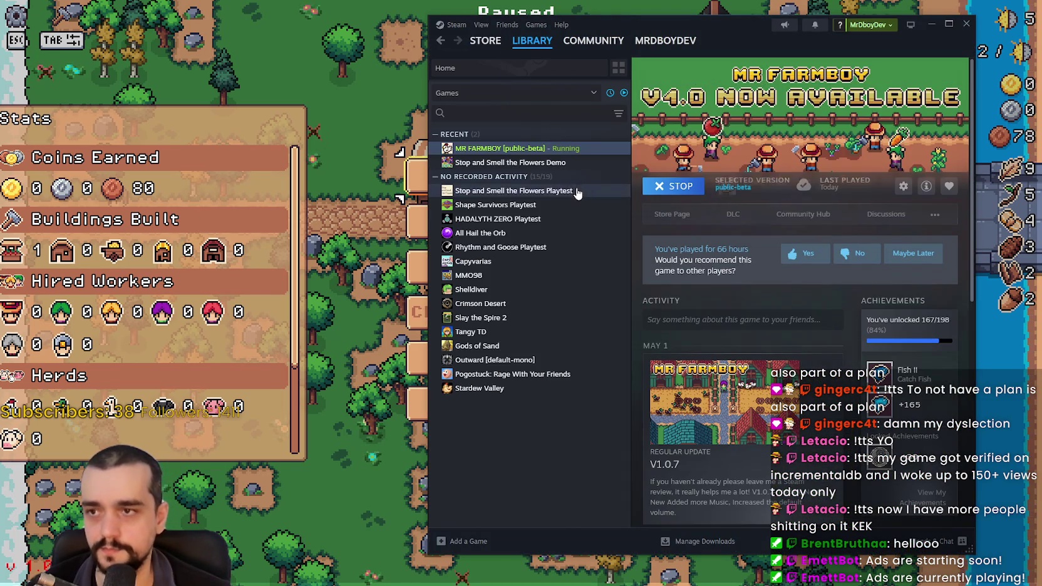
pyautogui.click(803, 219)
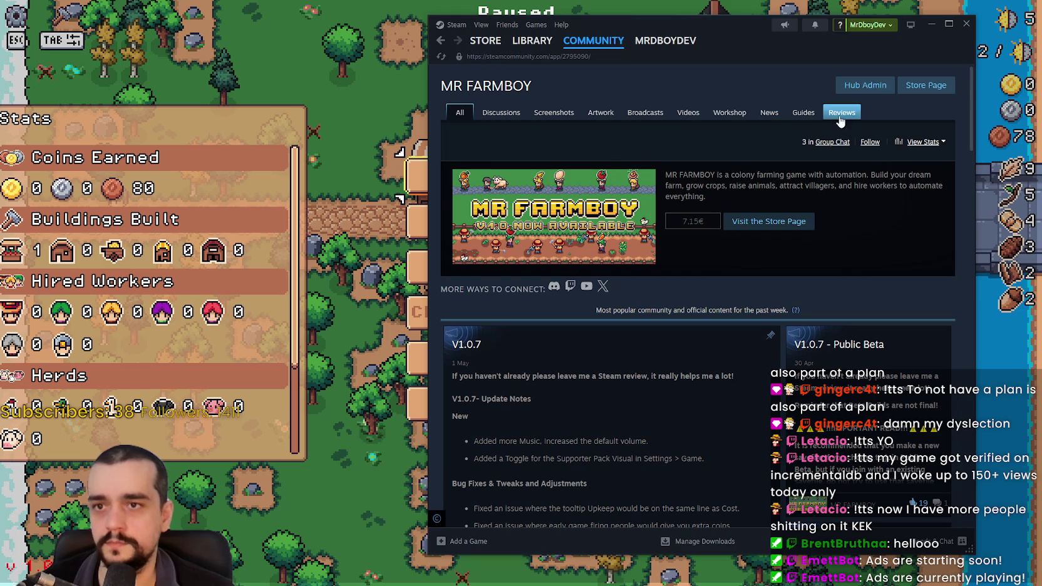
pyautogui.click(865, 86)
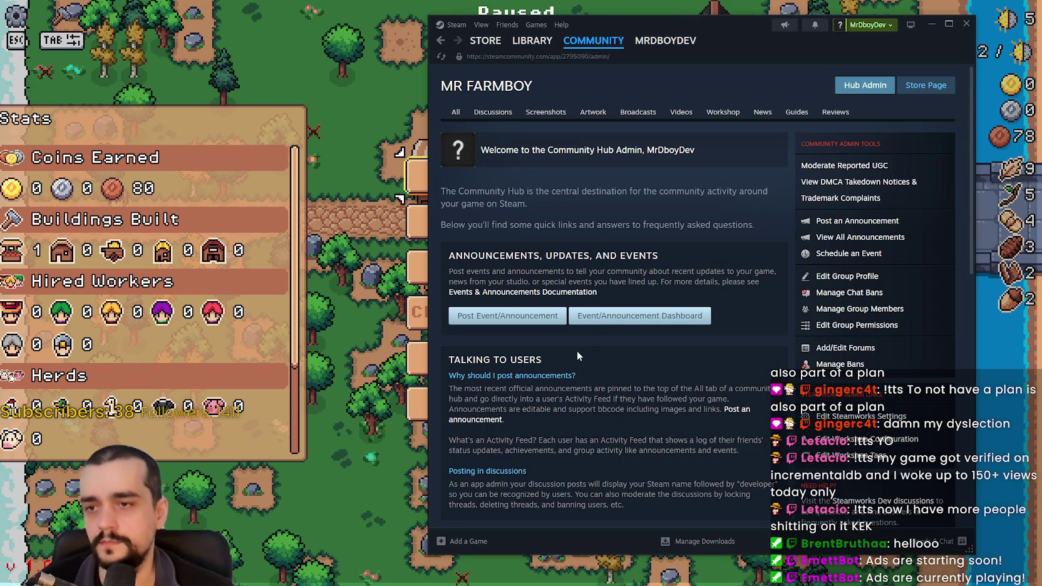
pyautogui.click(600, 316)
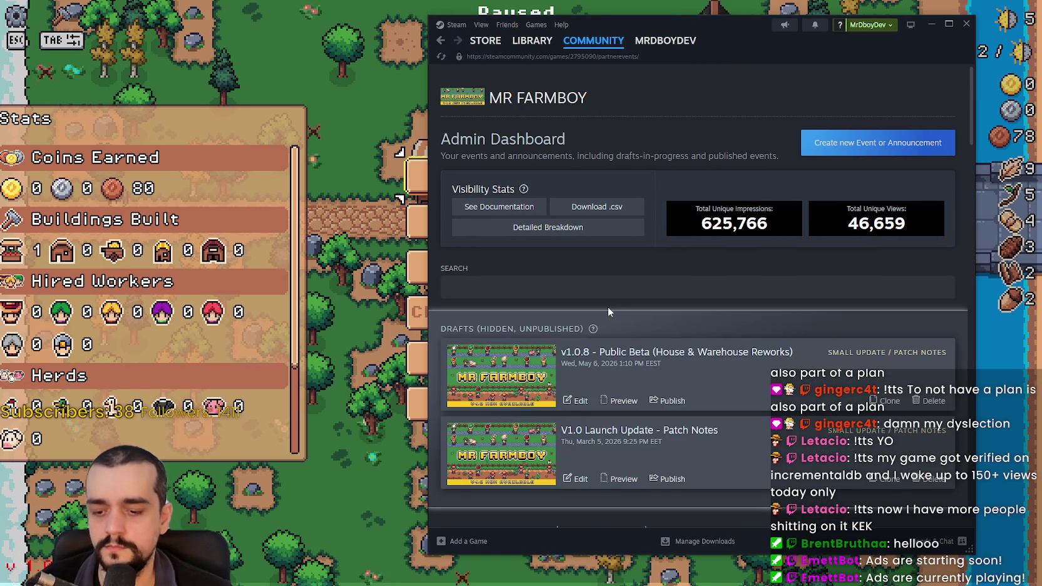
pyautogui.scroll(-3)
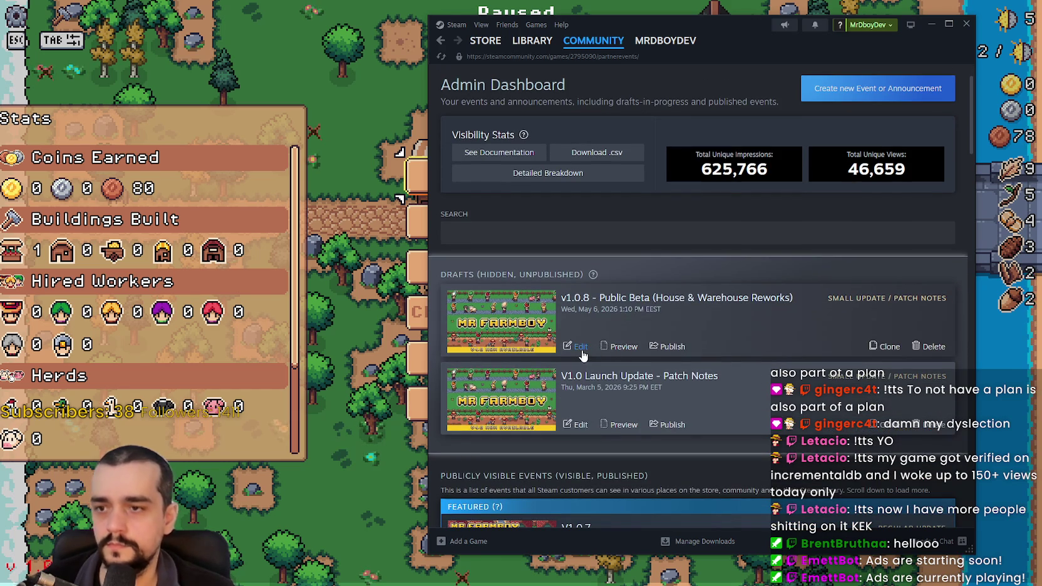
pyautogui.click(582, 351)
pyautogui.scroll(-3)
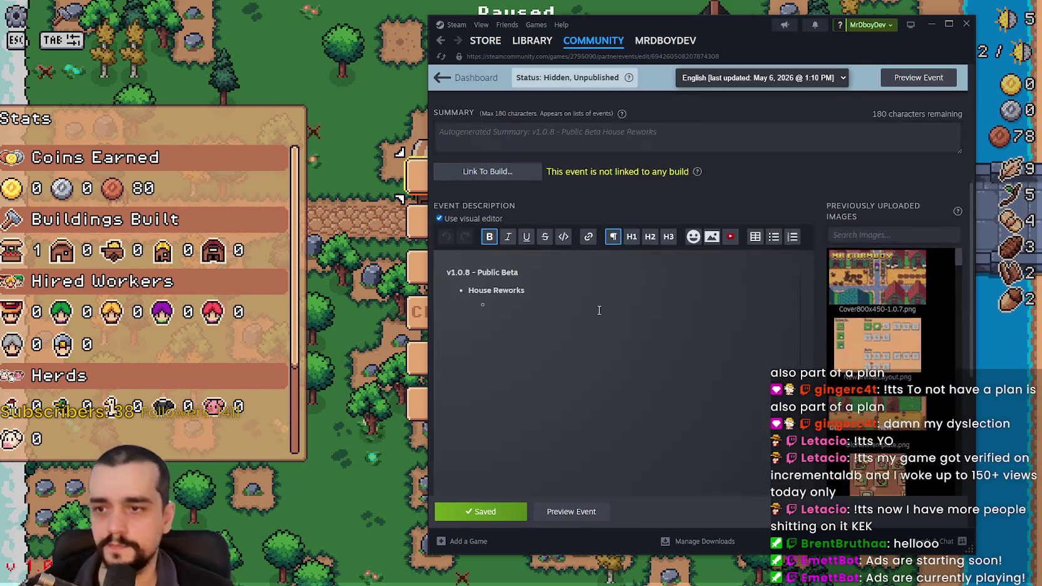
# - Write the House Reworks note that workers will only focus on the priority items you set
pyautogui.write('Added')
pyautogui.press('BackSpace')
pyautogui.press('BackSpace')
pyautogui.press('BackSpace')
pyautogui.press('BackSpace')
pyautogui.write('Reworke')
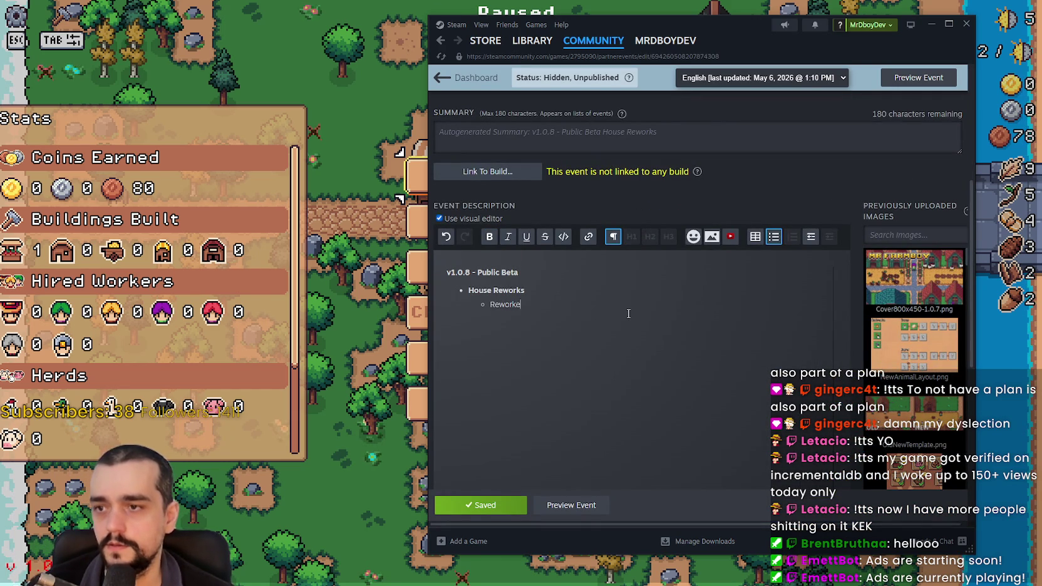
pyautogui.write('The')
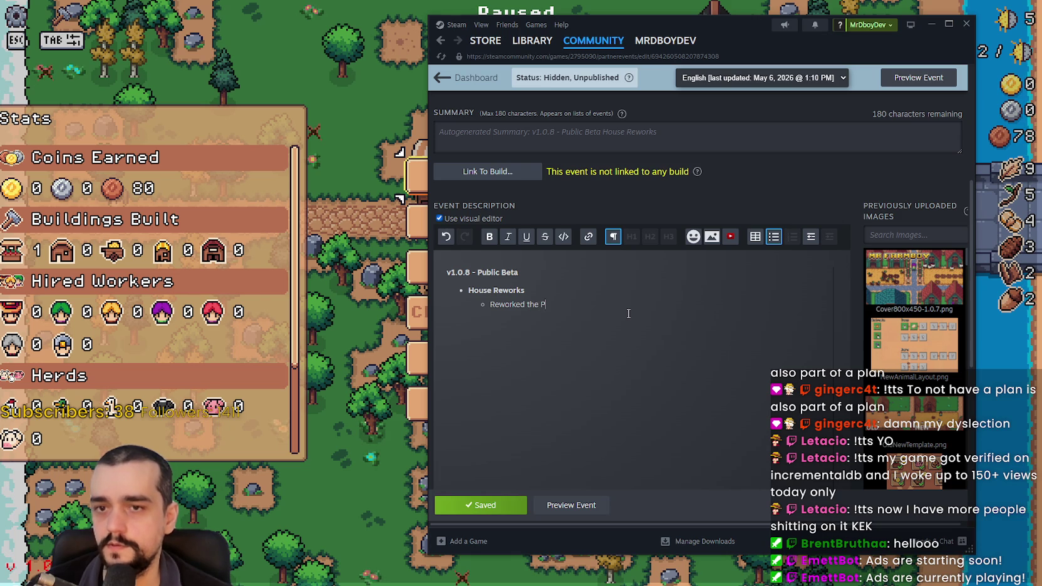
pyautogui.write('System')
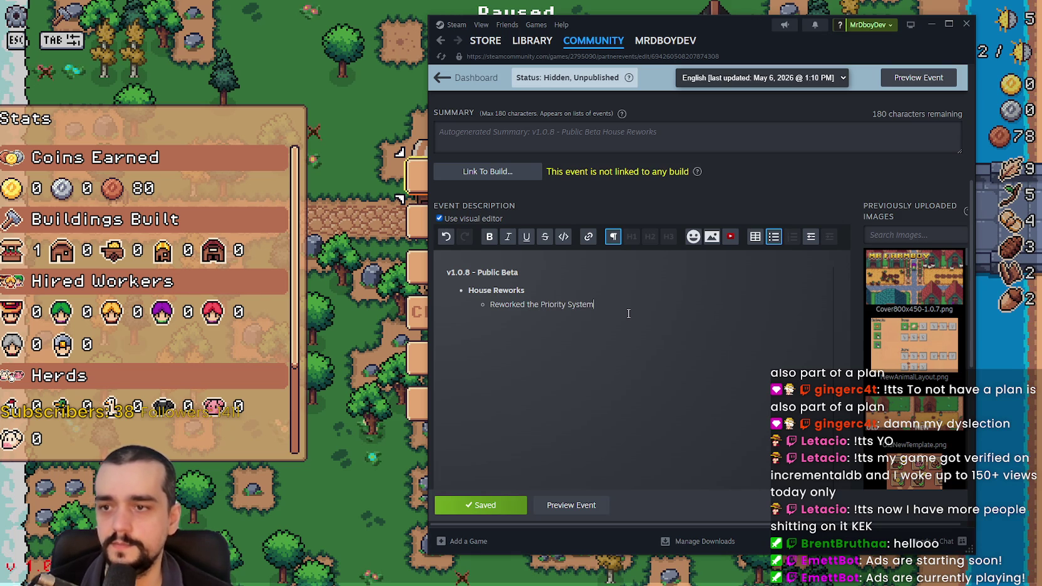
pyautogui.write(', now ')
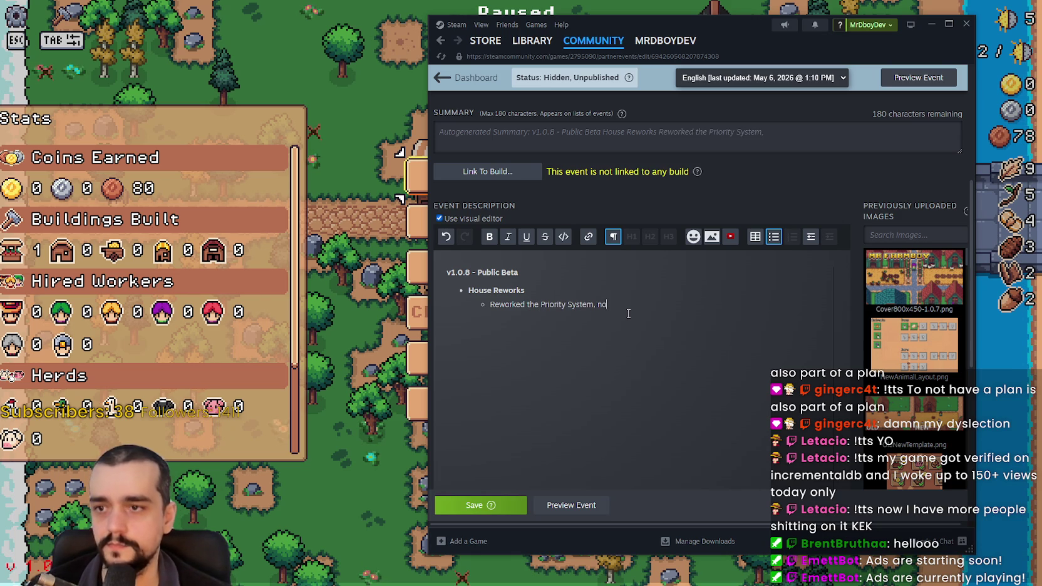
pyautogui.write('Workers will only')
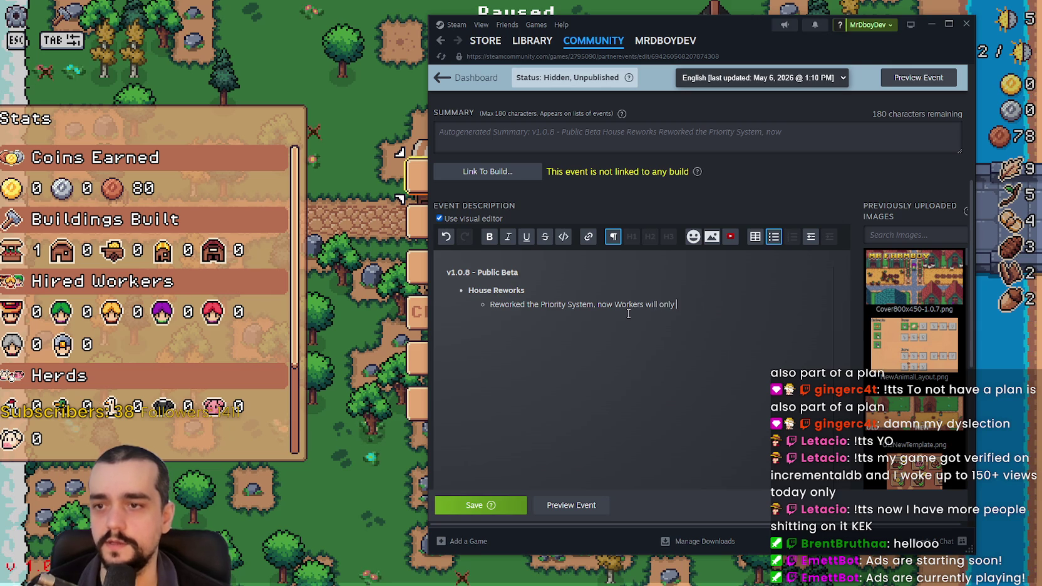
pyautogui.write('iorit')
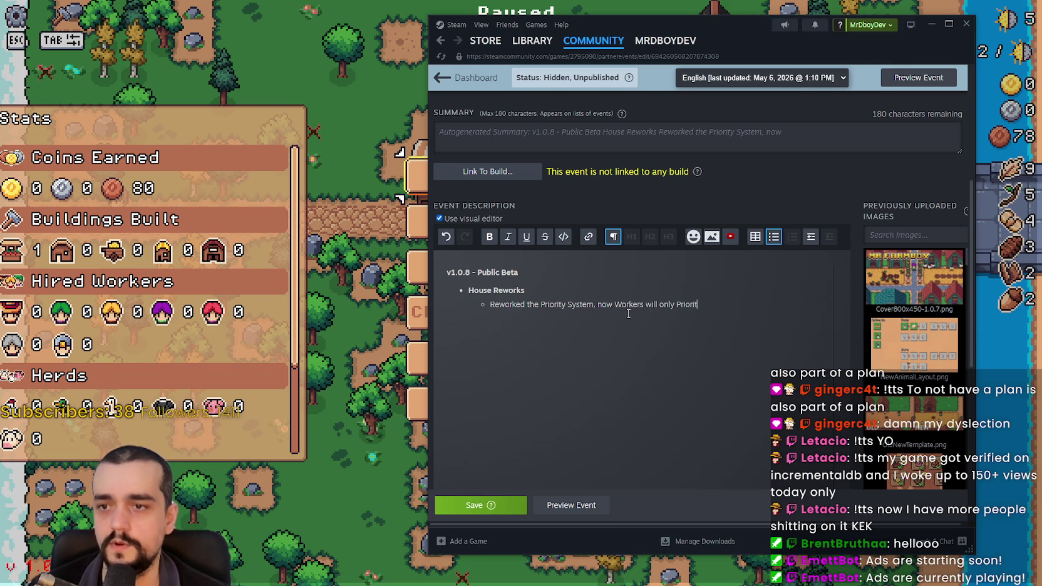
pyautogui.press('BackSpace')
pyautogui.press('BackSpace')
pyautogui.press('BackSpace')
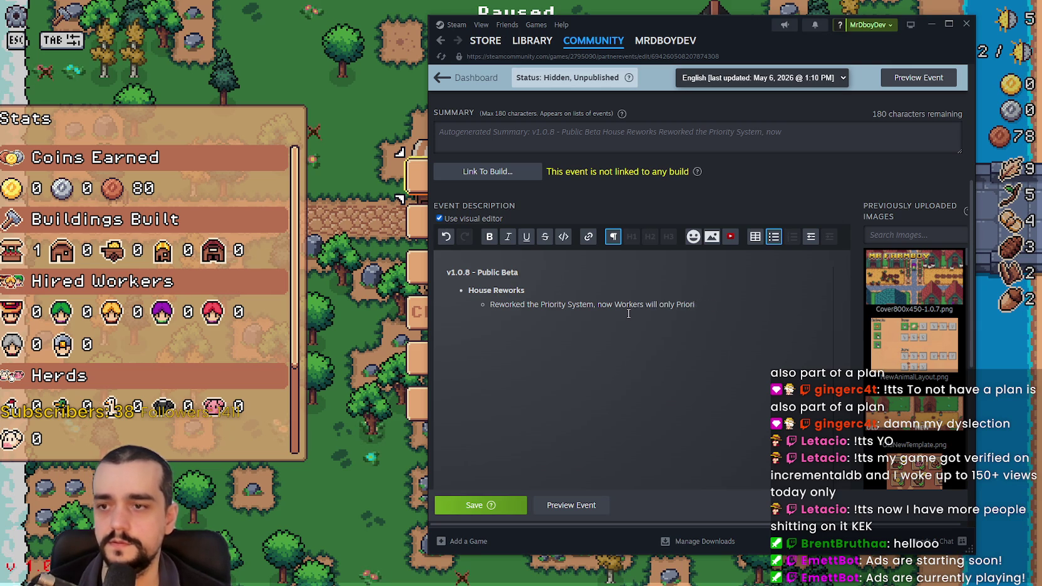
pyautogui.hotkey('ctrl', 'BackSpace')
pyautogui.hotkey('ctrl', 'BackSpace')
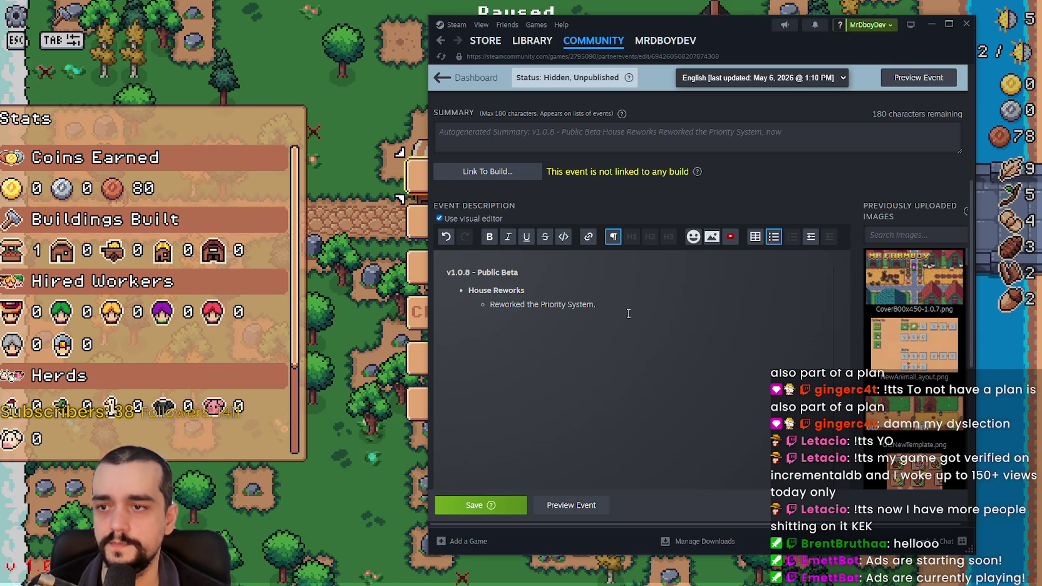
pyautogui.write('Ifyou set p')
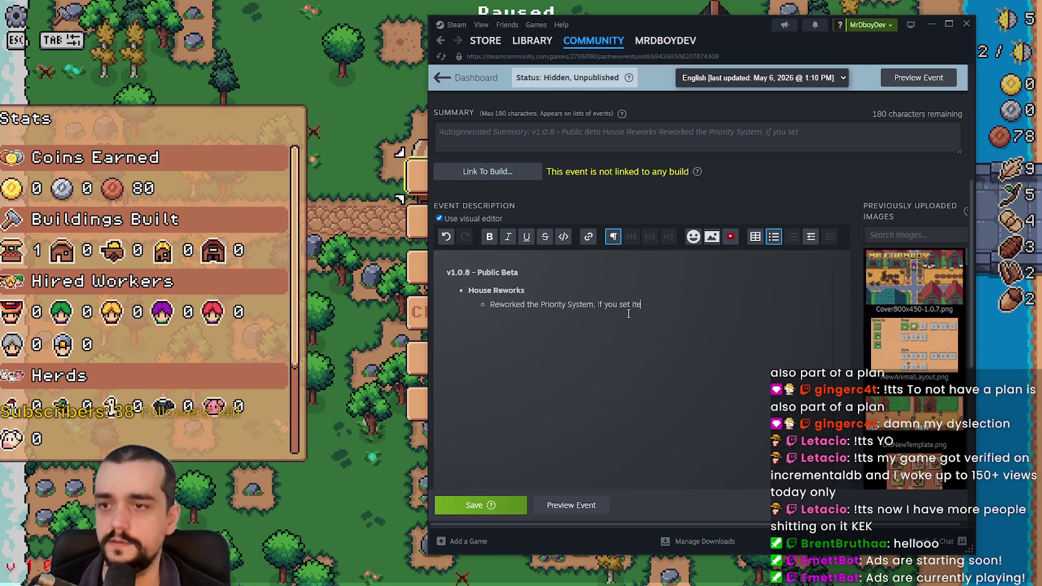
pyautogui.write('riority ')
pyautogui.write('items, ')
pyautogui.write('workers will only focus on t')
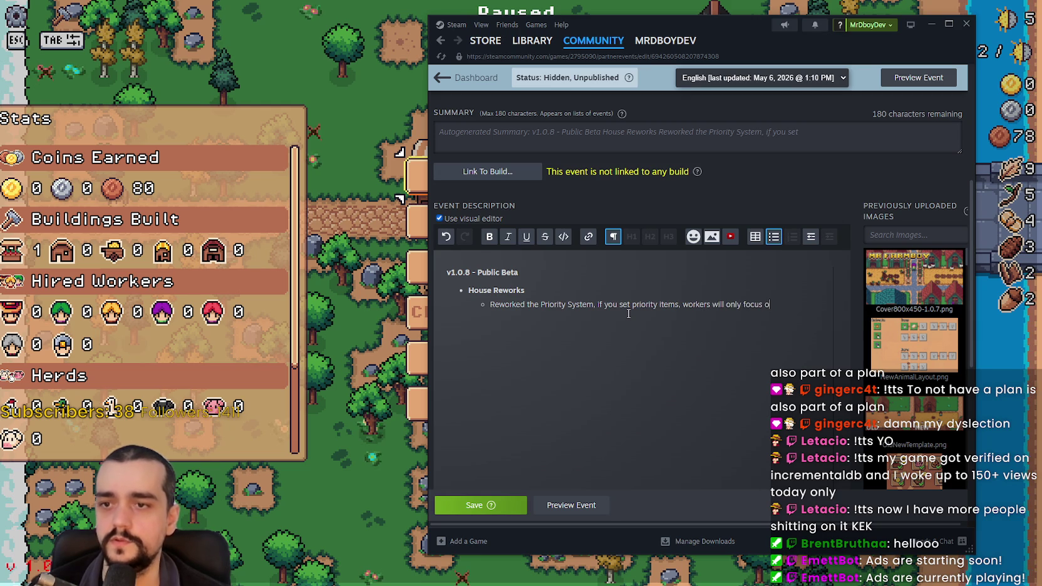
pyautogui.write('hose items.')
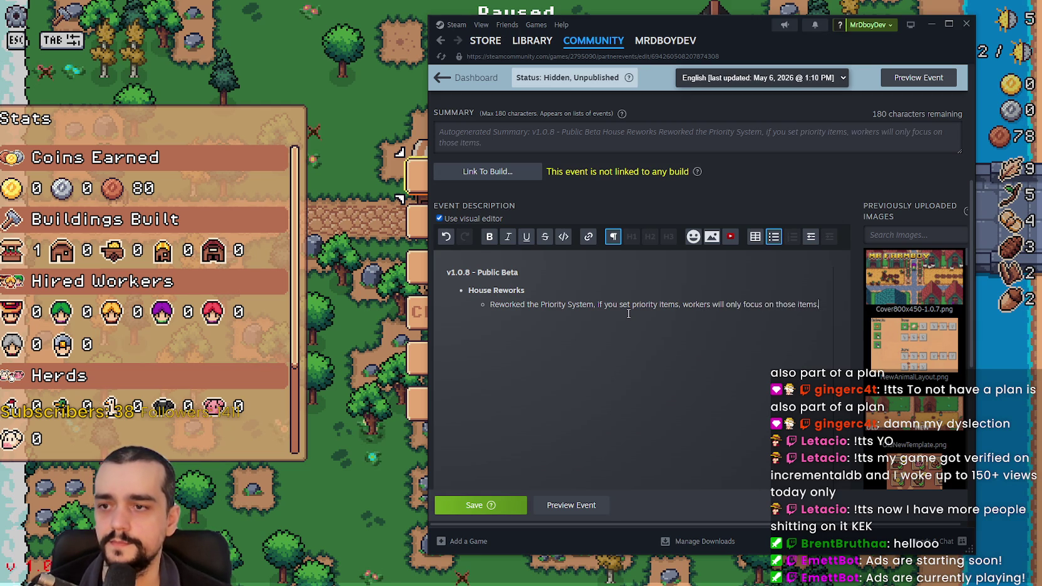
# - Add a sub-bullet saying up to 6 Priorities can be assigned as you upgrade your House
pyautogui.press('Return')
pyautogui.write('Can ')
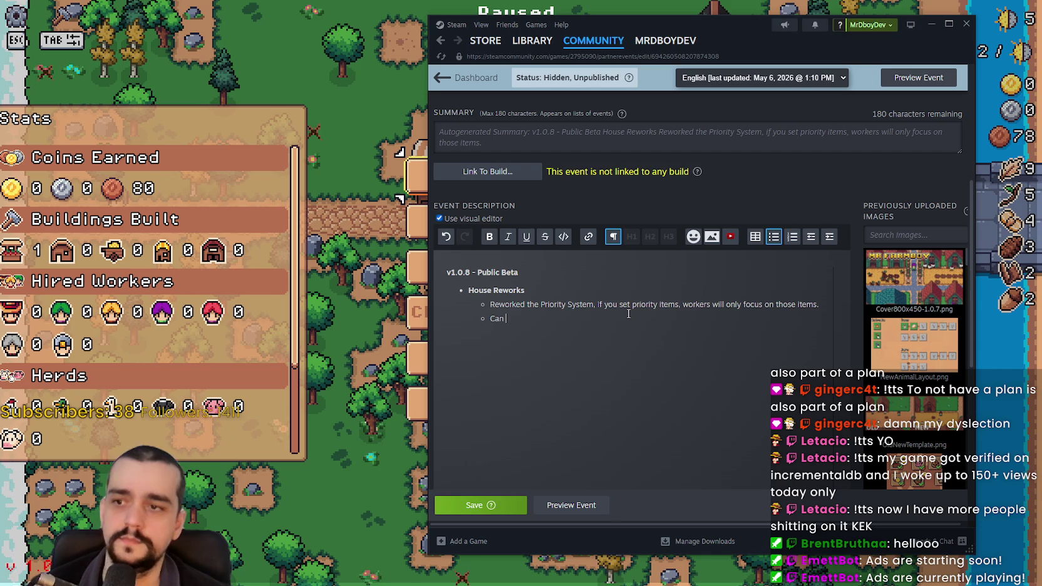
pyautogui.write('ca')
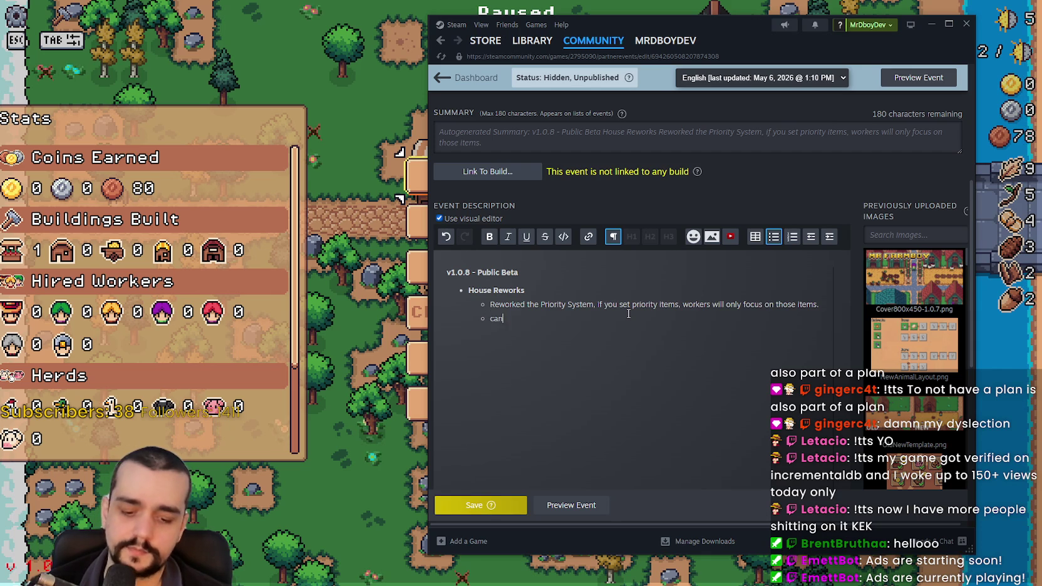
pyautogui.write('be')
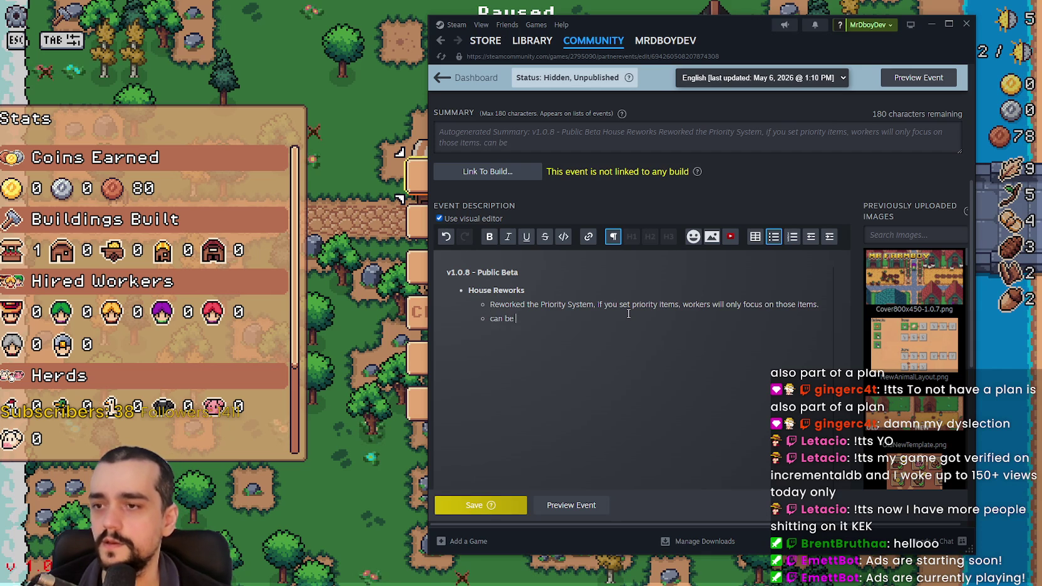
pyautogui.press('BackSpace')
pyautogui.press('BackSpace')
pyautogui.write('m')
pyautogui.write('ore')
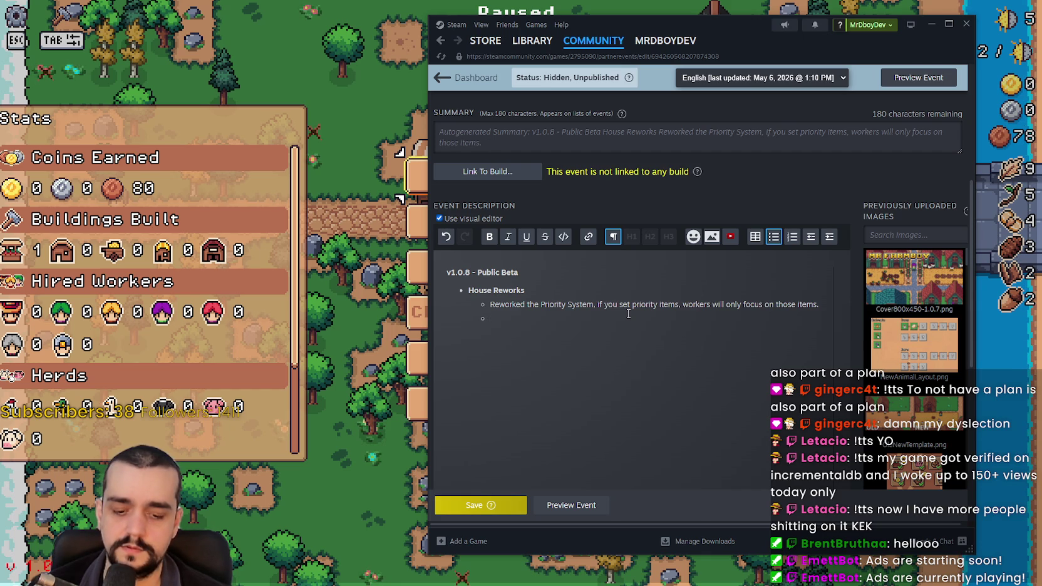
pyautogui.write('6 Pri')
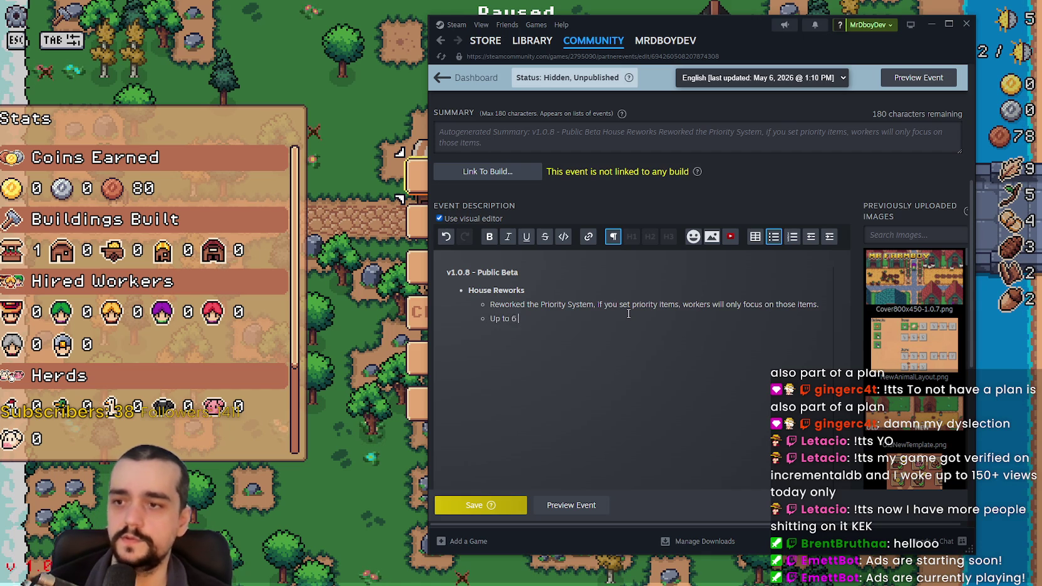
pyautogui.write('orities')
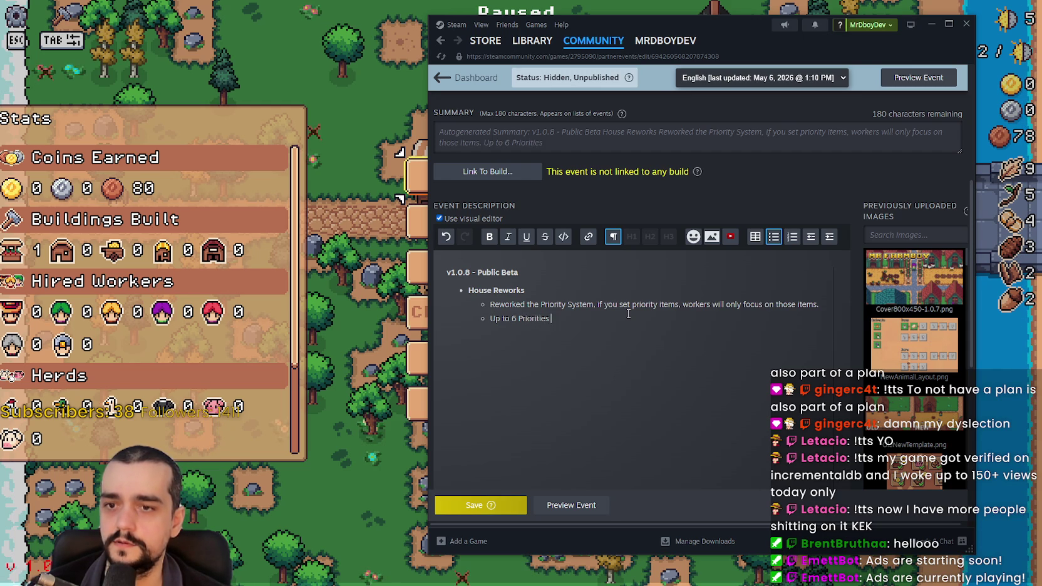
pyautogui.write('can be ass')
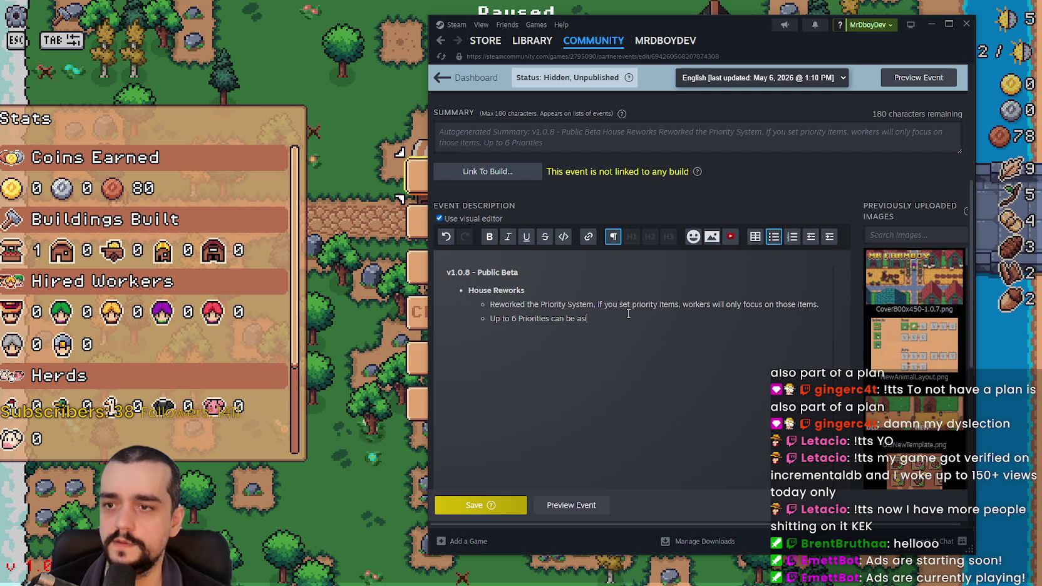
pyautogui.write('igned, a')
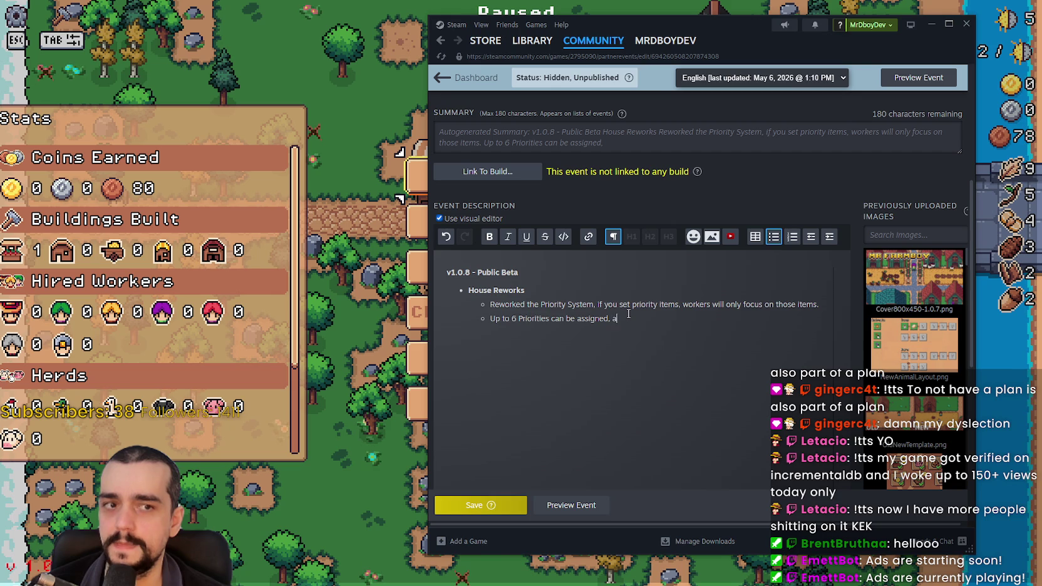
pyautogui.write('s you upgrade your H')
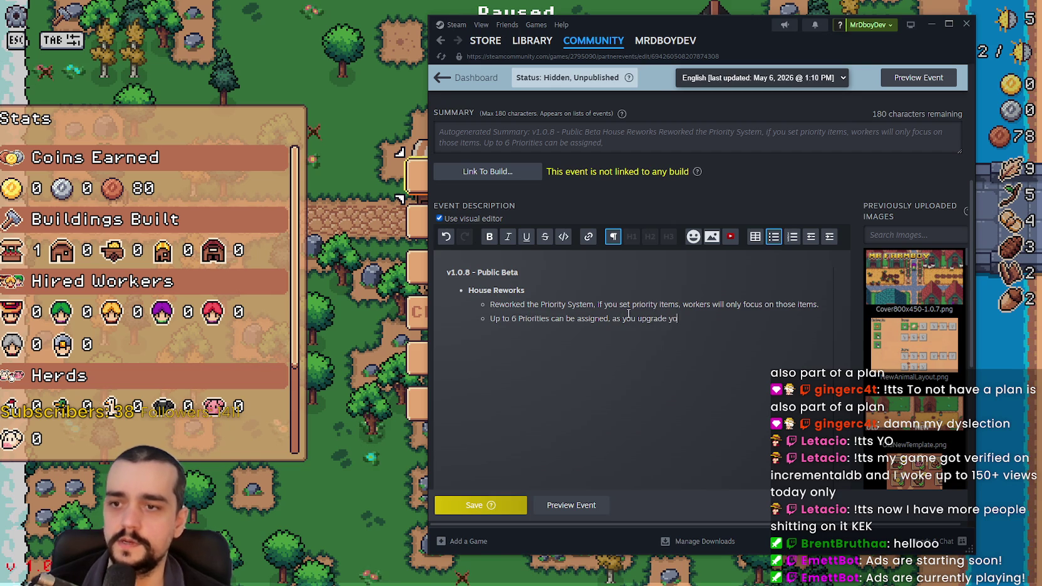
pyautogui.write('ouse.')
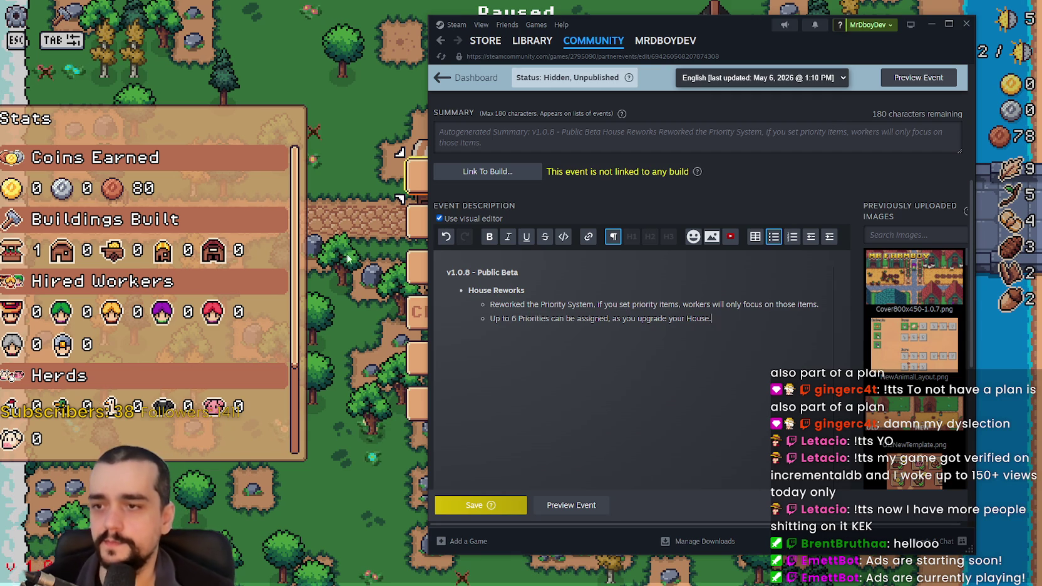
# - Begin that sub-bullet with 'You start with 2,' and add a 'Warehouse Reworks' bullet
pyautogui.press('Home')
pyautogui.write('You start with')
pyautogui.write(' 2.')
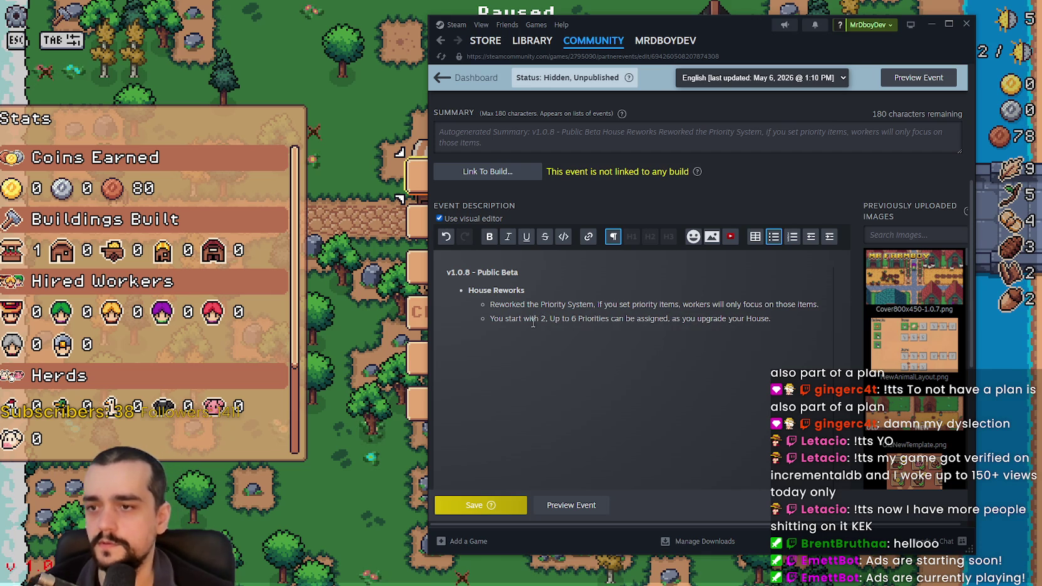
pyautogui.click(555, 317)
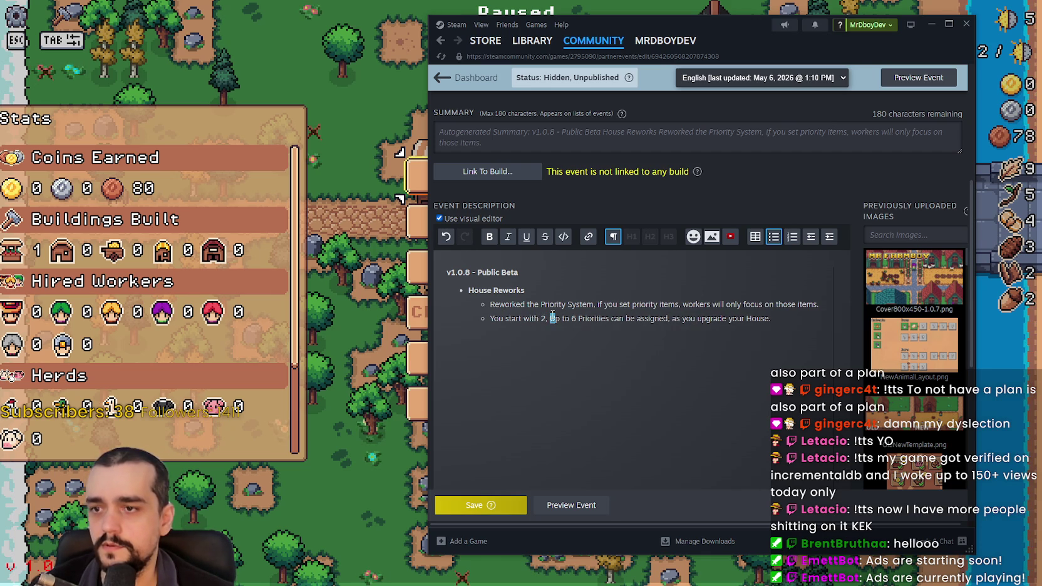
pyautogui.press('BackSpace')
pyautogui.press('BackSpace')
pyautogui.press('BackSpace')
pyautogui.write(', u')
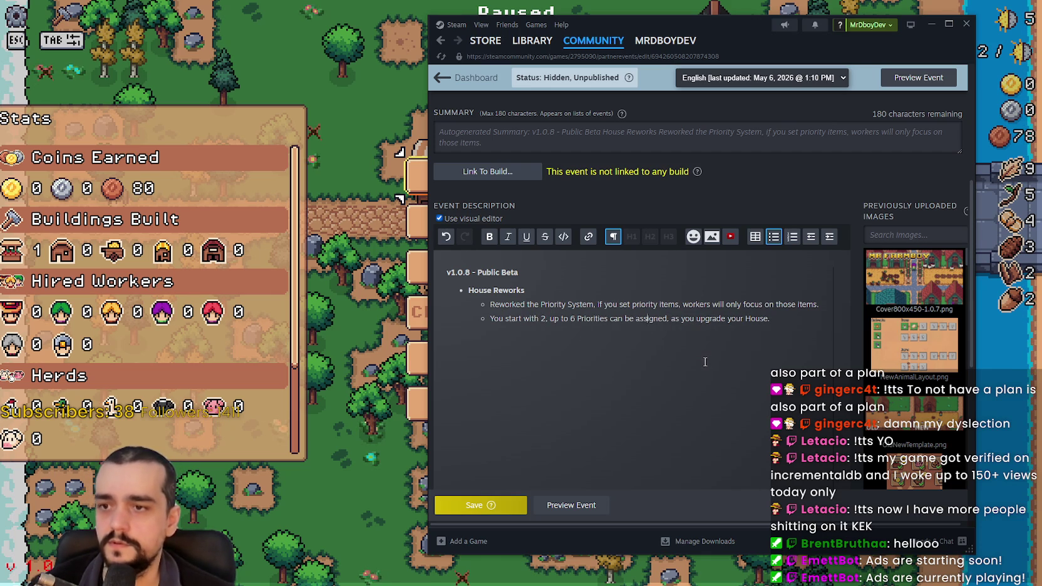
pyautogui.click(788, 320)
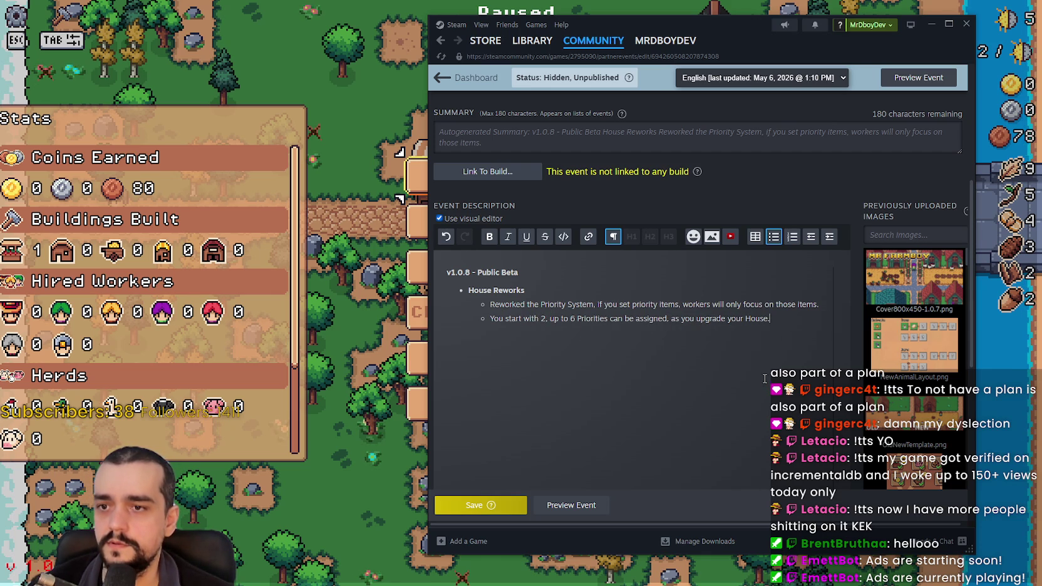
pyautogui.moveTo(871, 349)
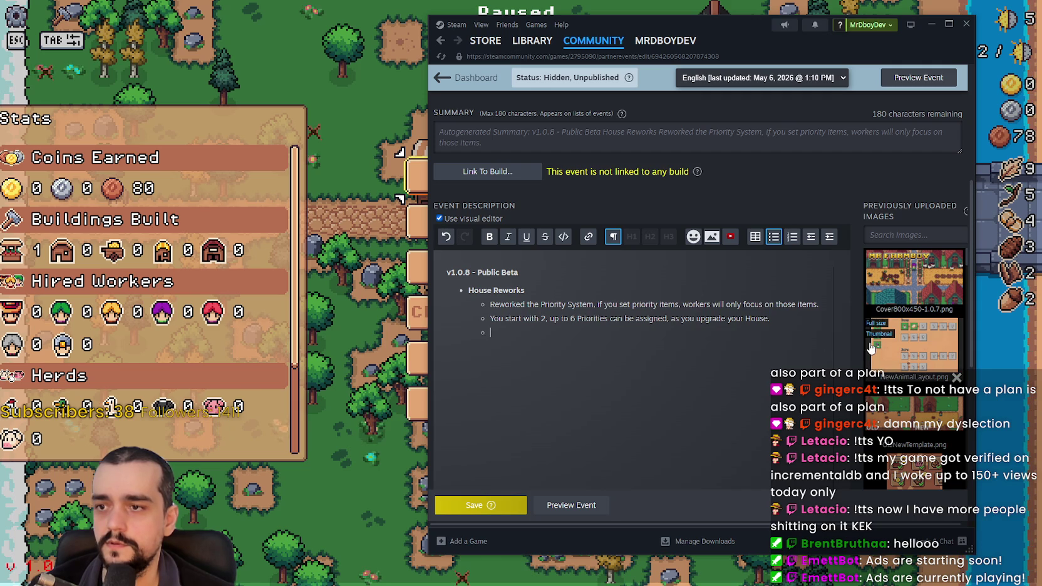
pyautogui.write('Warehous')
pyautogui.write('e Reworks')
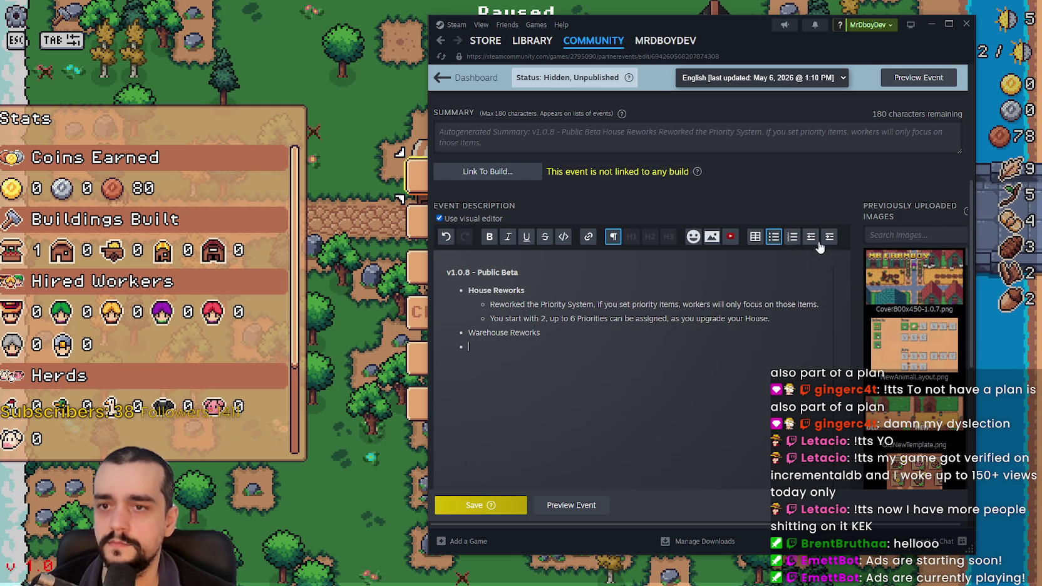
# - Add the nested point 'Added Minimum Reserved Amount System' under Warehouse Reworks, briefly resuming the game
pyautogui.click(829, 237)
pyautogui.write('Added')
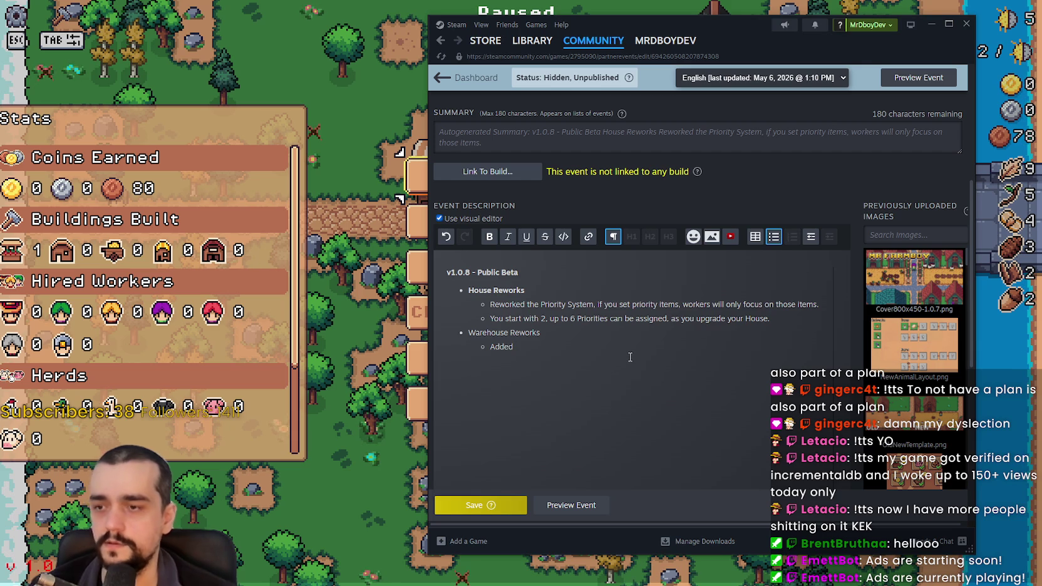
pyautogui.click(414, 201)
pyautogui.press('Escape')
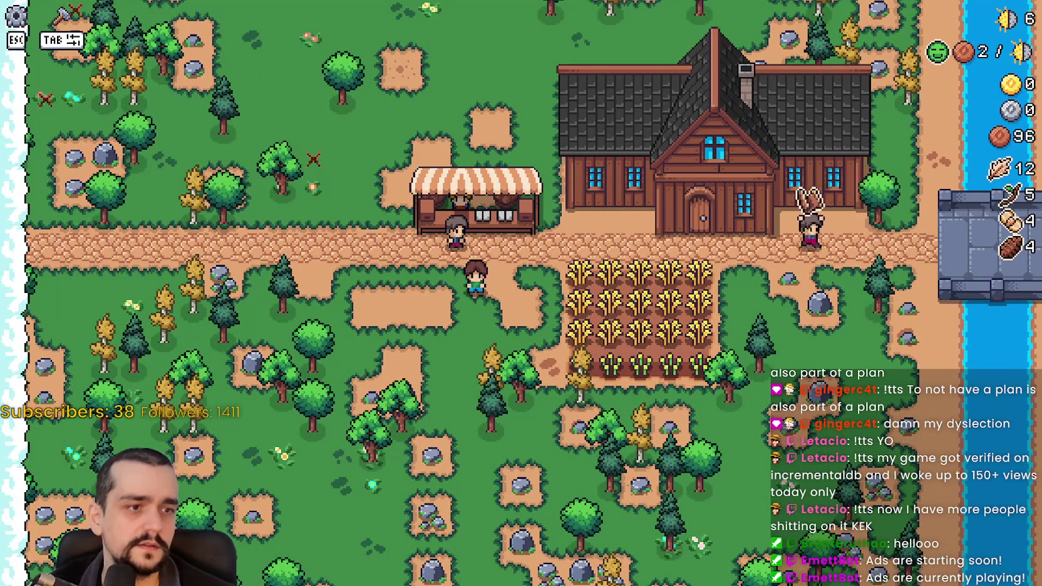
pyautogui.press('Escape')
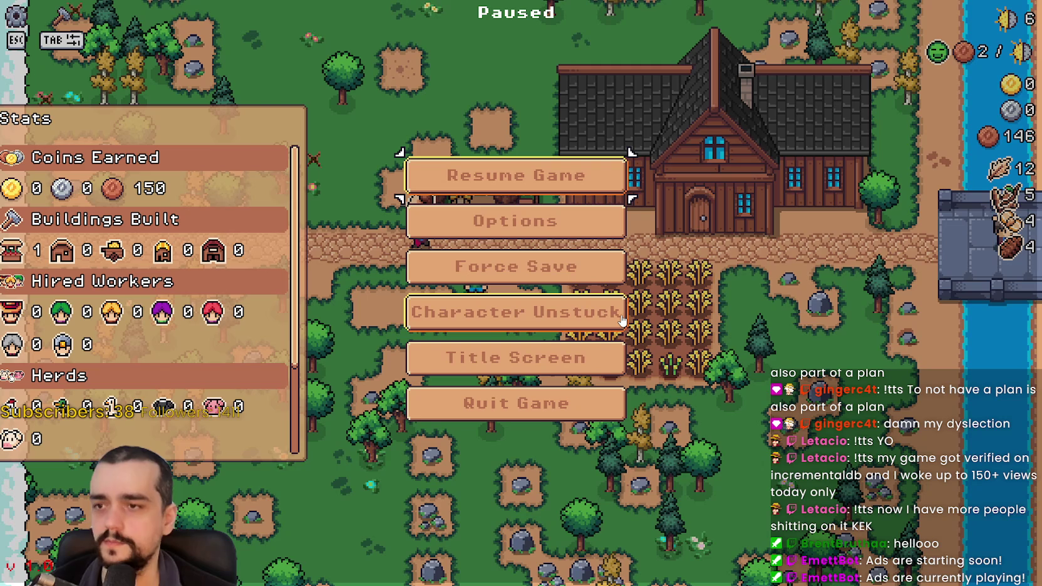
pyautogui.hotkey('alt', 'Tab')
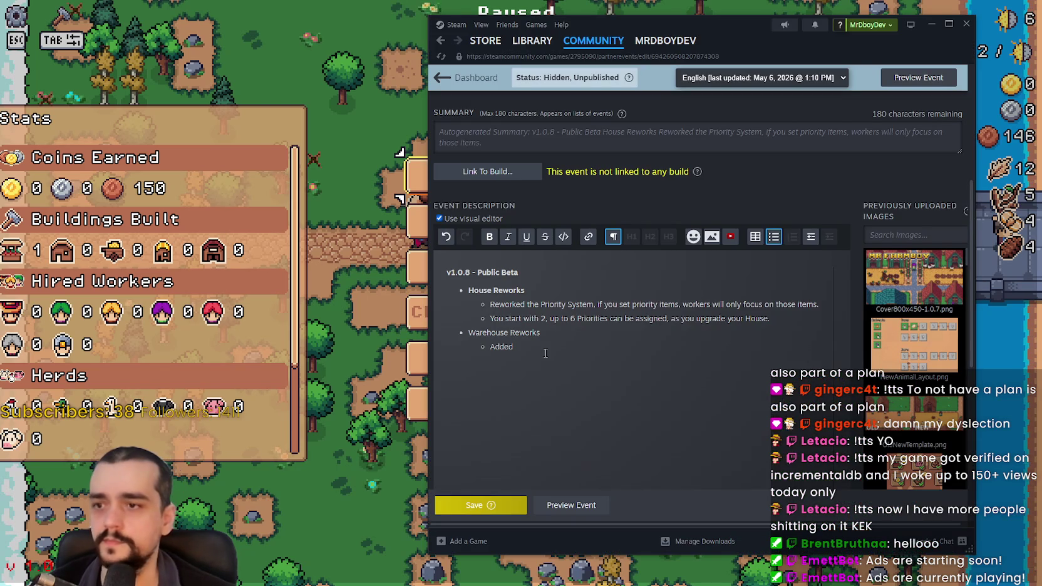
pyautogui.write('Minim')
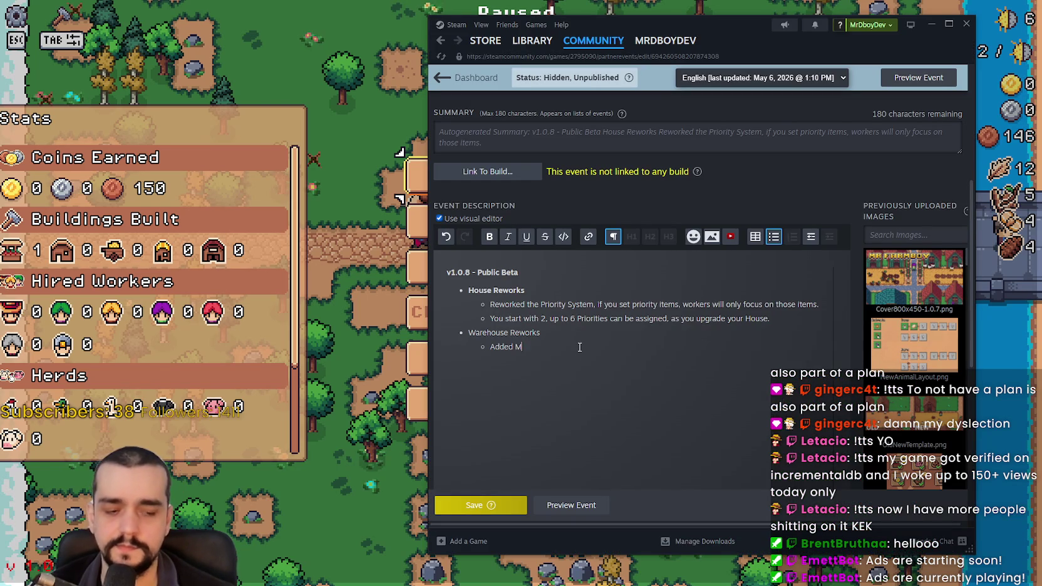
pyautogui.write('um Reserved Amount')
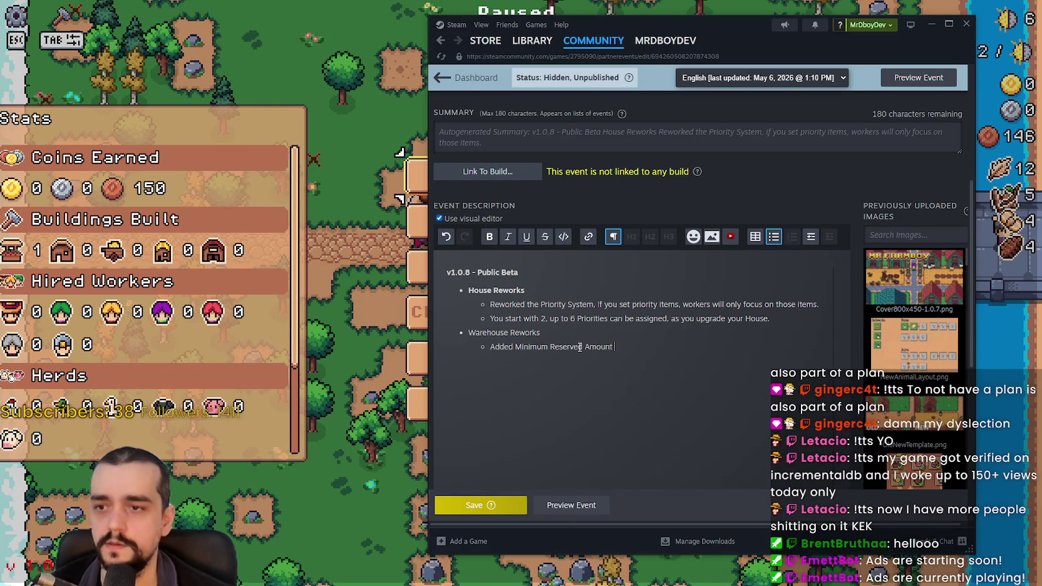
pyautogui.write('em')
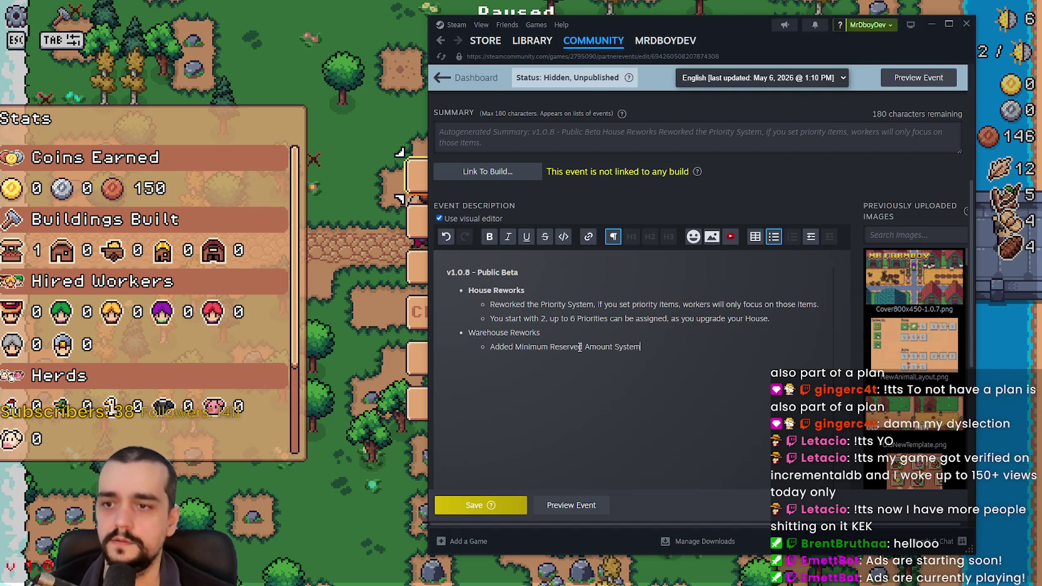
pyautogui.press('Return')
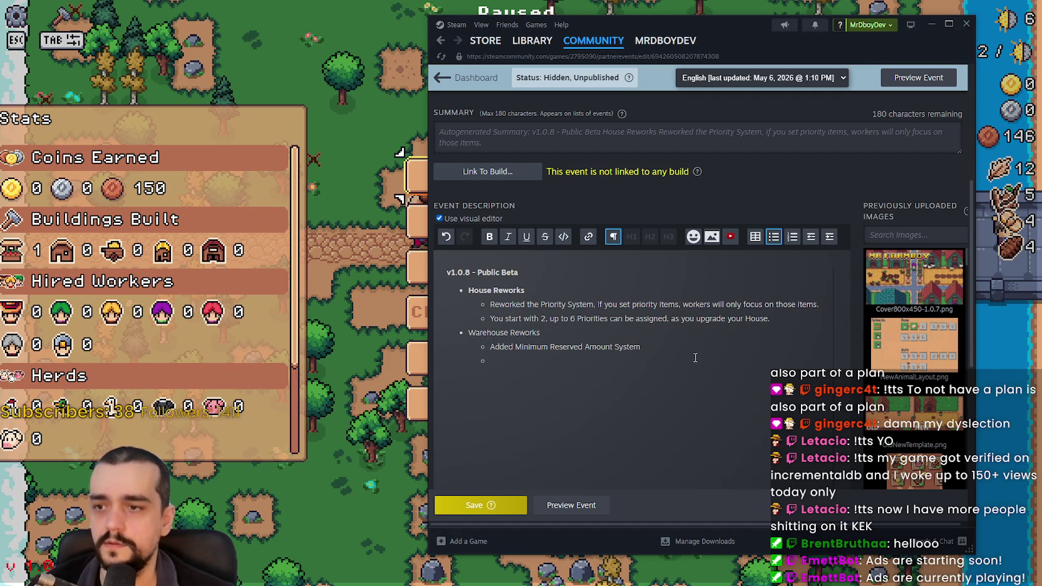
# - Bold the Warehouse Reworks heading and the Minimum Reserved Amount line
pyautogui.moveTo(646, 347); pyautogui.dragTo(464, 334)
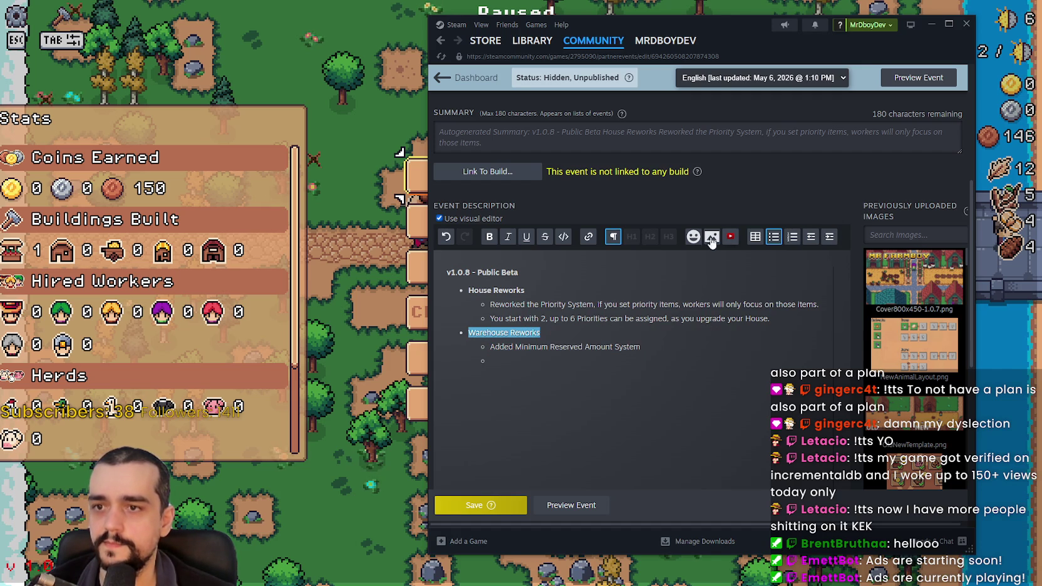
pyautogui.moveTo(489, 347); pyautogui.dragTo(636, 349)
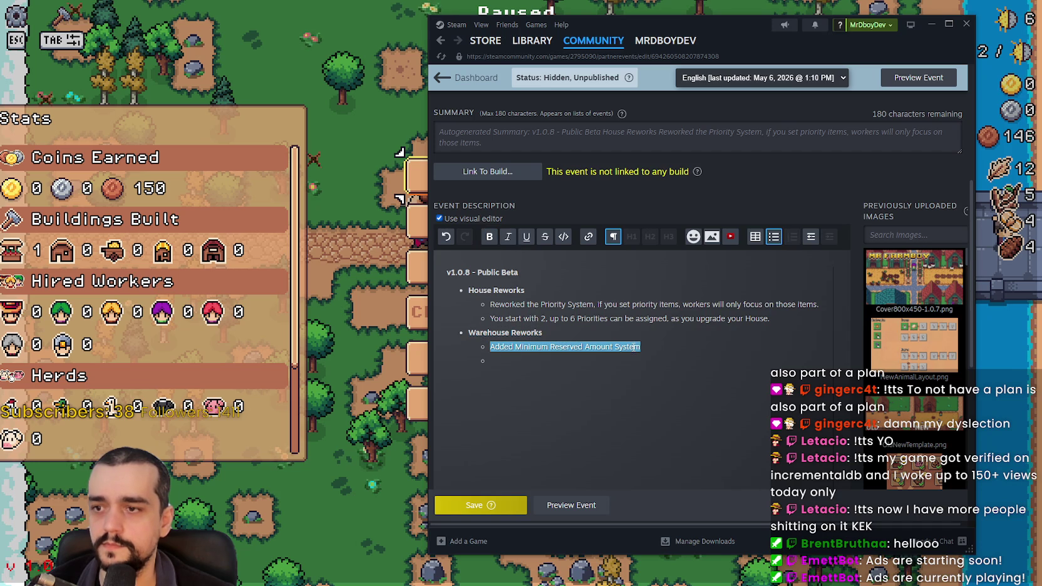
pyautogui.click(490, 237)
pyautogui.press('Down')
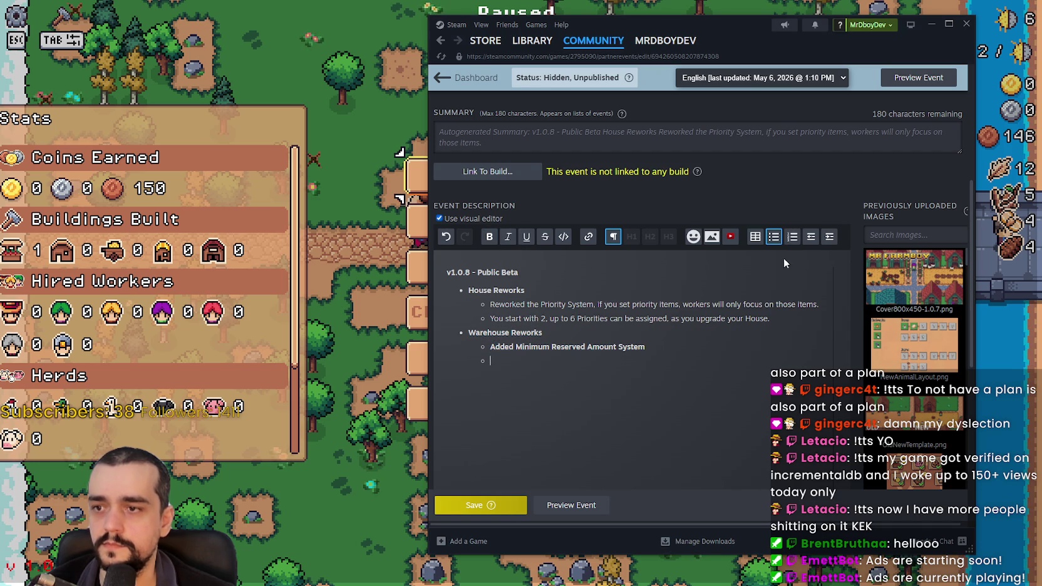
# - Add a nested bullet: starts with None; workers won't withdraw items below the set minimum amount
pyautogui.click(829, 237)
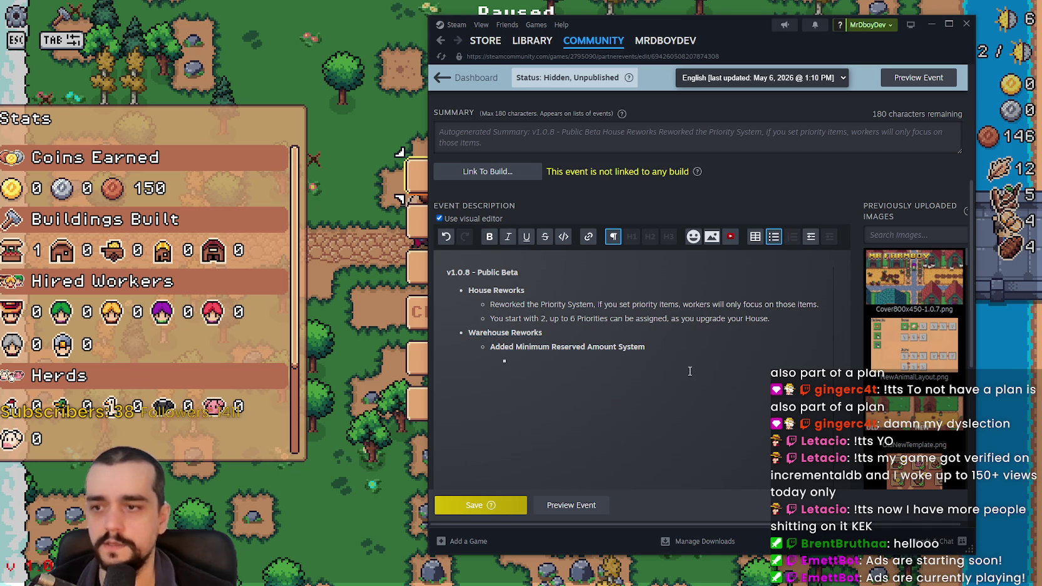
pyautogui.write('You can set')
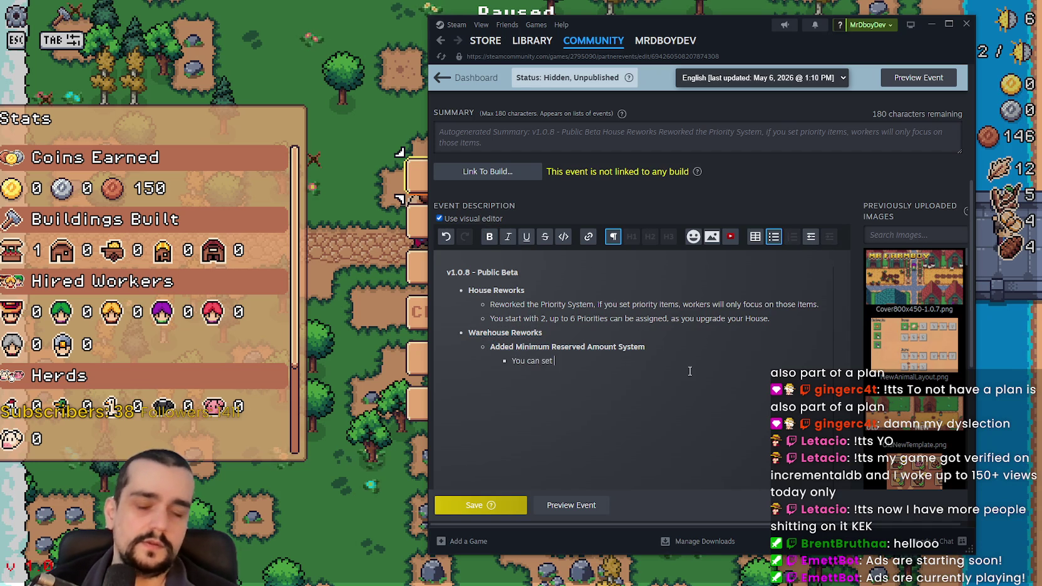
pyautogui.press('BackSpace')
pyautogui.press('BackSpace')
pyautogui.press('BackSpace')
pyautogui.write('Starts ')
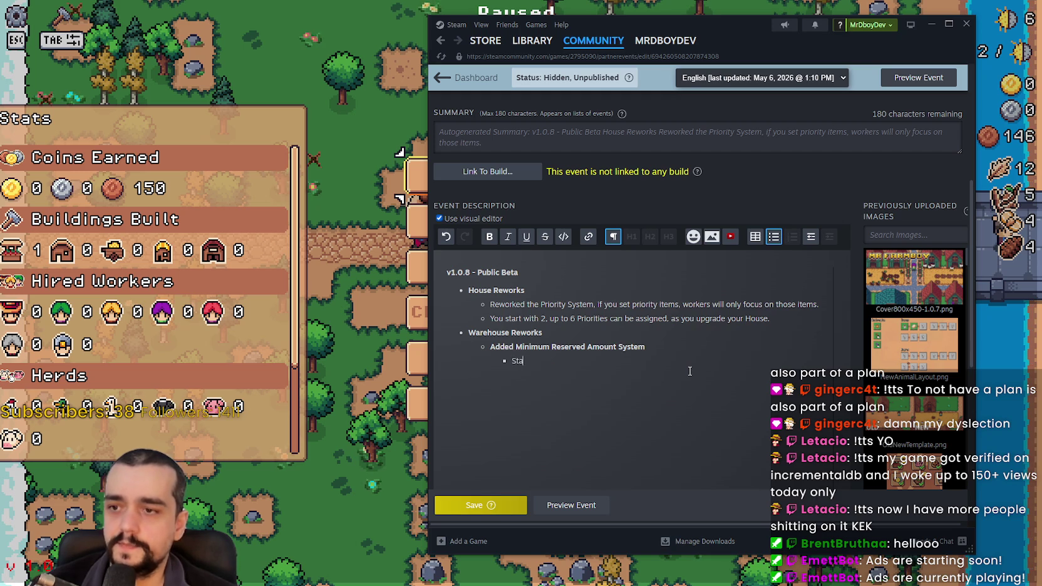
pyautogui.write('with None,')
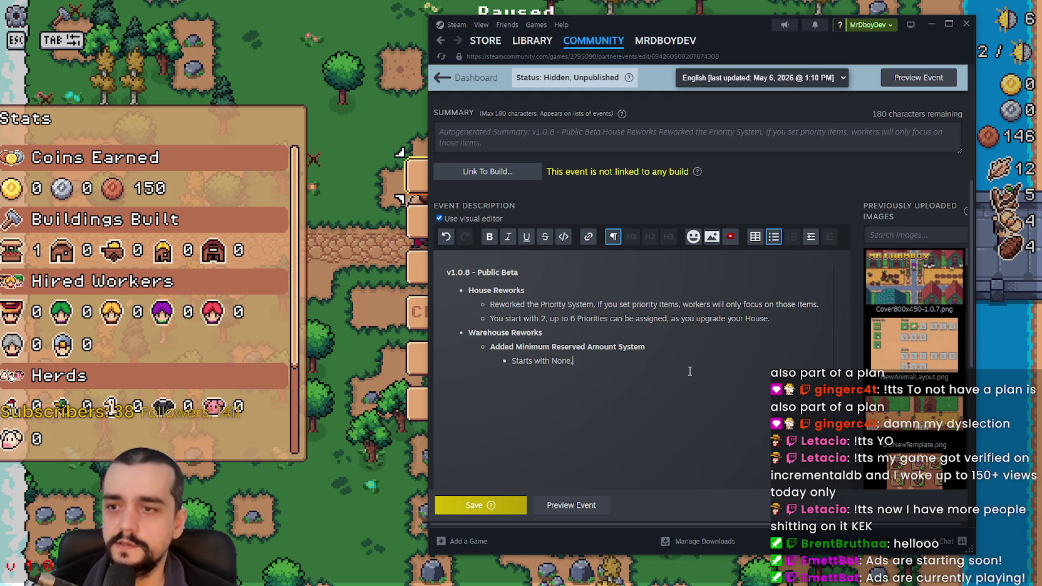
pyautogui.write(' you can set an ')
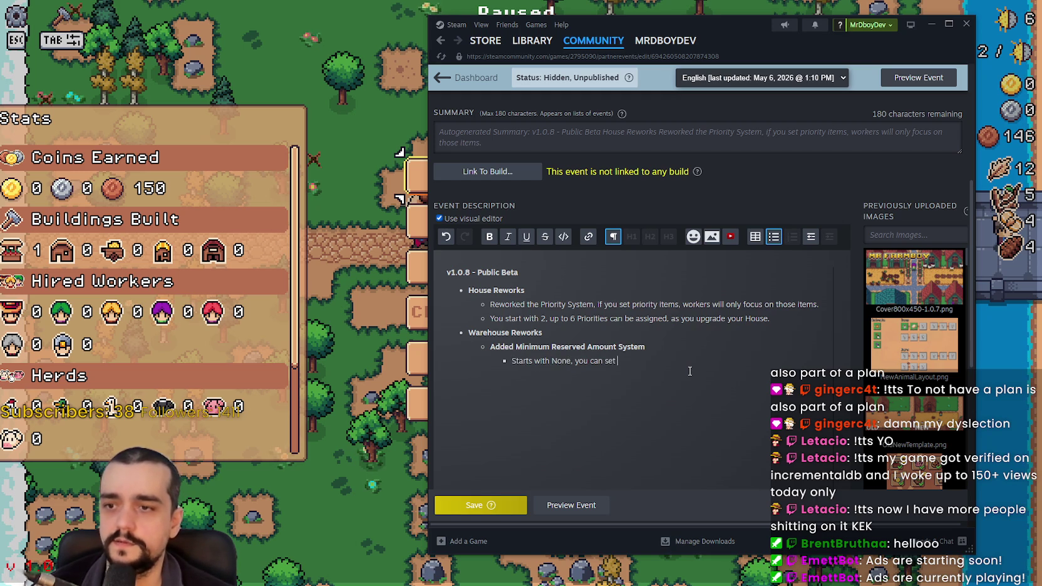
pyautogui.write(' M')
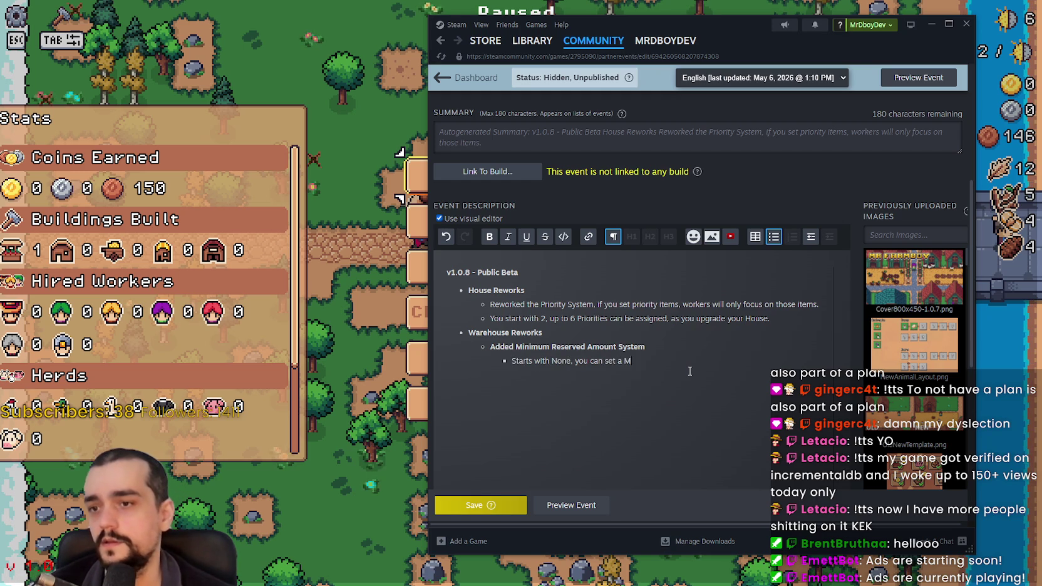
pyautogui.write(' minimum amo')
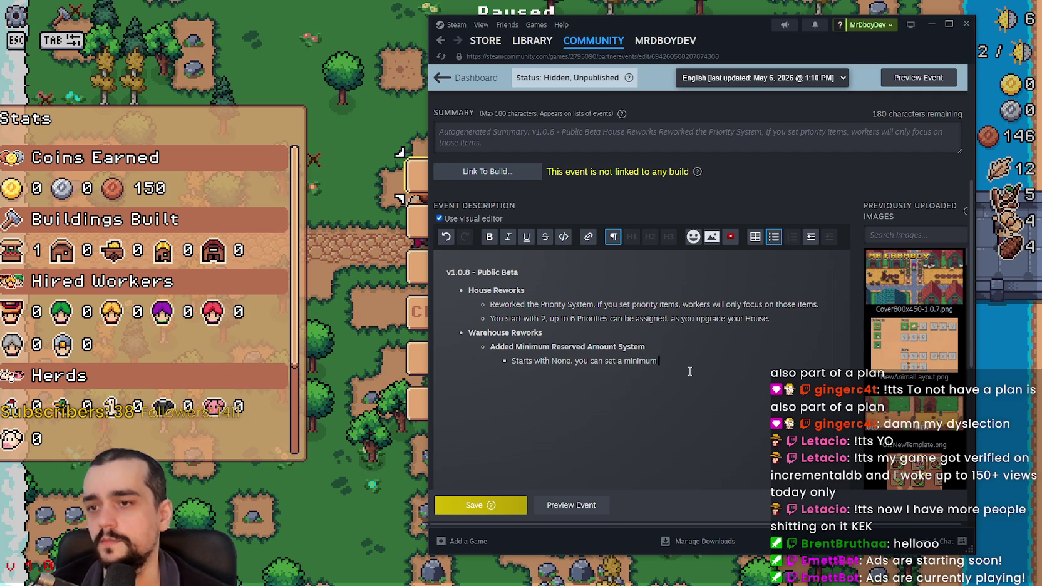
pyautogui.write('unt per item, w')
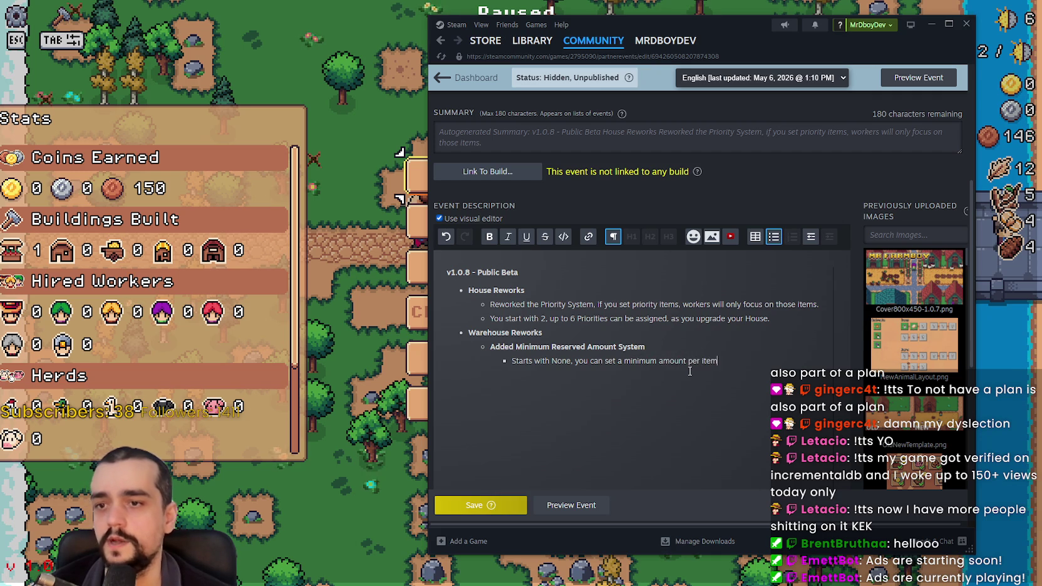
pyautogui.press('BackSpace')
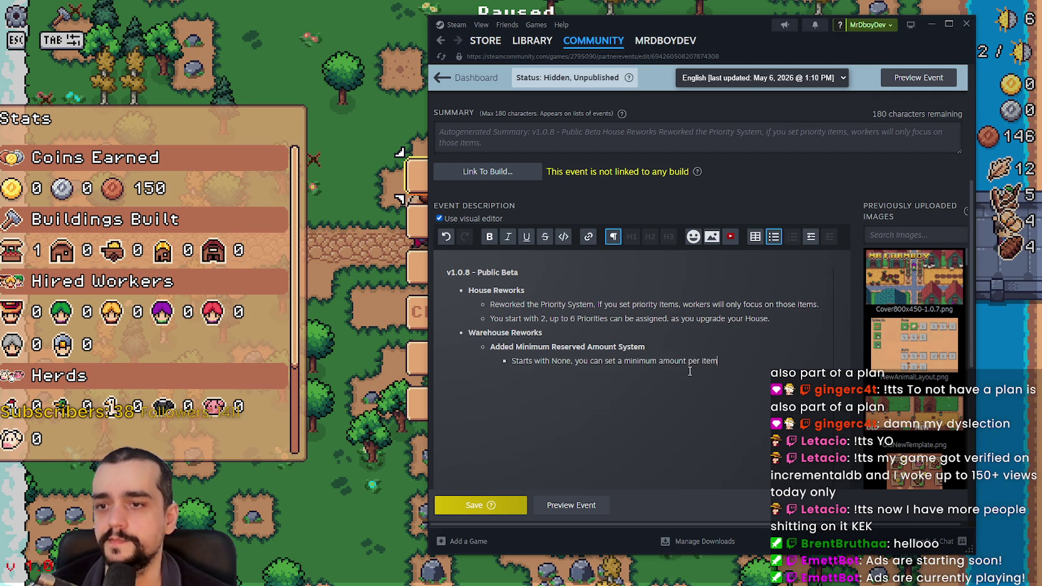
pyautogui.press('BackSpace')
pyautogui.press('BackSpace')
pyautogui.press('BackSpace')
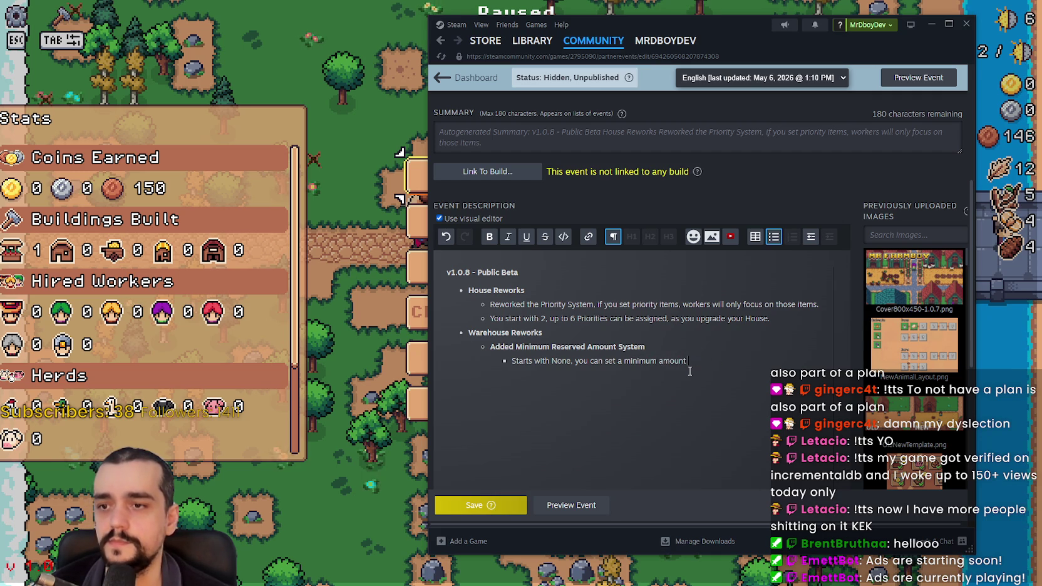
pyautogui.write('whi')
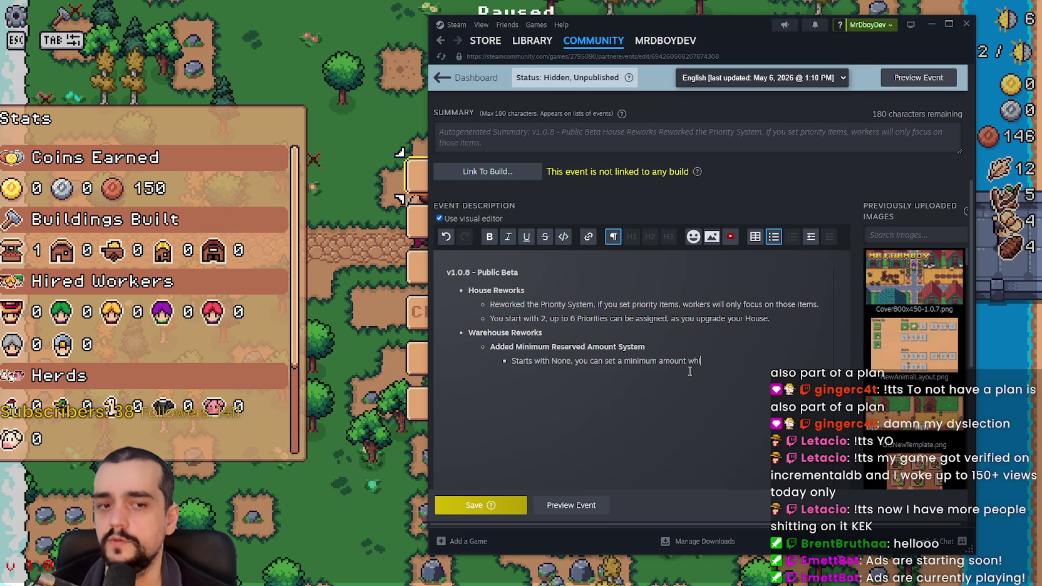
pyautogui.press('BackSpace')
pyautogui.press('BackSpace')
pyautogui.press('BackSpace')
pyautogui.press('BackSpace')
pyautogui.write('.')
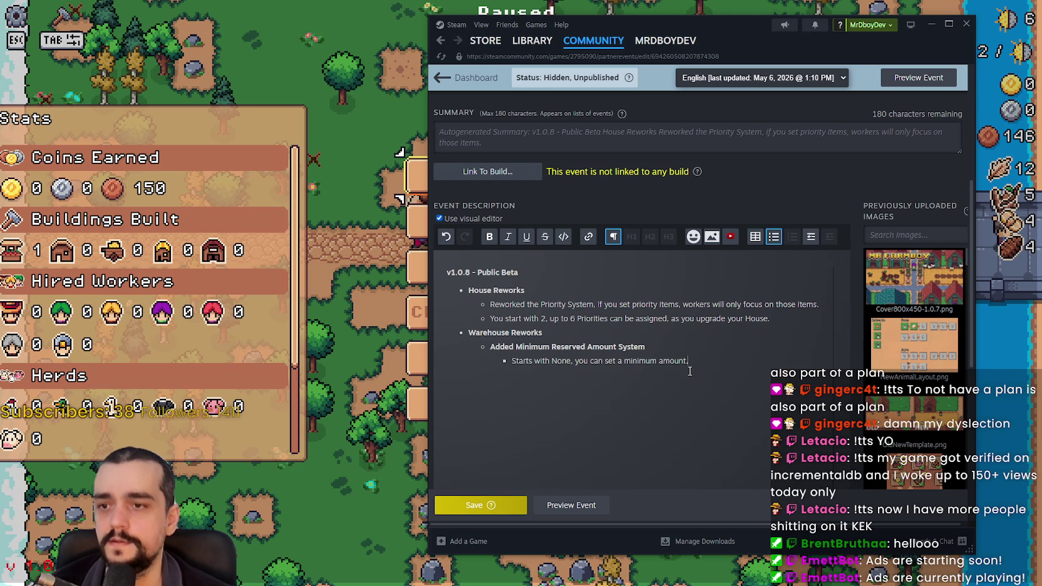
pyautogui.press('BackSpace')
pyautogui.write(', which means the workers will not with')
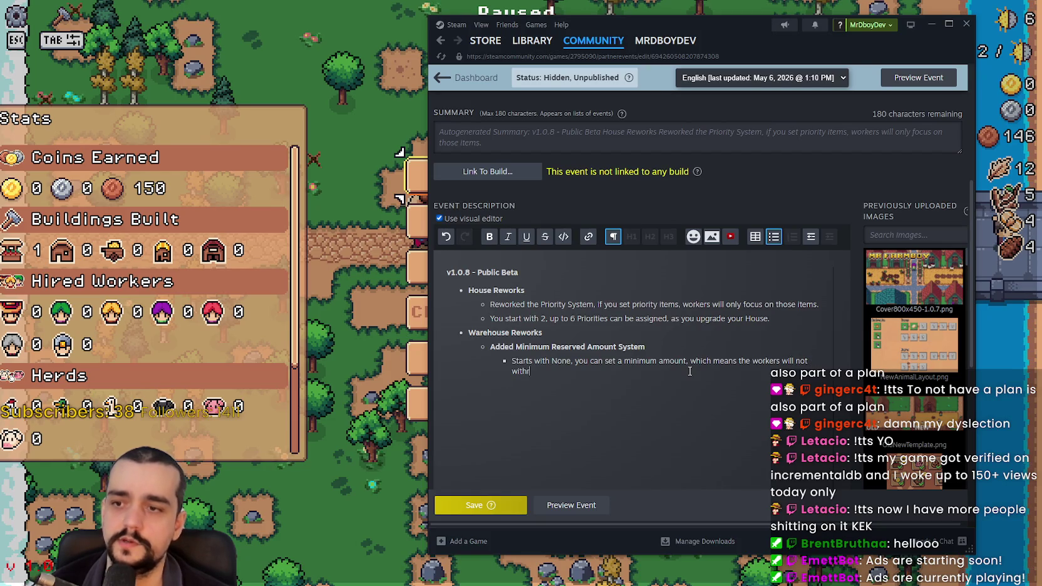
pyautogui.write('d')
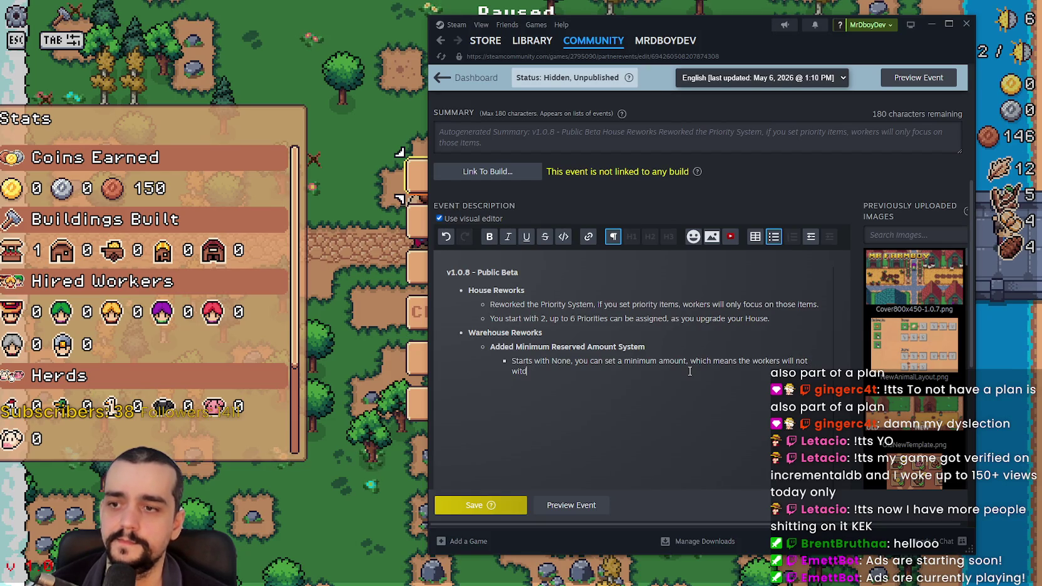
pyautogui.press('BackSpace')
pyautogui.press('BackSpace')
pyautogui.press('BackSpace')
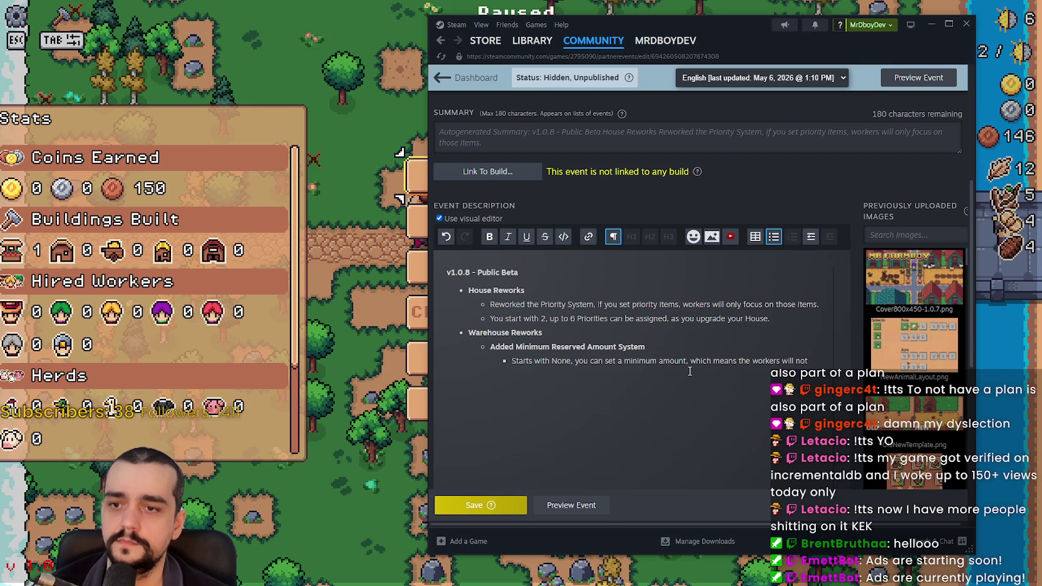
pyautogui.write('withdr')
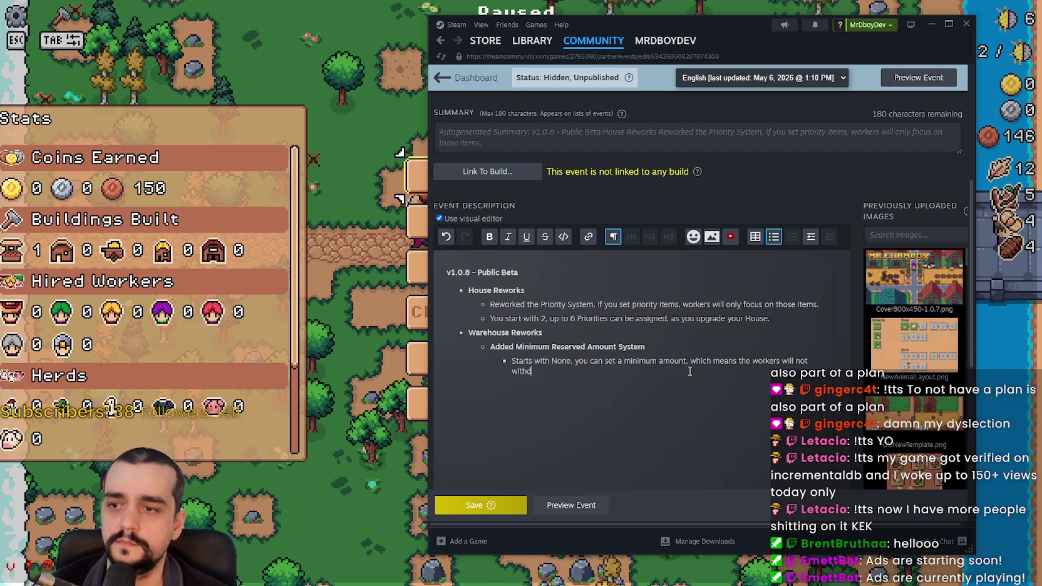
pyautogui.write('aw any items')
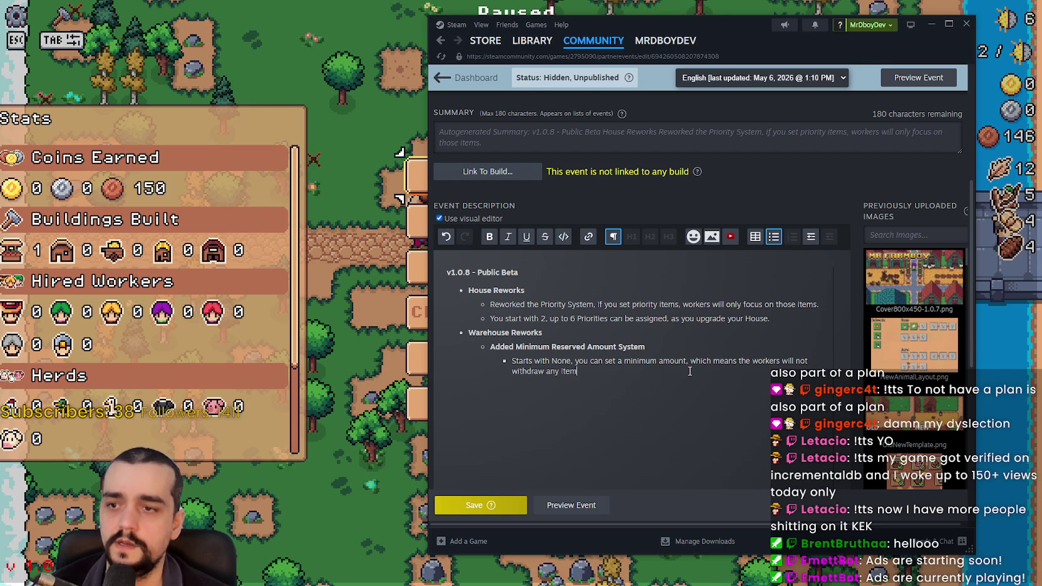
pyautogui.write(' until ')
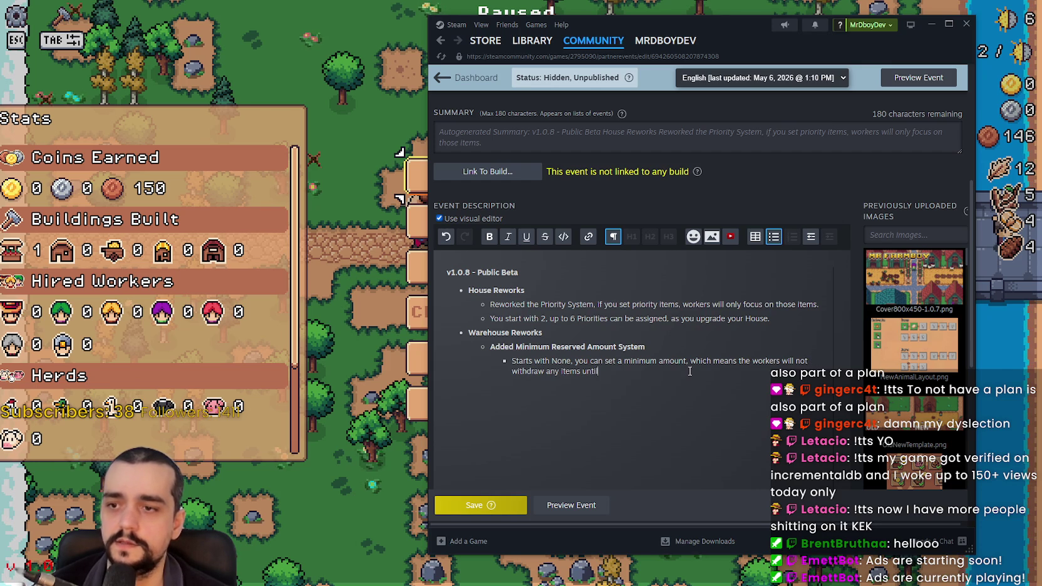
pyautogui.write('its above sa')
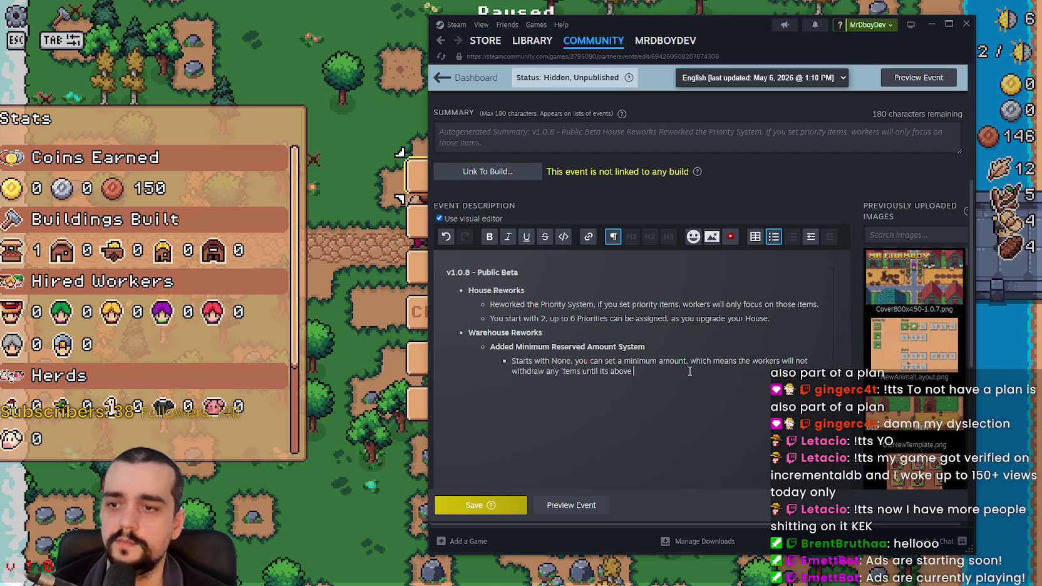
pyautogui.write('id minimu')
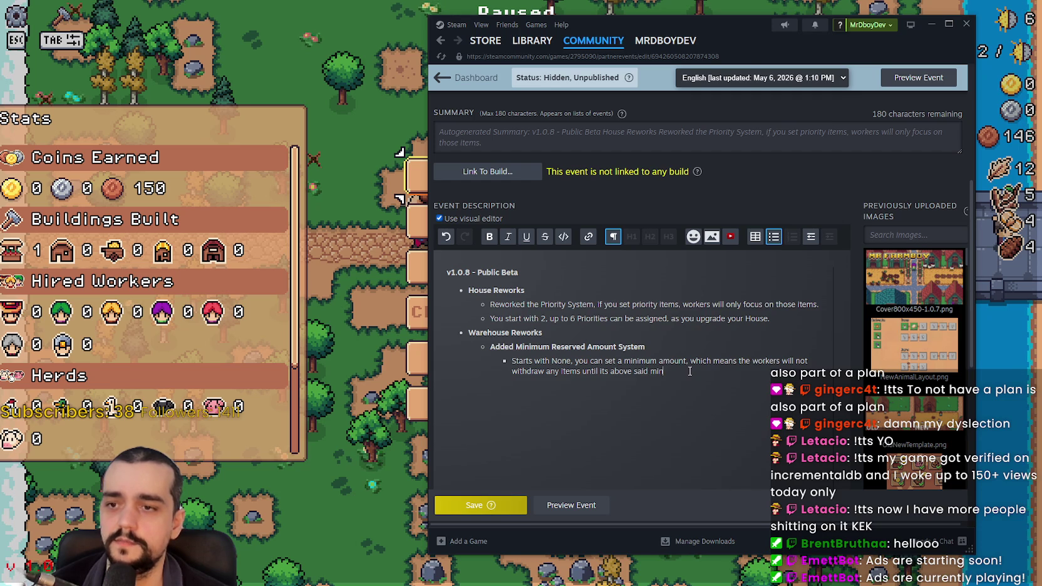
pyautogui.write('m amount.')
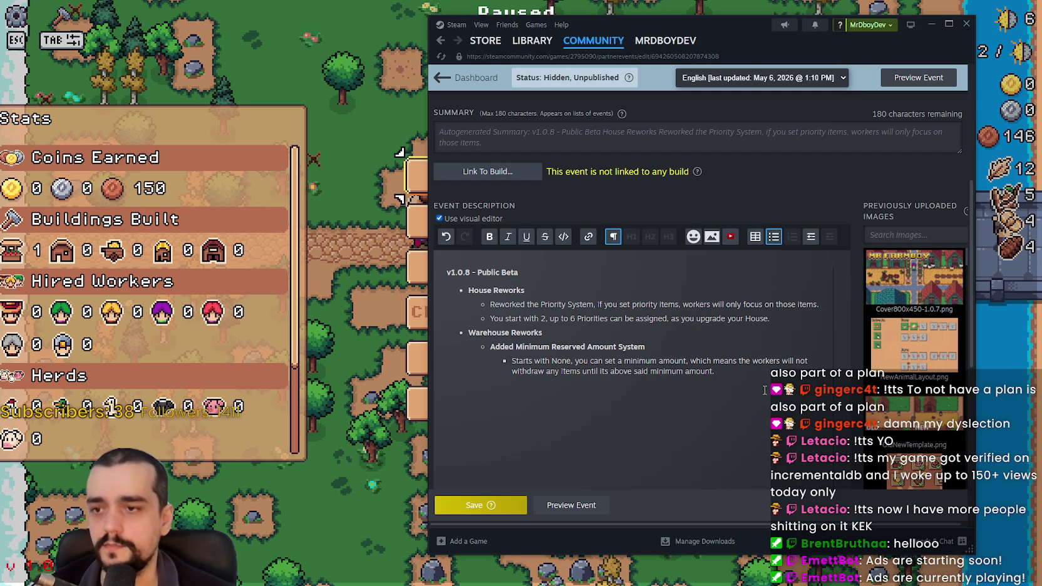
# - Add the example: with Wheat and Tomato stocked at minimum 50, workers won't touch them until above 50
pyautogui.press('Return')
pyautogui.write('Example')
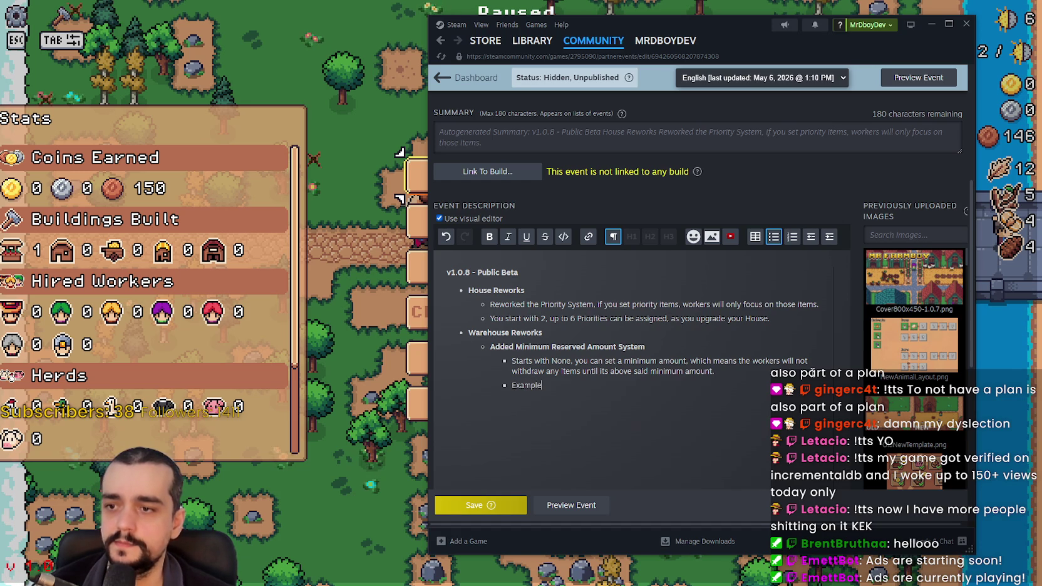
pyautogui.press('BackSpace')
pyautogui.press('BackSpace')
pyautogui.press('BackSpace')
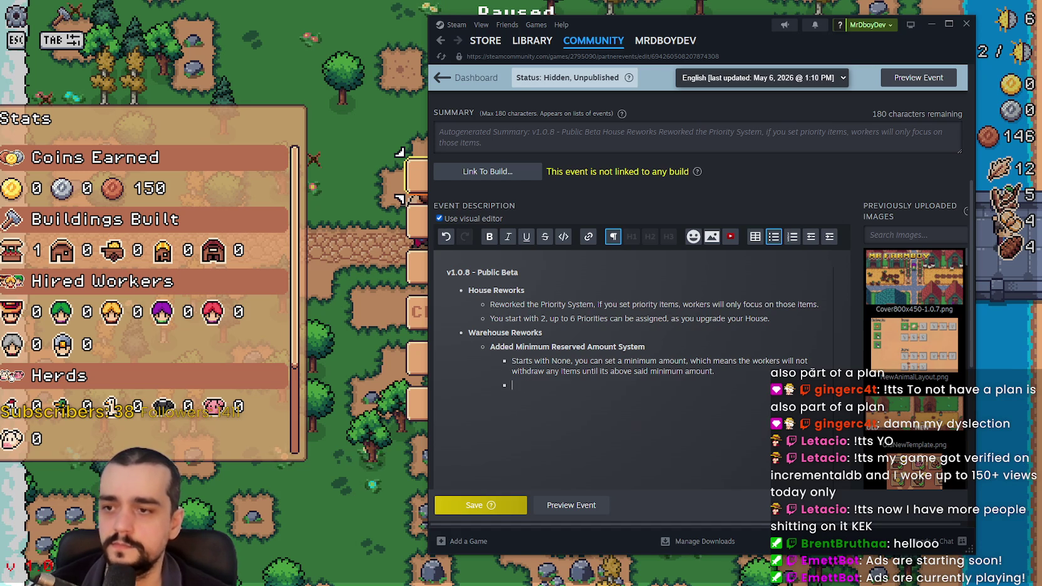
pyautogui.write('*')
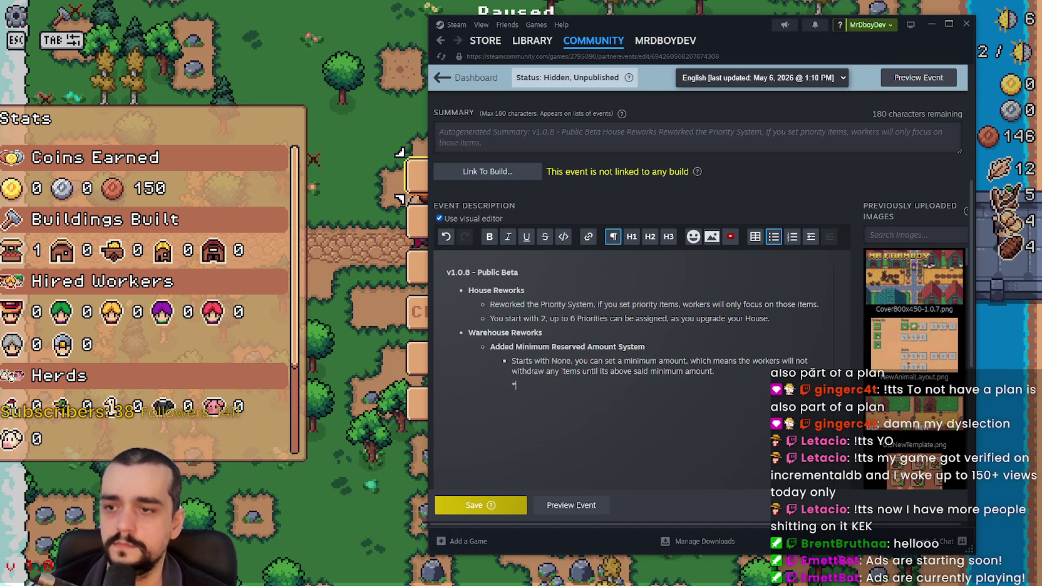
pyautogui.write('Example')
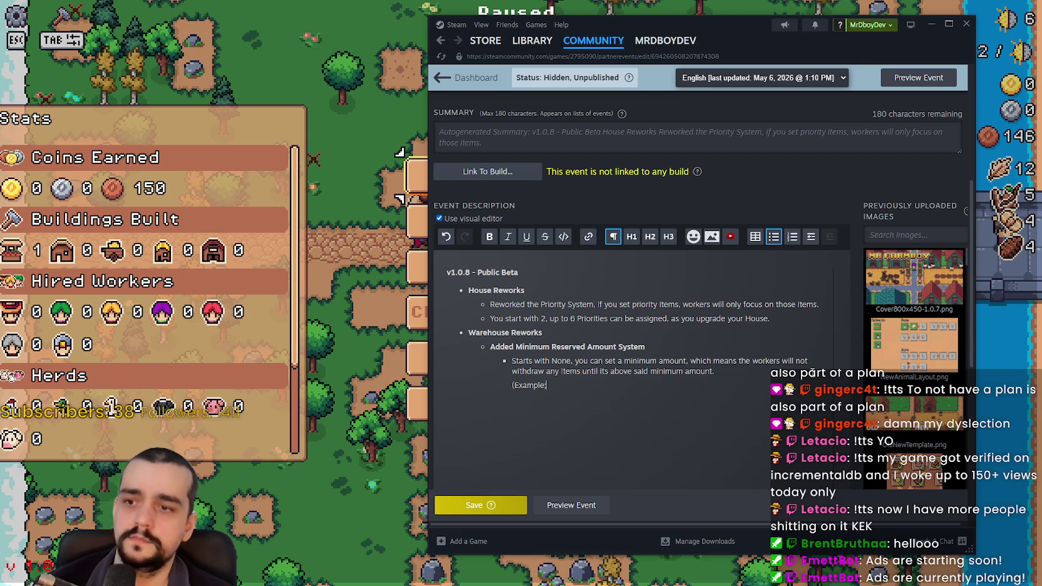
pyautogui.write(': Y')
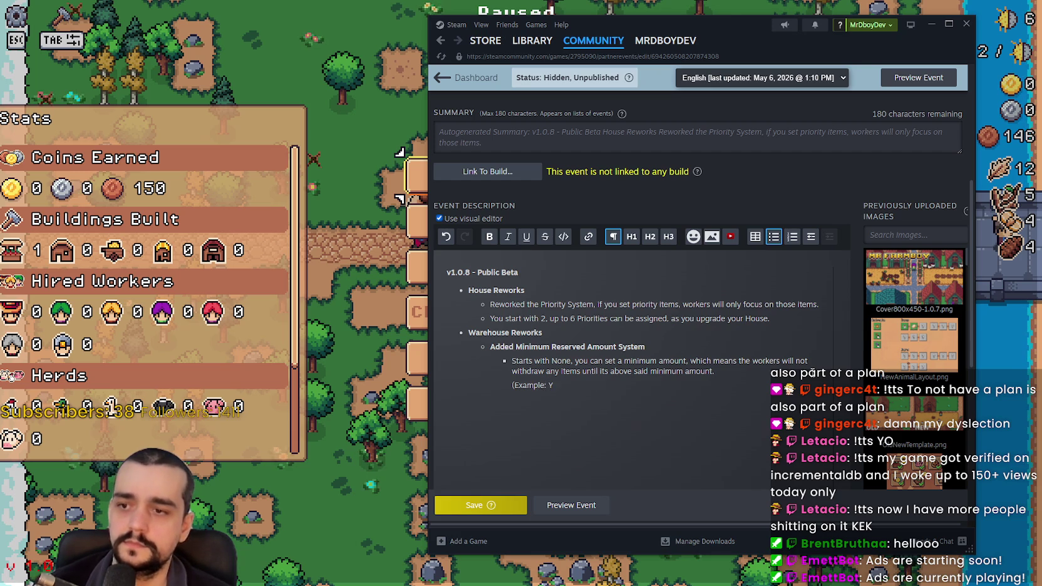
pyautogui.write('You set')
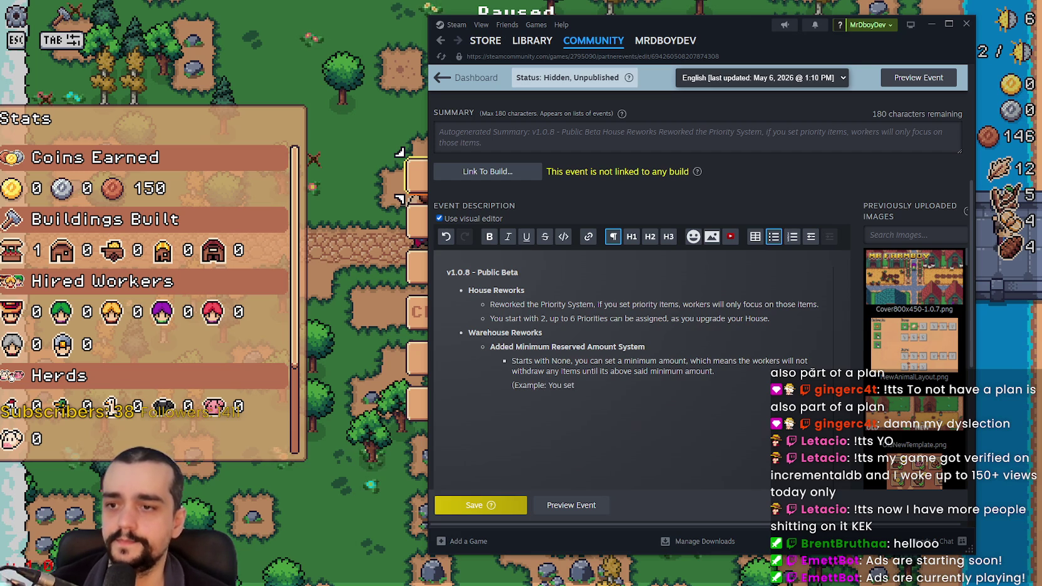
pyautogui.press('BackSpace')
pyautogui.press('BackSpace')
pyautogui.press('BackSpace')
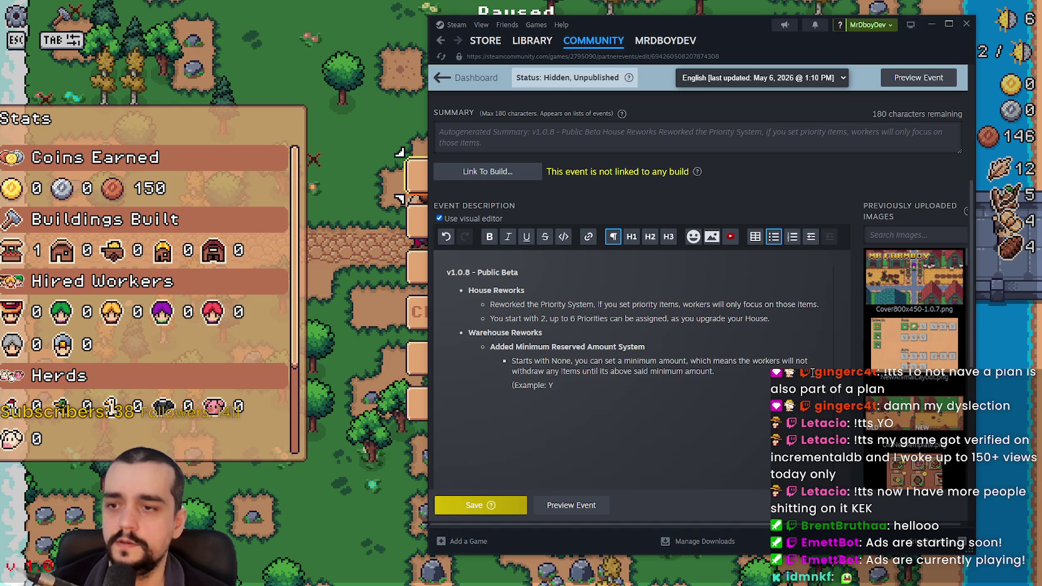
pyautogui.write('You have Wheat an')
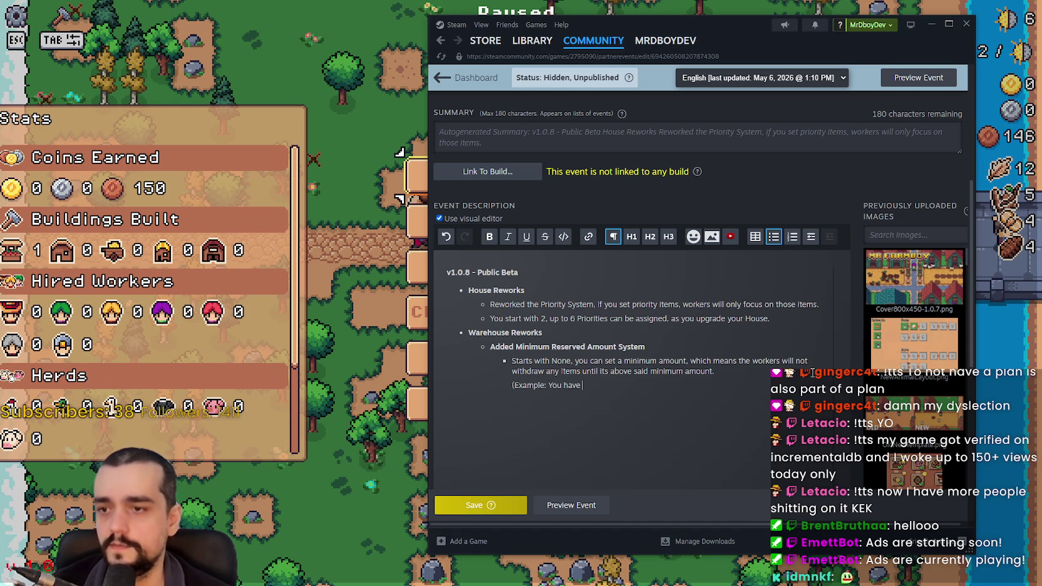
pyautogui.write('d ')
pyautogui.write('Tomatos in ')
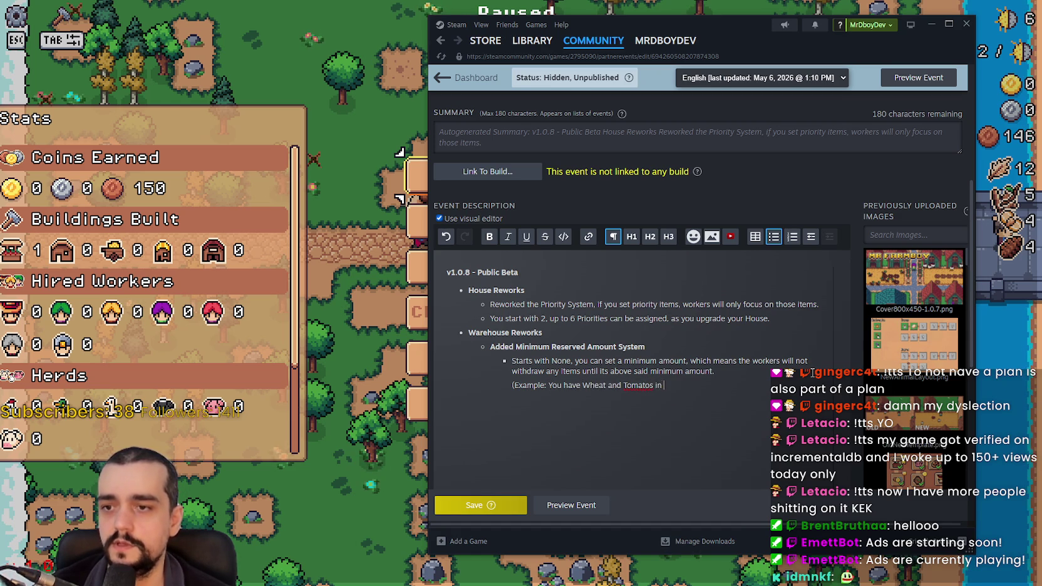
pyautogui.press('BackSpace')
pyautogui.press('BackSpace')
pyautogui.press('BackSpace')
pyautogui.press('BackSpace')
pyautogui.press('BackSpace')
pyautogui.write(' in your ')
pyautogui.write('Stock,')
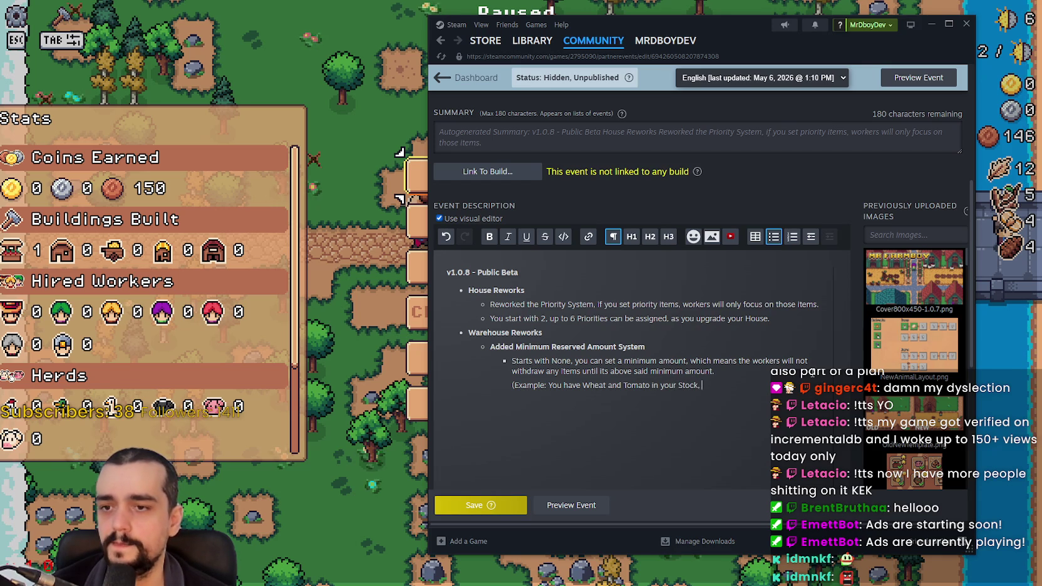
pyautogui.write(' and you set')
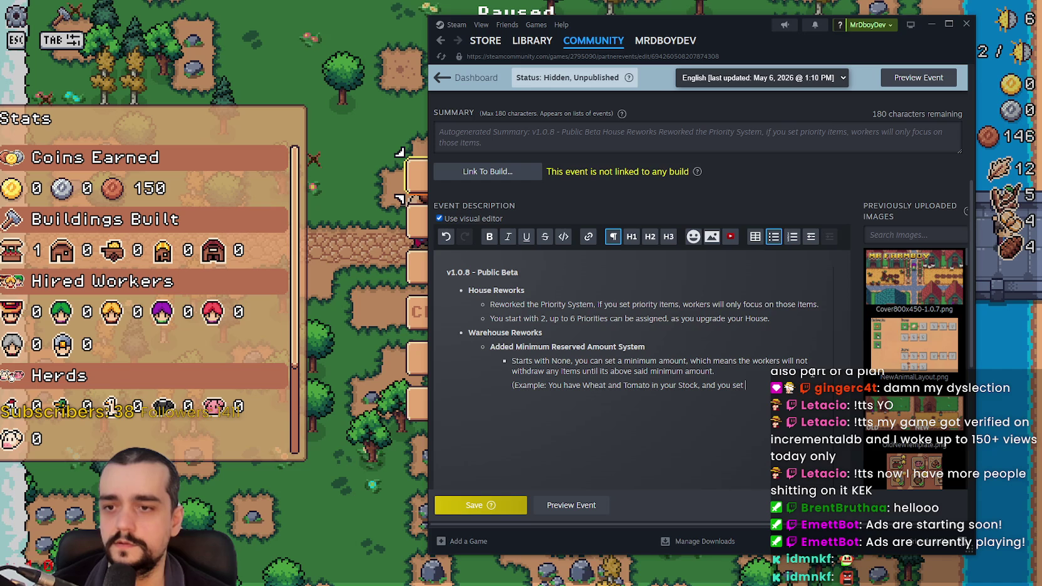
pyautogui.write(' Minimu')
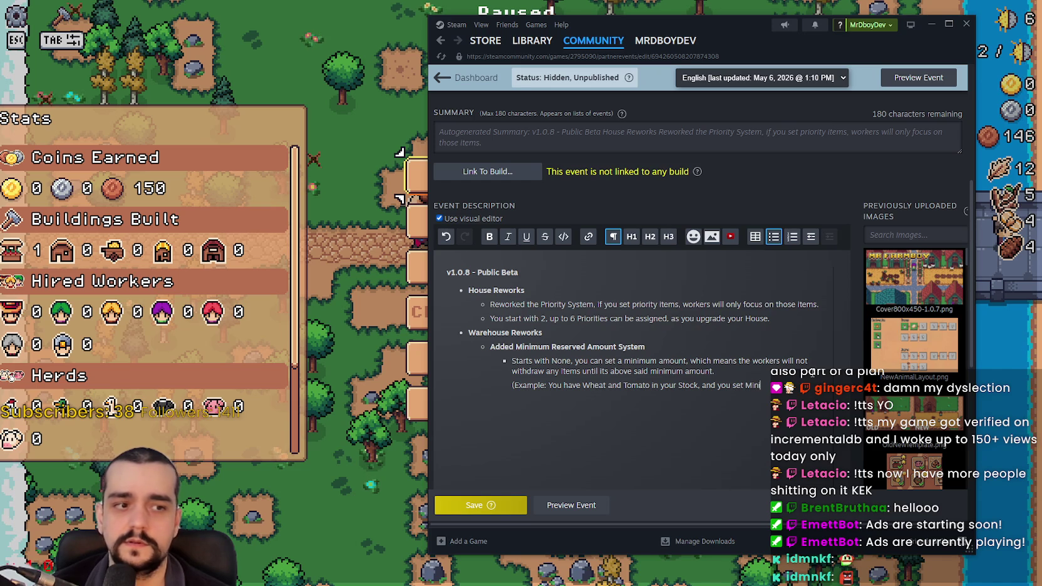
pyautogui.write('m amount to 50,')
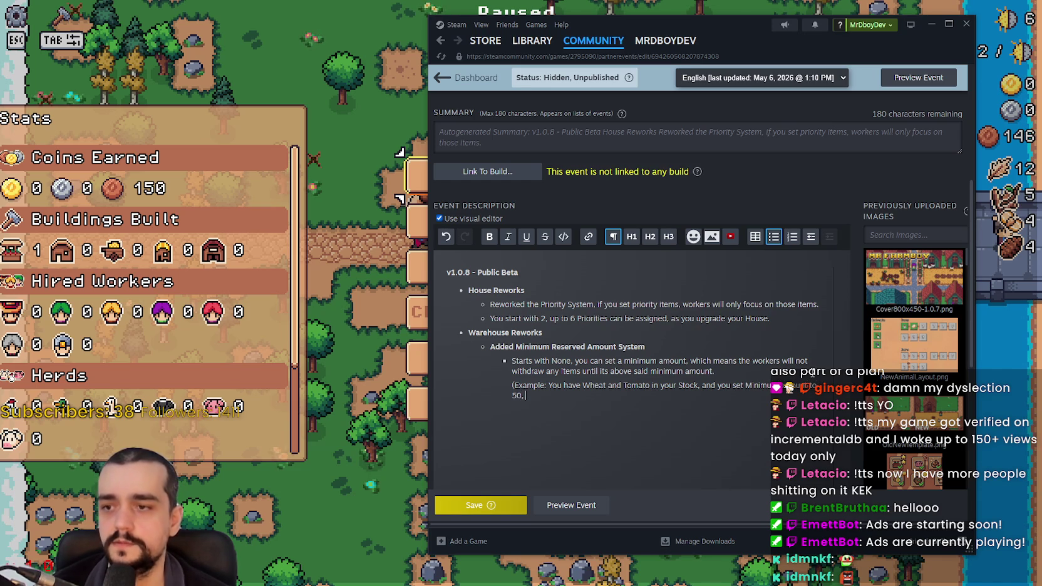
pyautogui.write(' Carriers')
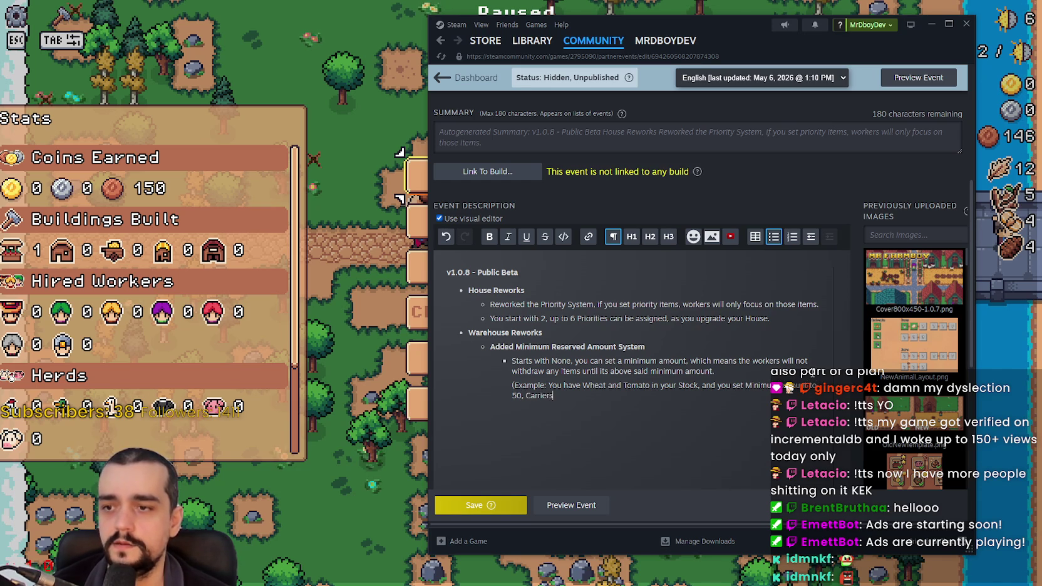
pyautogui.press('BackSpace')
pyautogui.press('BackSpace')
pyautogui.press('BackSpace')
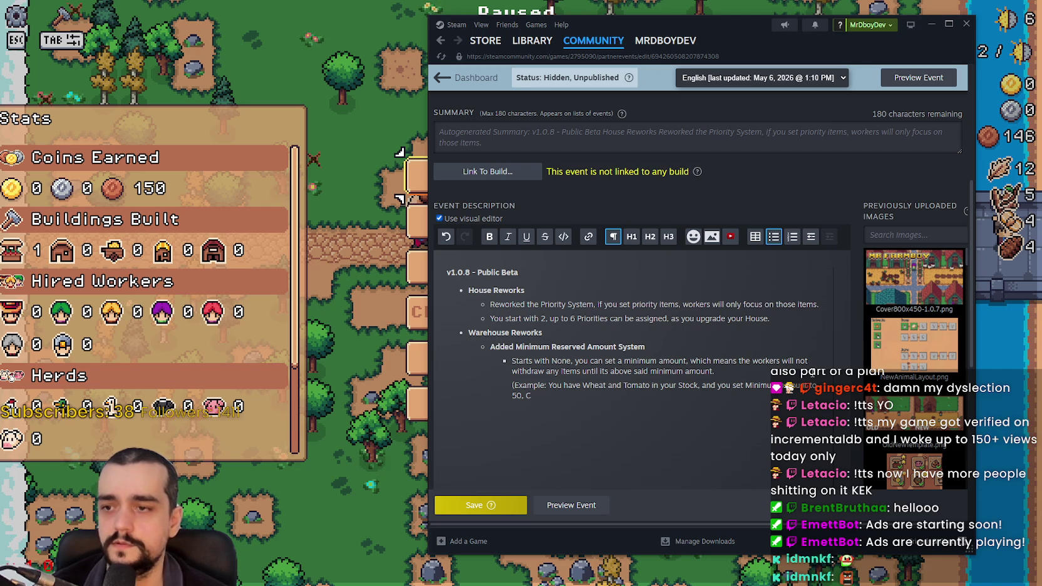
pyautogui.write('your workesr wi')
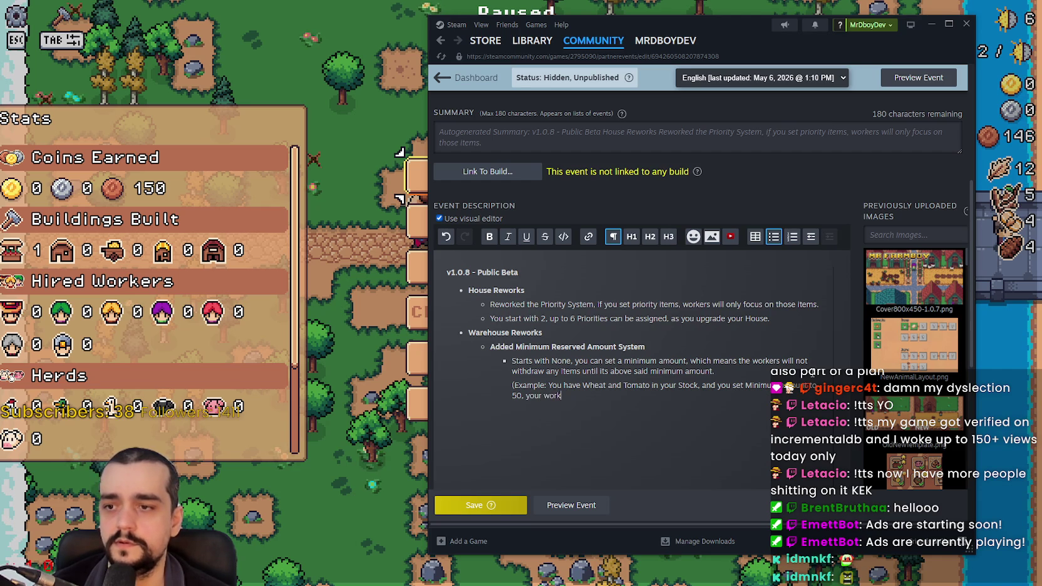
pyautogui.press('BackSpace')
pyautogui.press('BackSpace')
pyautogui.press('BackSpace')
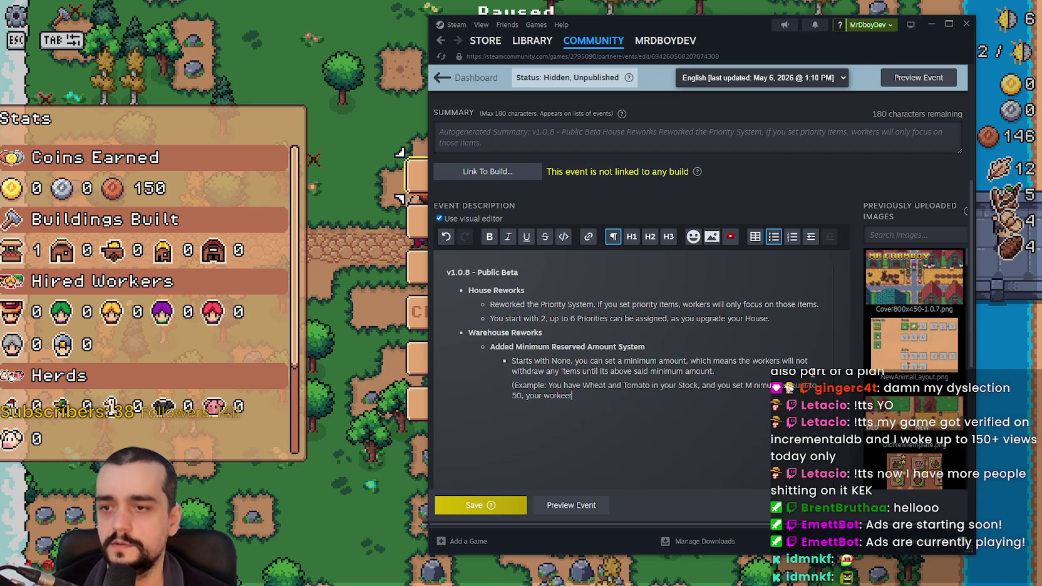
pyautogui.press('BackSpace')
pyautogui.press('BackSpace')
pyautogui.write('rs will not to')
pyautogui.write('uch ')
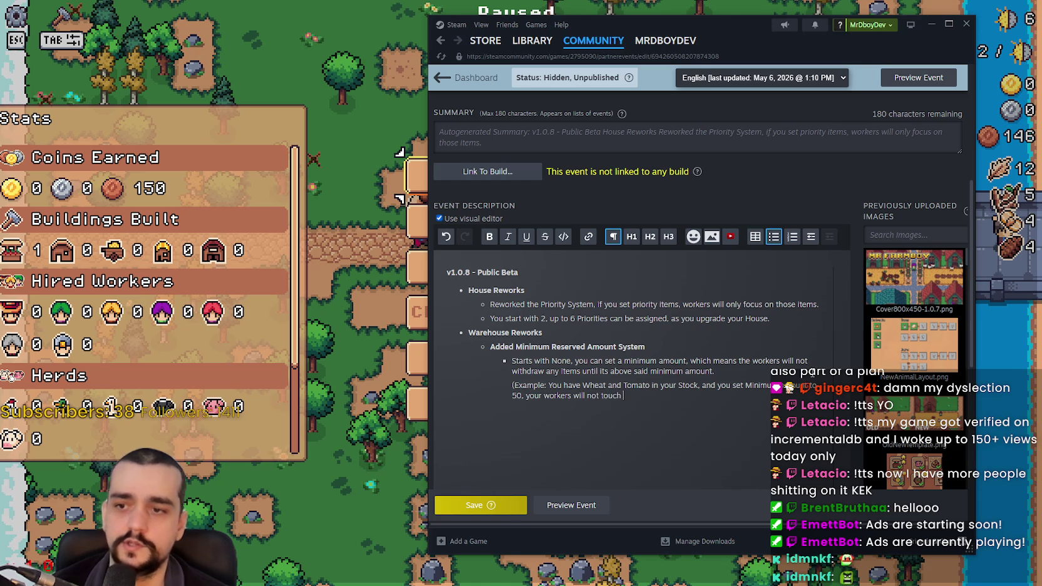
pyautogui.write('them until its ')
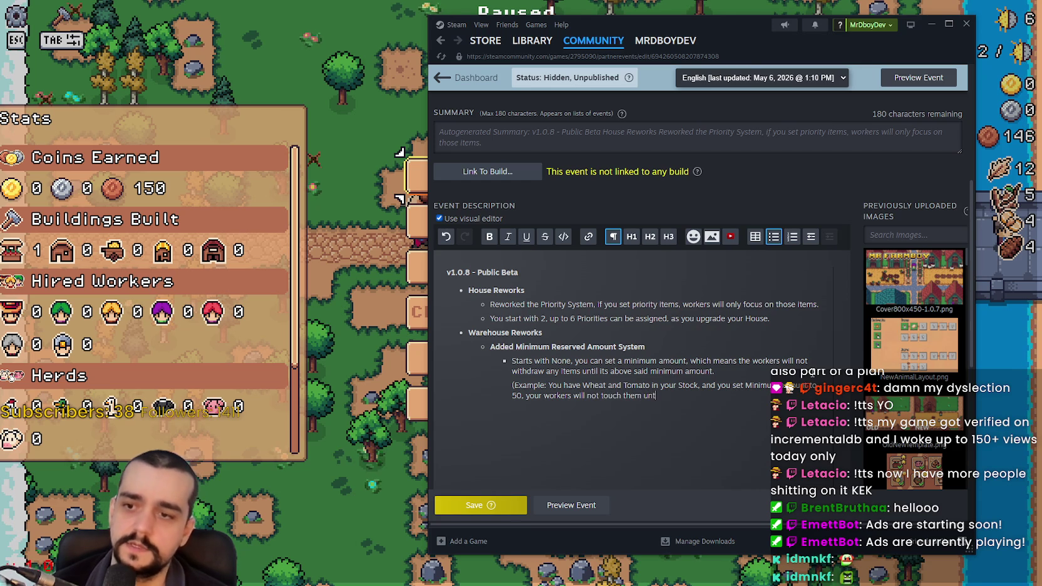
pyautogui.write('above 50.')
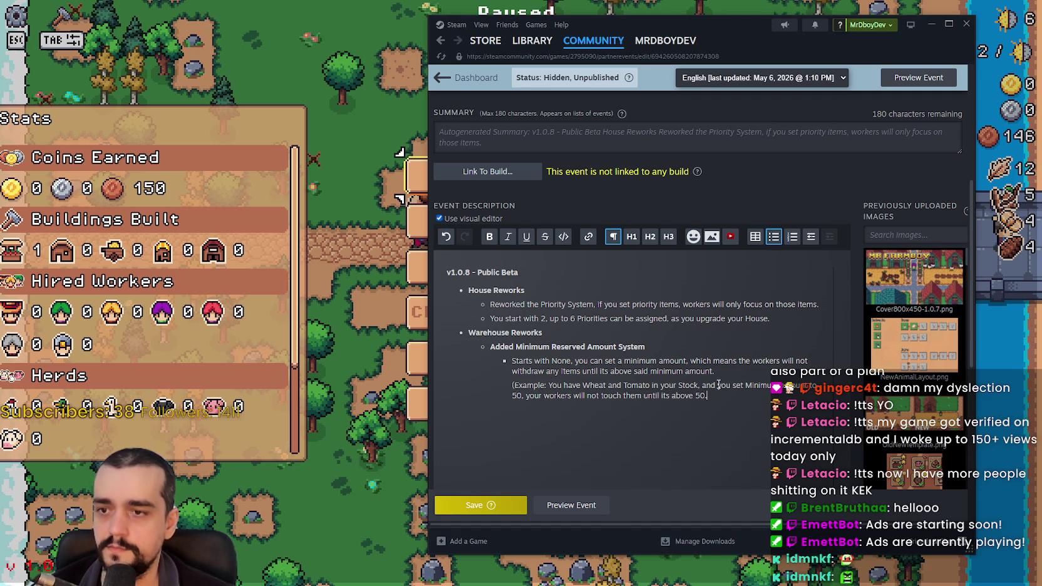
pyautogui.click(720, 372)
pyautogui.click(746, 398)
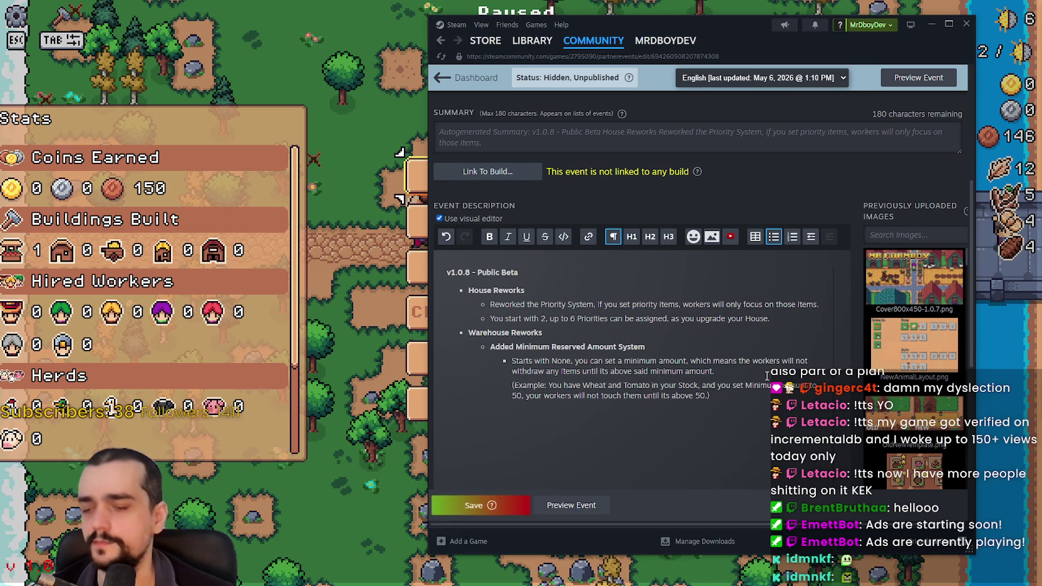
# - Save the event, then make 'Reworked the Priority System' bold
pyautogui.click(446, 508)
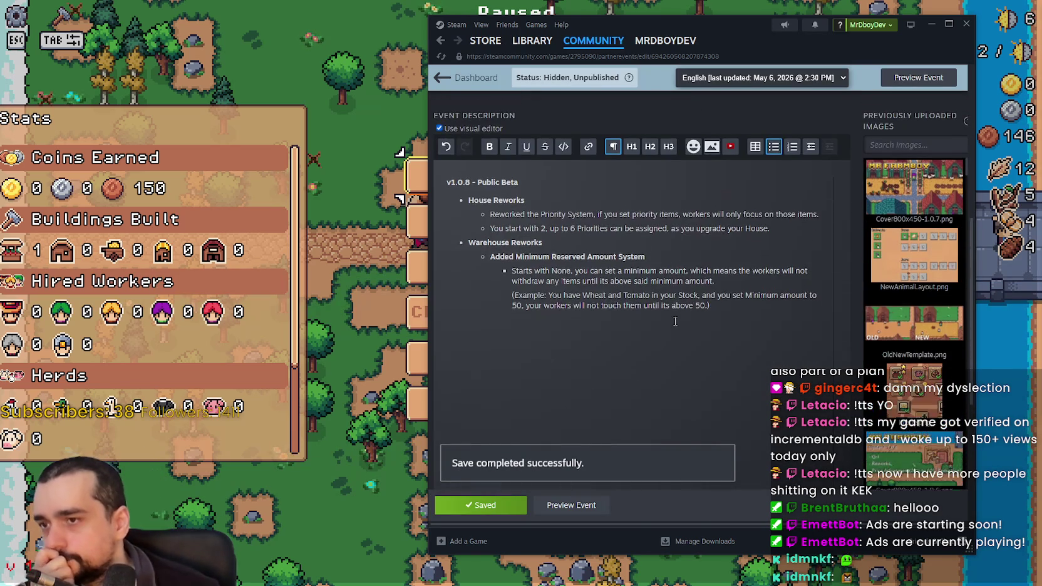
pyautogui.scroll(3)
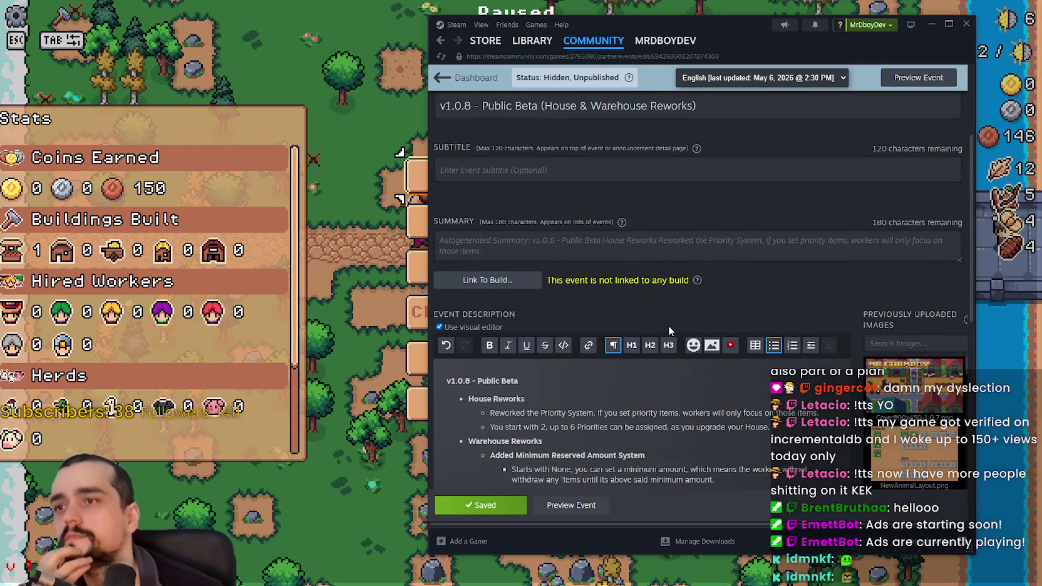
pyautogui.scroll(3)
pyautogui.scroll(-3)
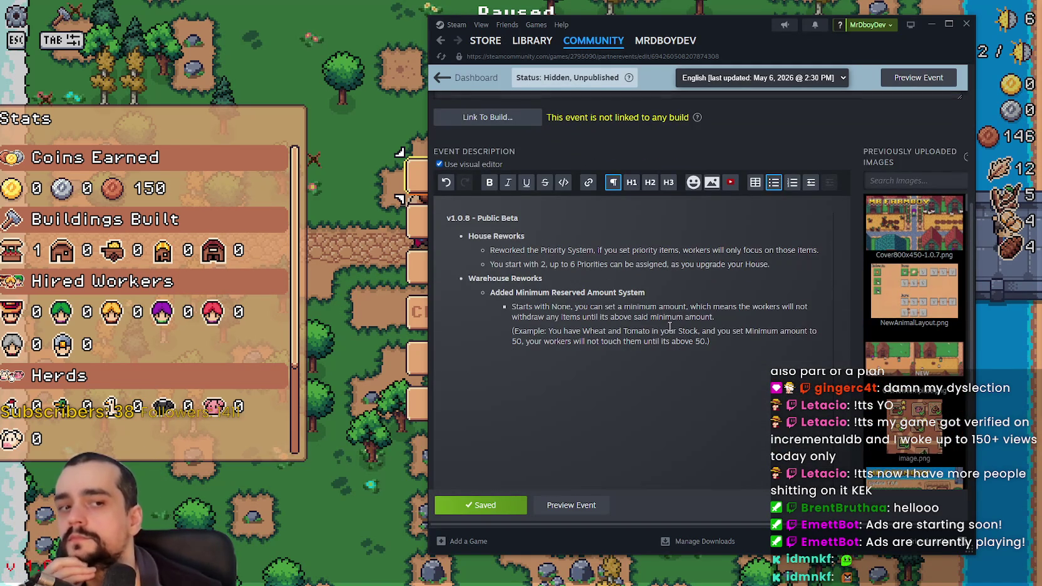
pyautogui.scroll(-3)
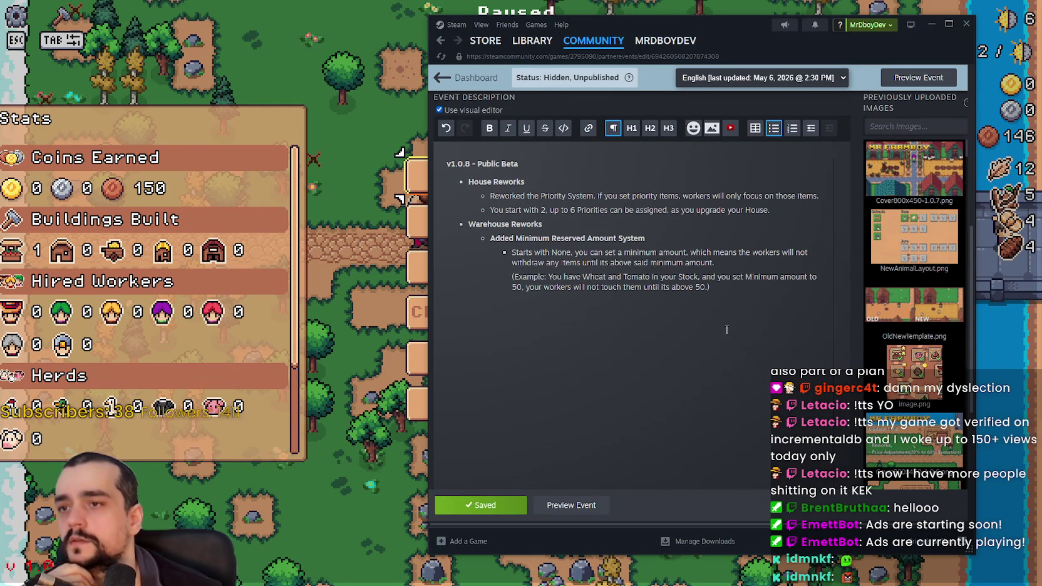
pyautogui.moveTo(594, 196); pyautogui.dragTo(490, 196)
pyautogui.click(491, 128)
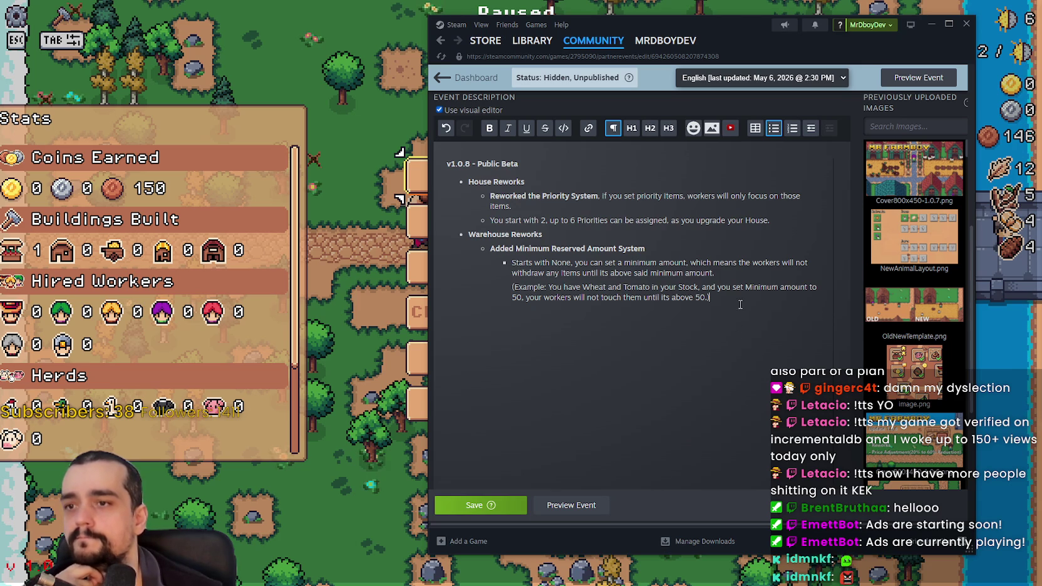
# - Save the event again and close the Steam overlay
pyautogui.click(738, 337)
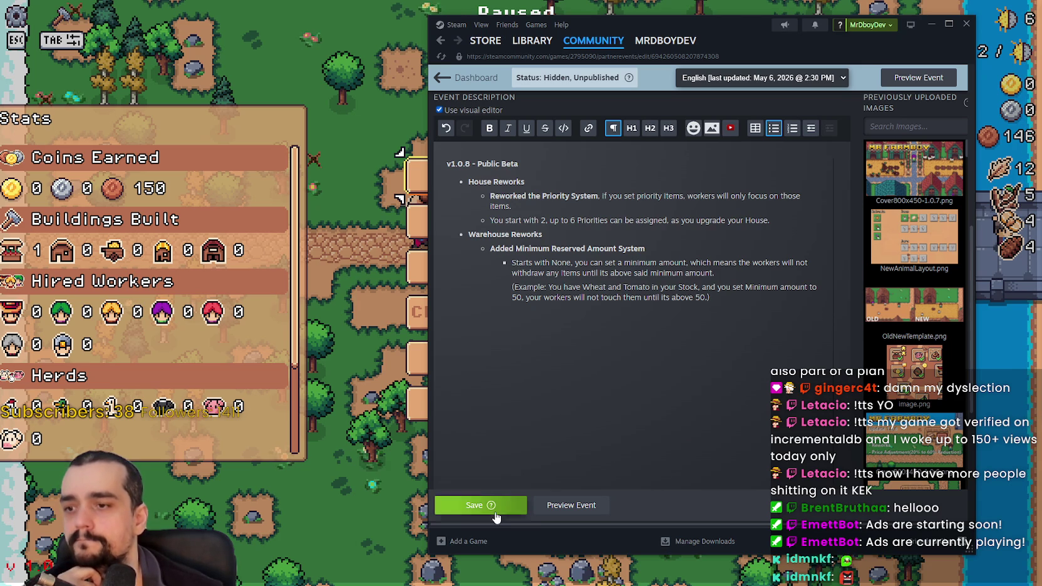
pyautogui.click(479, 505)
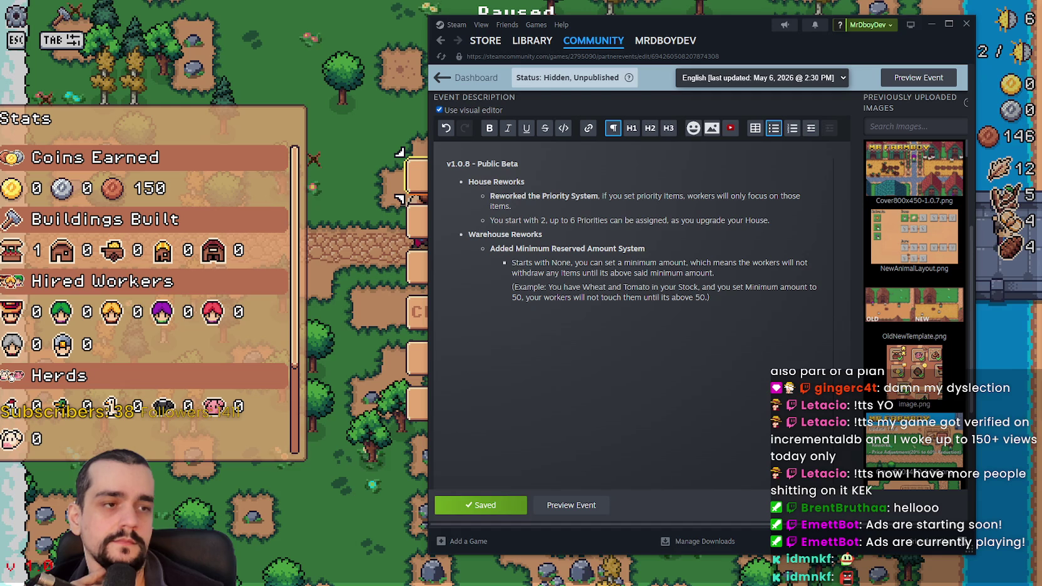
pyautogui.hotkey('shift', 'Tab')
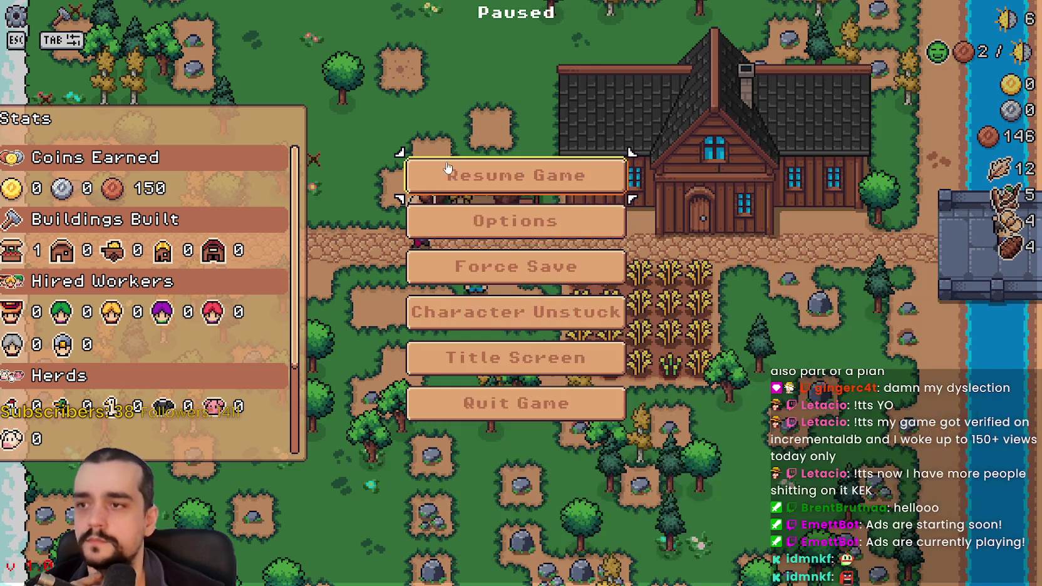
# - Resume the game and harvest both rows of wheat
pyautogui.press('Escape')
pyautogui.press('d')
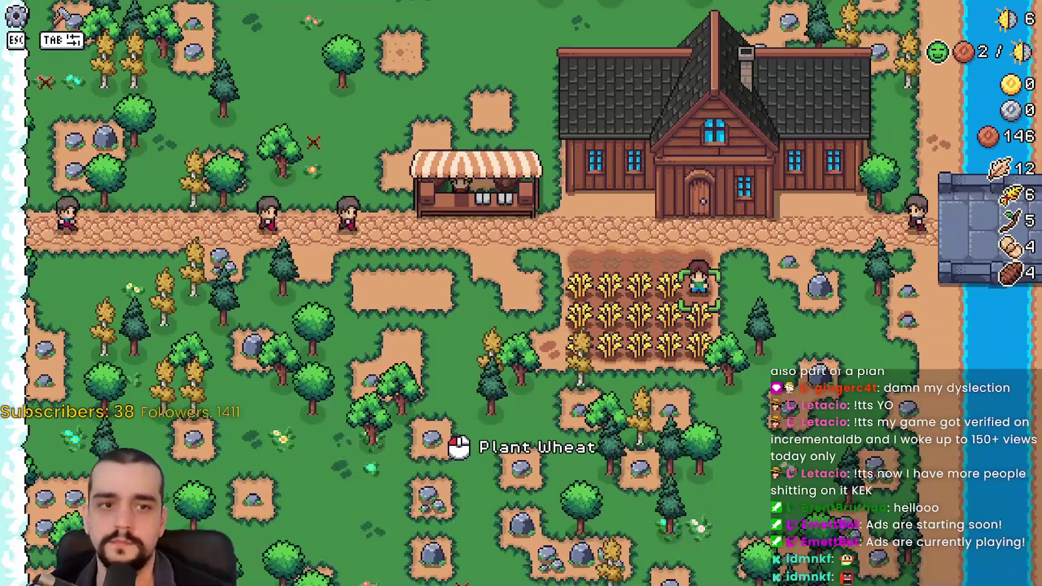
pyautogui.press('a')
pyautogui.press('s')
pyautogui.press('d')
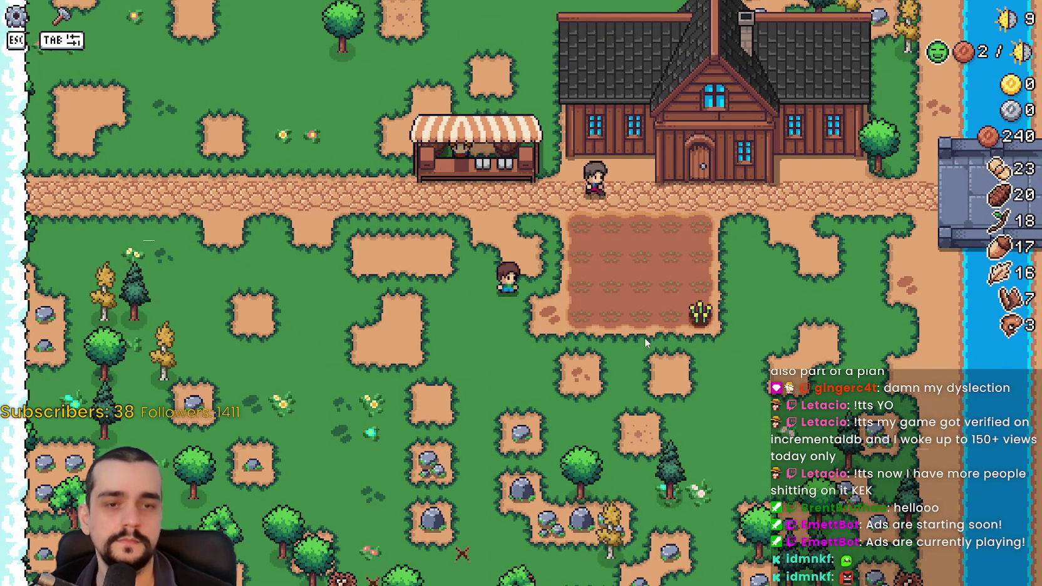
# - In the market, take leaves and wheat off the sell list and add shrimp
pyautogui.click(449, 409)
pyautogui.click(401, 410)
pyautogui.click(445, 282)
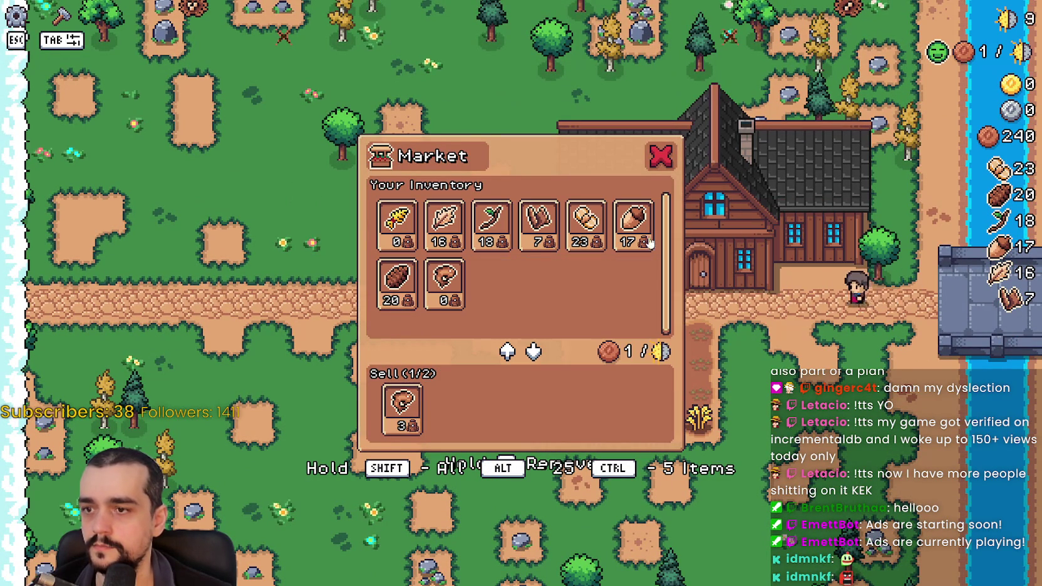
# - Add acorns to the market sell list and harvest wheat across the tilled field
pyautogui.click(636, 245)
pyautogui.press('Escape')
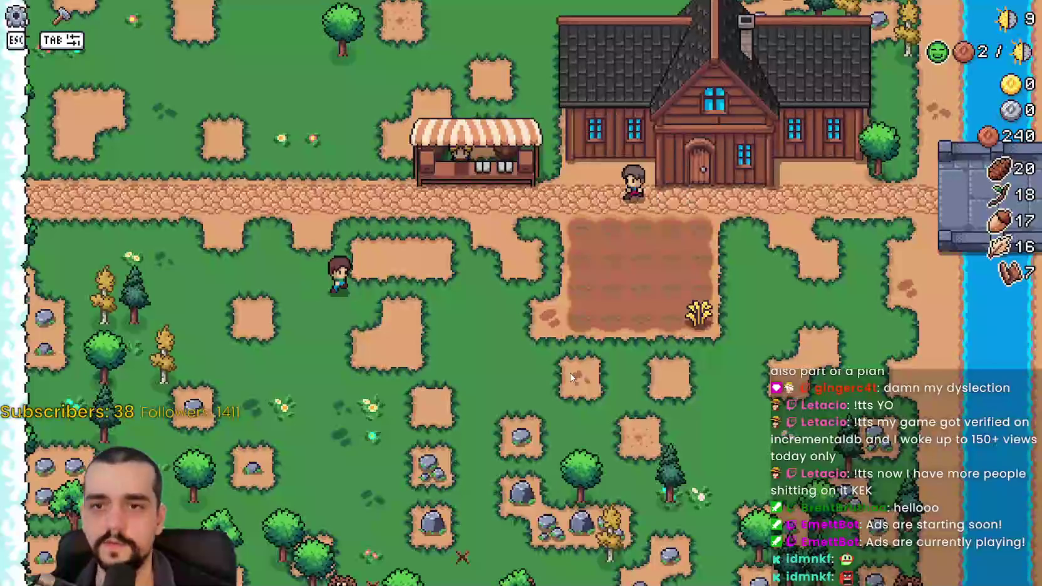
pyautogui.press('Tab')
pyautogui.press('Tab')
pyautogui.press('d')
pyautogui.press('a')
pyautogui.press('d')
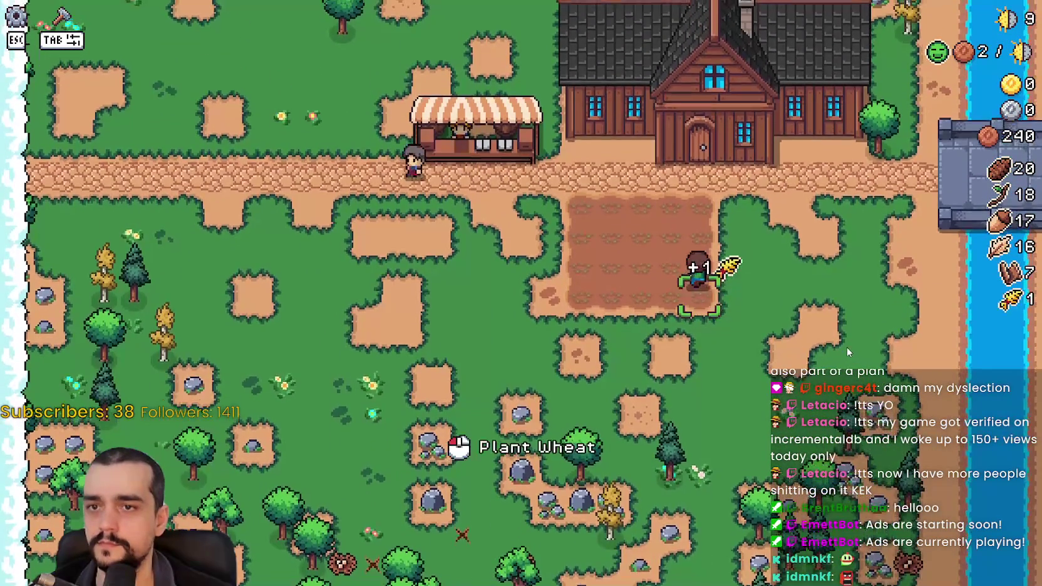
pyautogui.press('w')
# - Unlock the House advancement and place a new house left of the market
pyautogui.click(848, 345)
pyautogui.click(539, 321)
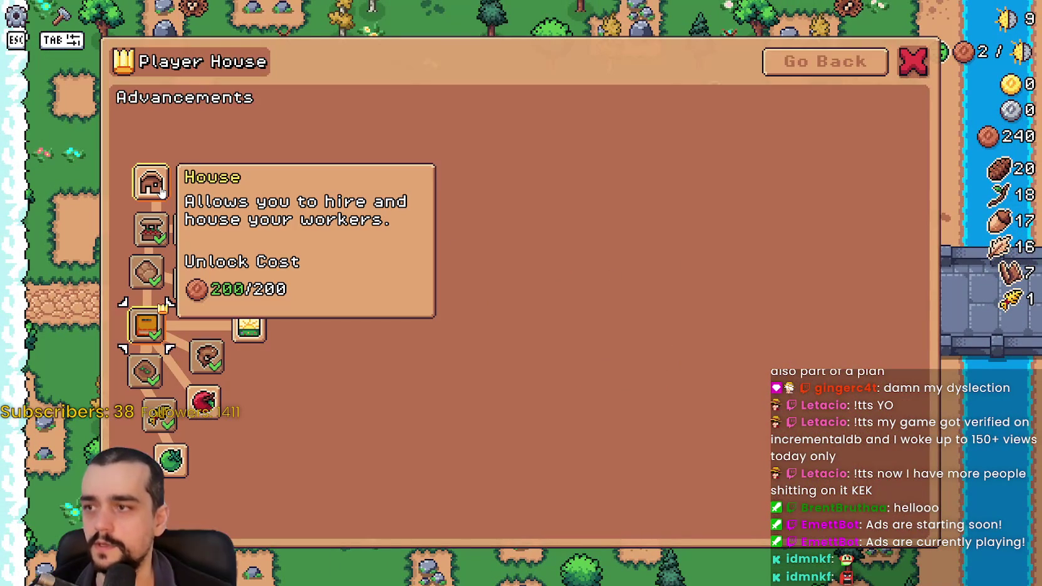
pyautogui.click(161, 191)
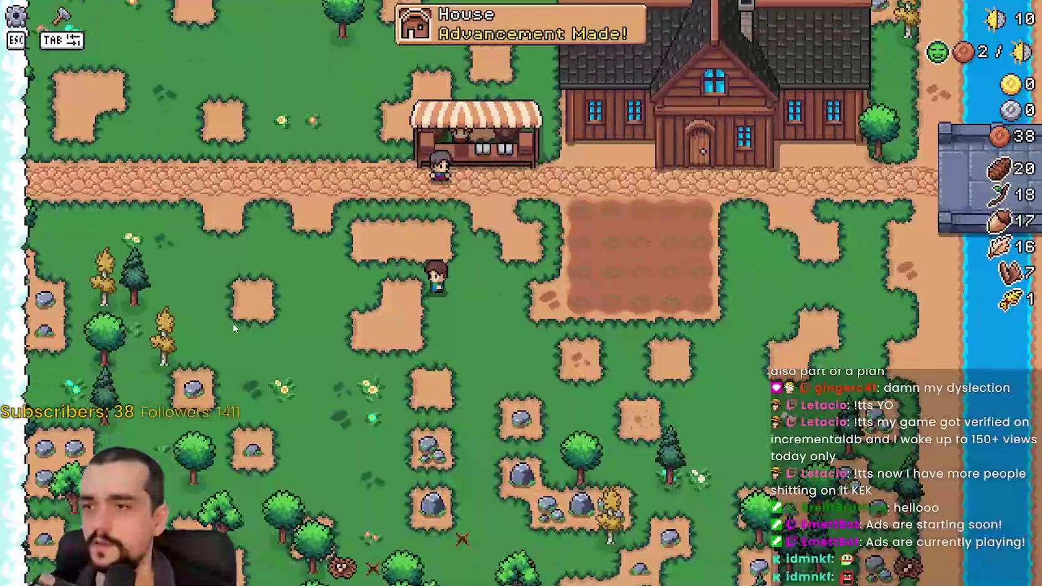
pyautogui.press('Tab')
pyautogui.click(87, 392)
pyautogui.press('w')
pyautogui.press('a')
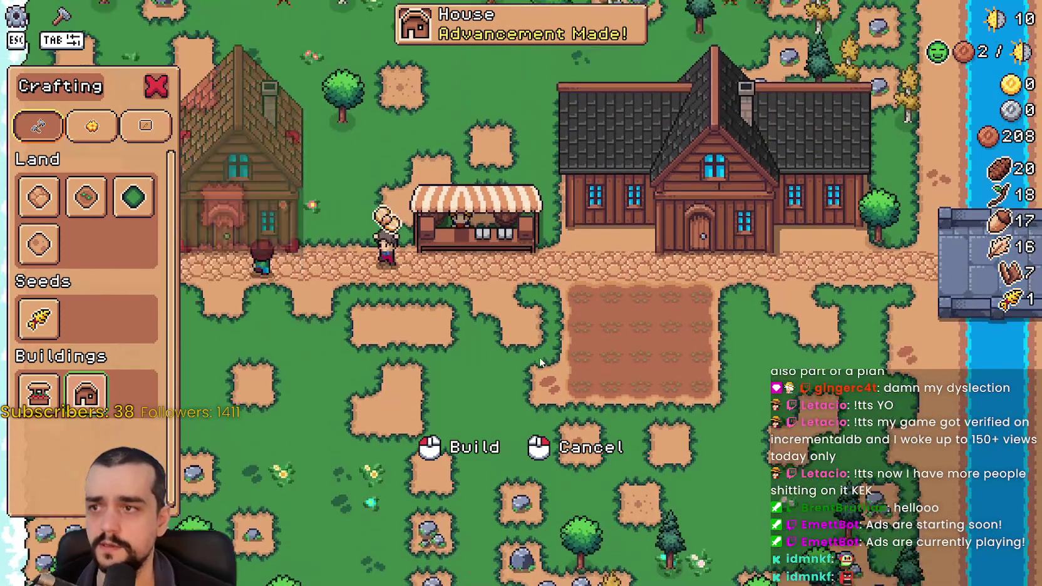
pyautogui.click(474, 367)
# - Open the new house's workers panel, check the market, then reopen the house panel
pyautogui.press('Tab')
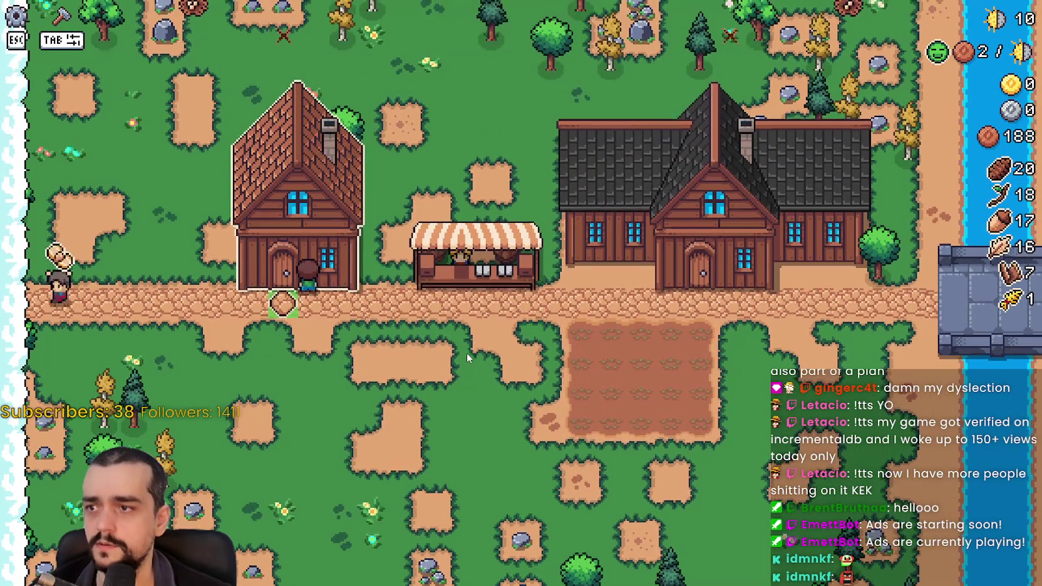
pyautogui.press('w')
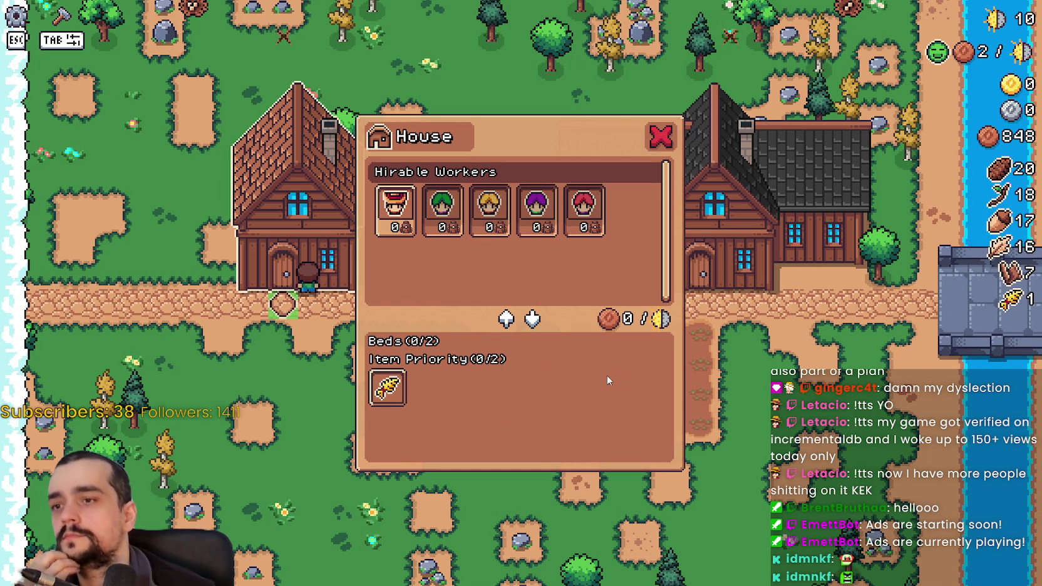
pyautogui.click(661, 138)
pyautogui.click(470, 263)
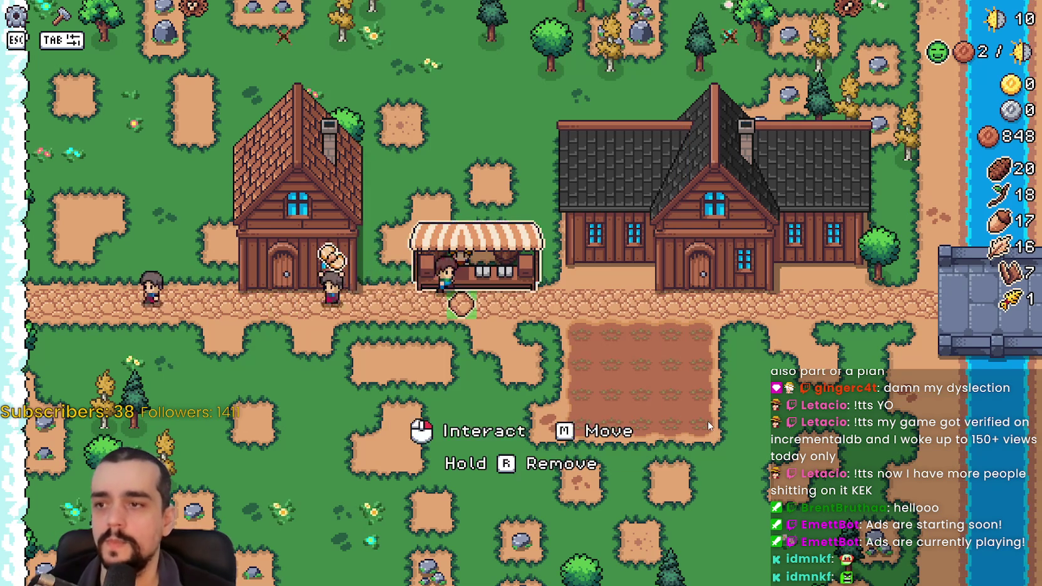
pyautogui.press('Tab')
pyautogui.press('e')
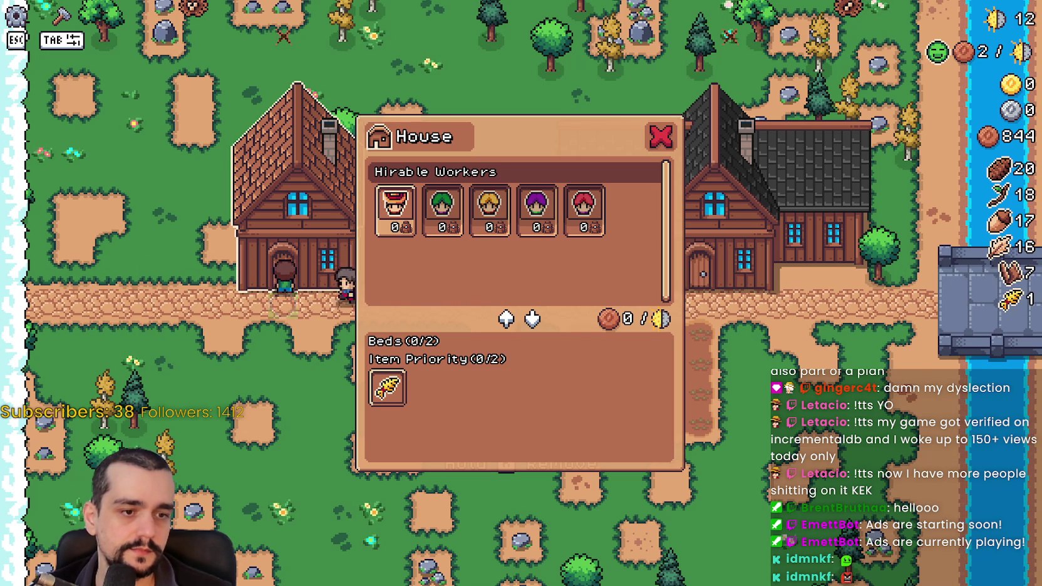
pyautogui.hotkey('alt', 'Tab')
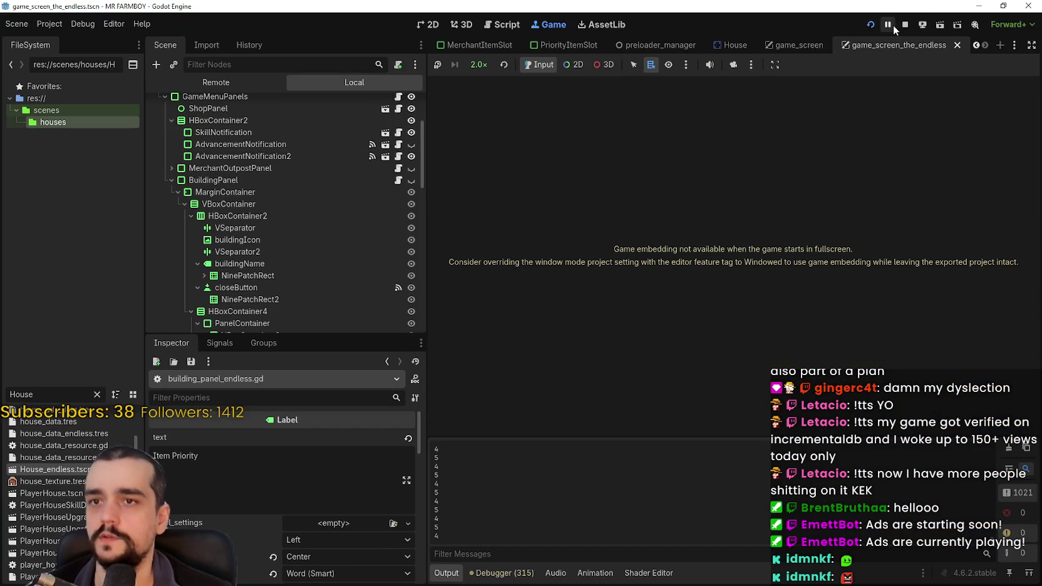
# - Switch editor views and inspect UpgradeLabel and its VBoxContainer in the Scene dock
pyautogui.scroll(-3)
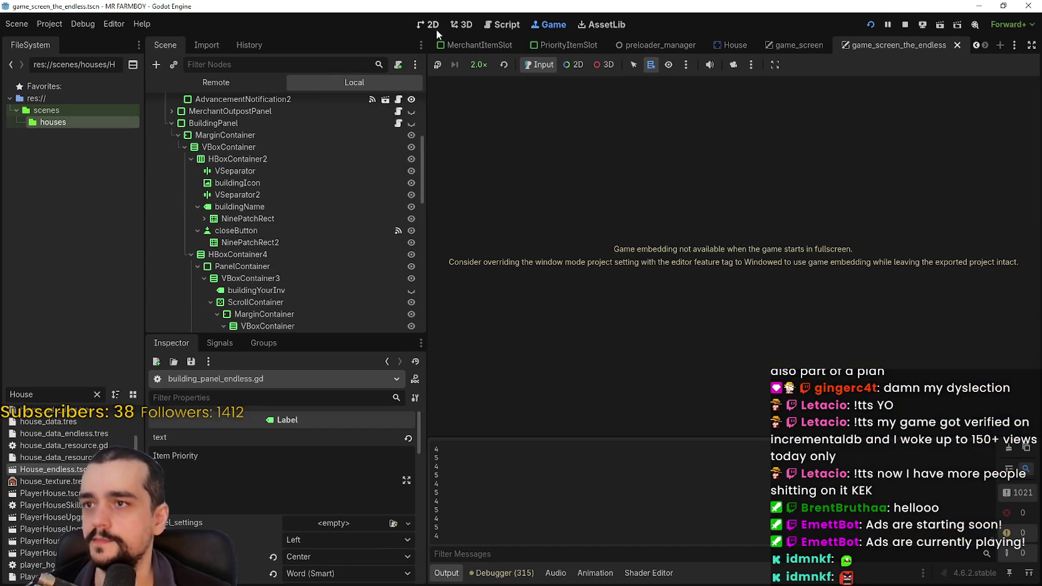
pyautogui.click(430, 25)
pyautogui.hotkey('ctrl', 'F3')
pyautogui.scroll(-3)
pyautogui.scroll(-3)
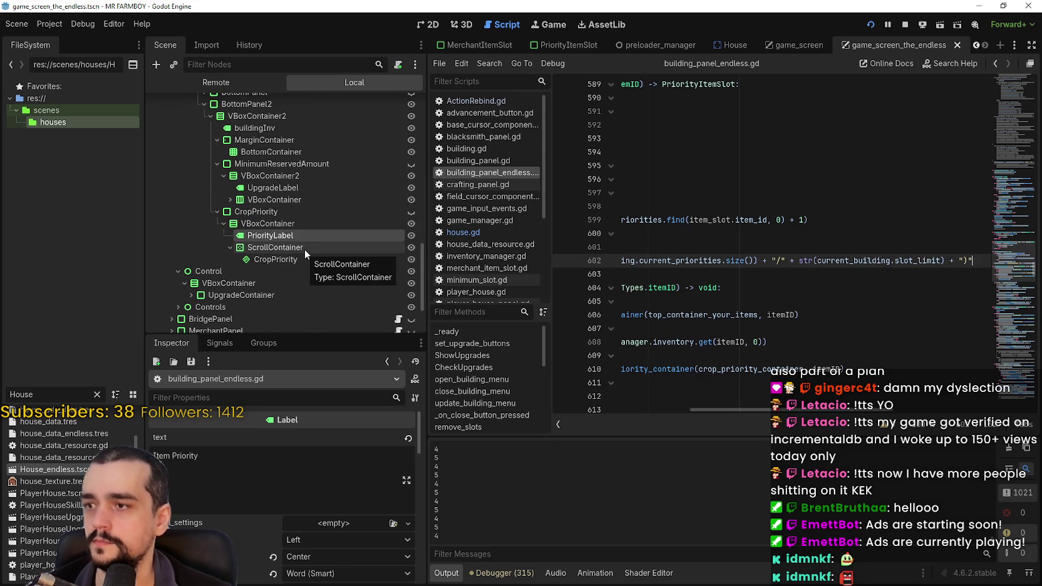
pyautogui.click(289, 199)
pyautogui.click(293, 191)
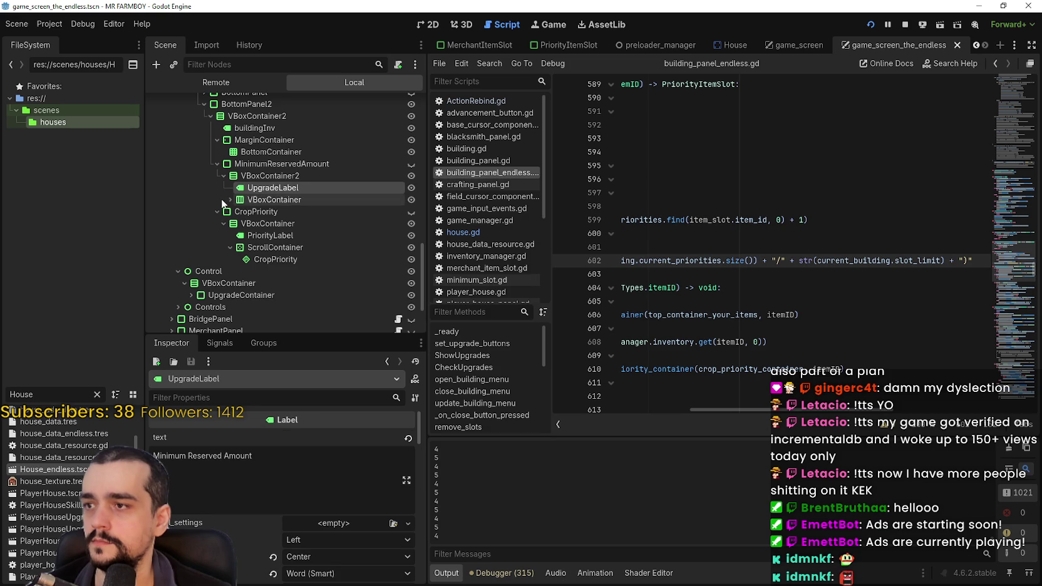
pyautogui.click(227, 200)
pyautogui.click(227, 199)
pyautogui.scroll(3)
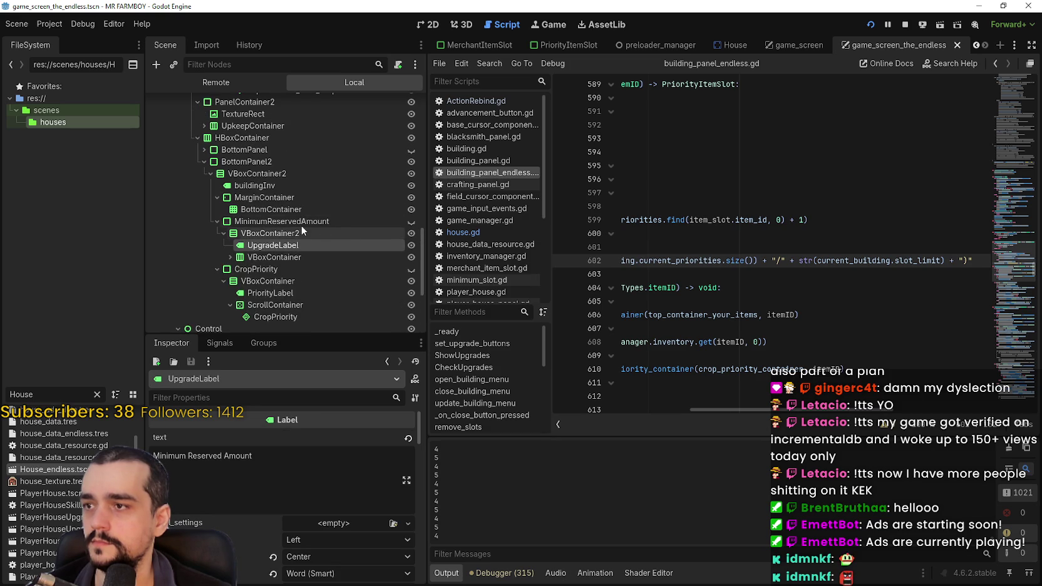
# - Compare BottomContainer's grid settings with MarginContainer's, then bring up BottomContainer's context menu
pyautogui.click(275, 210)
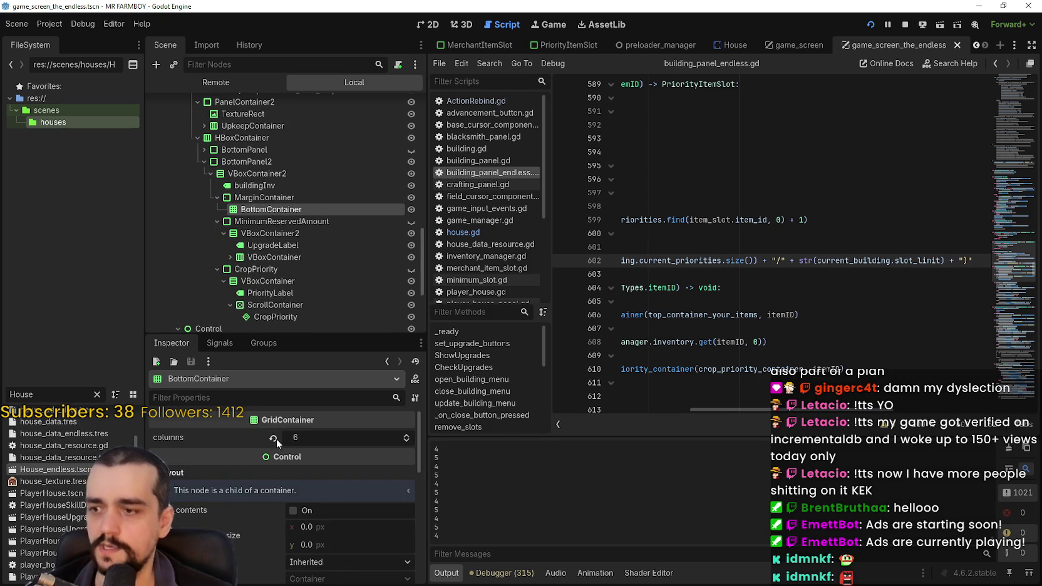
pyautogui.click(242, 198)
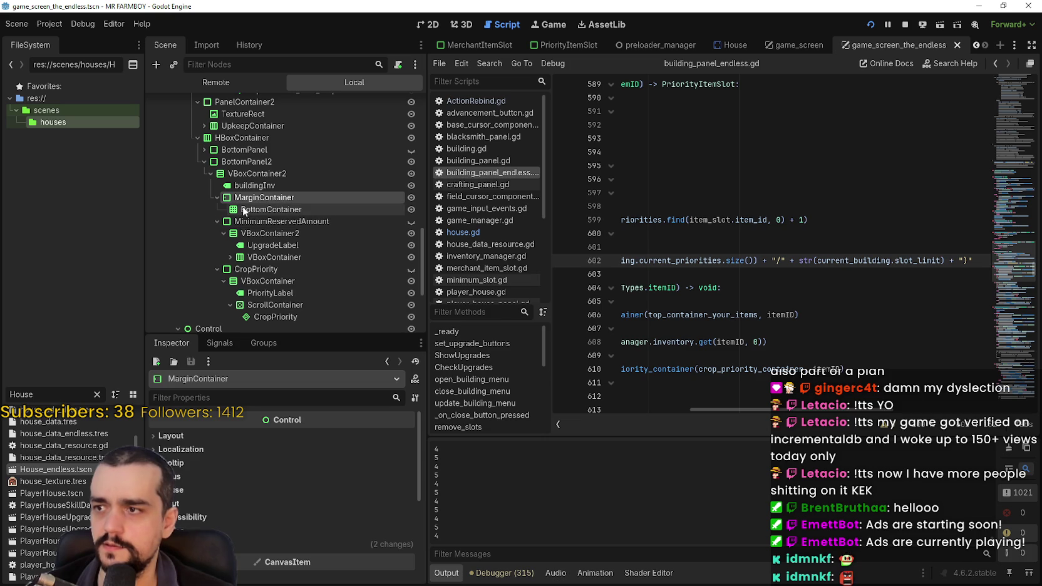
pyautogui.click(269, 209)
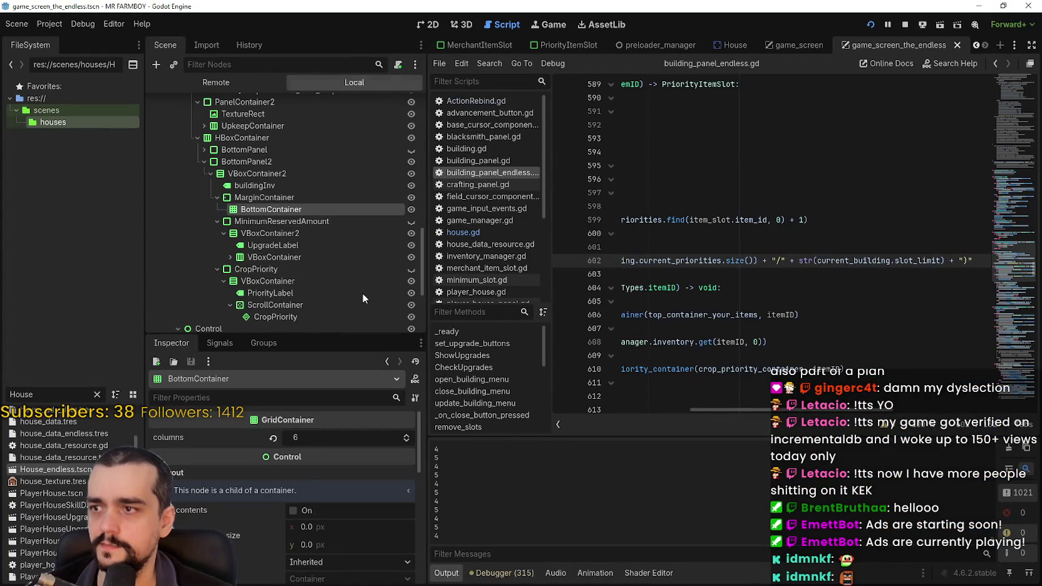
pyautogui.scroll(-3)
pyautogui.scroll(-3)
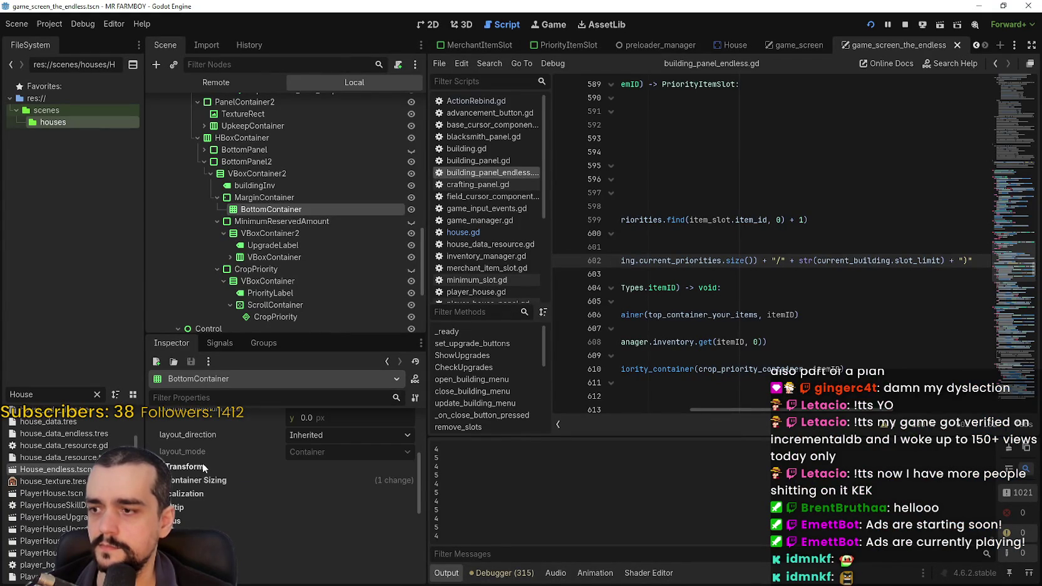
pyautogui.scroll(3)
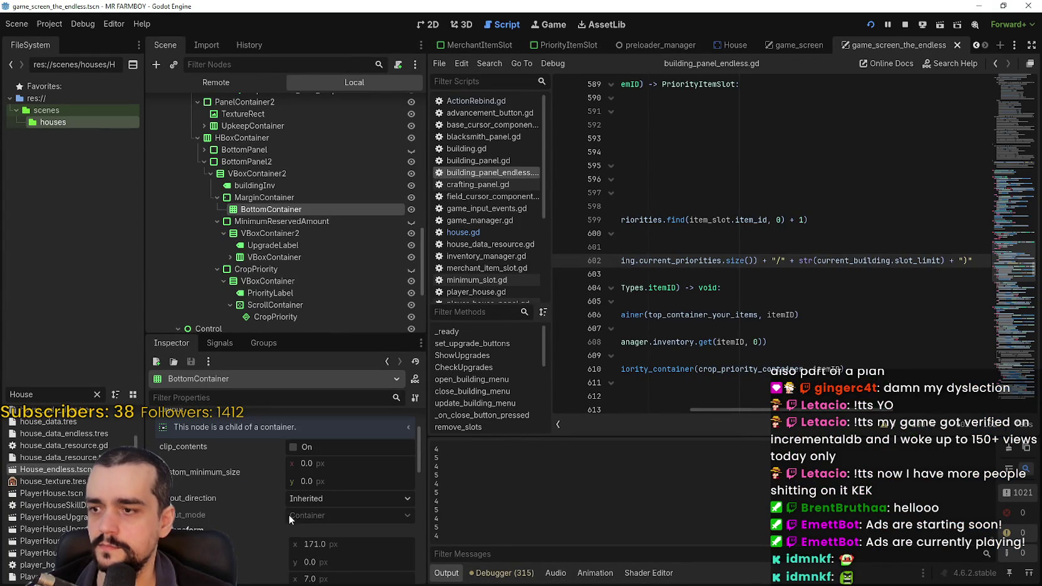
pyautogui.rightClick(285, 208)
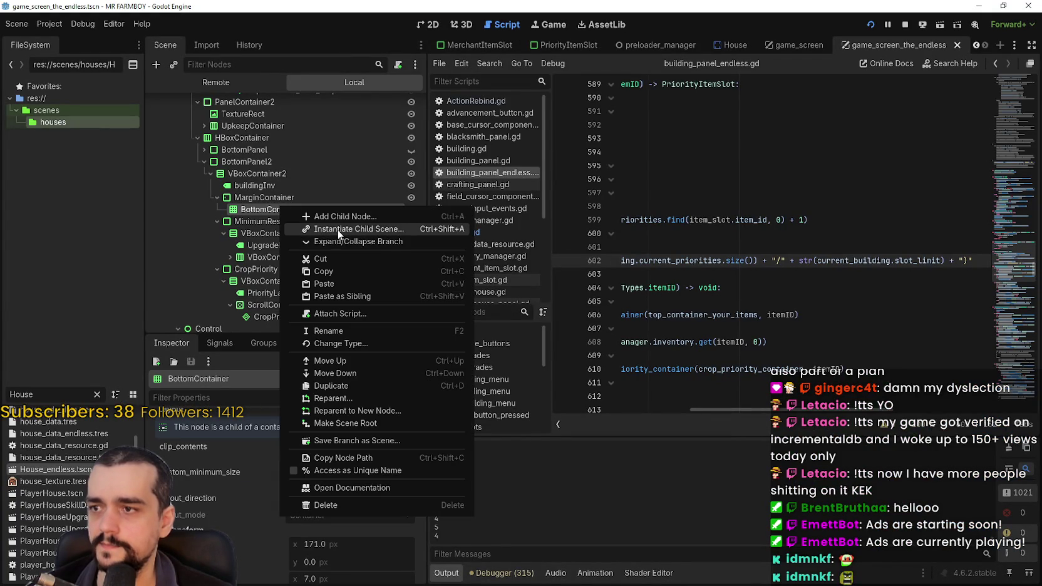
# - Instantiate the PanelContainer scene as a child of BottomContainer and check its layout
pyautogui.click(338, 229)
pyautogui.doubleClick(399, 165)
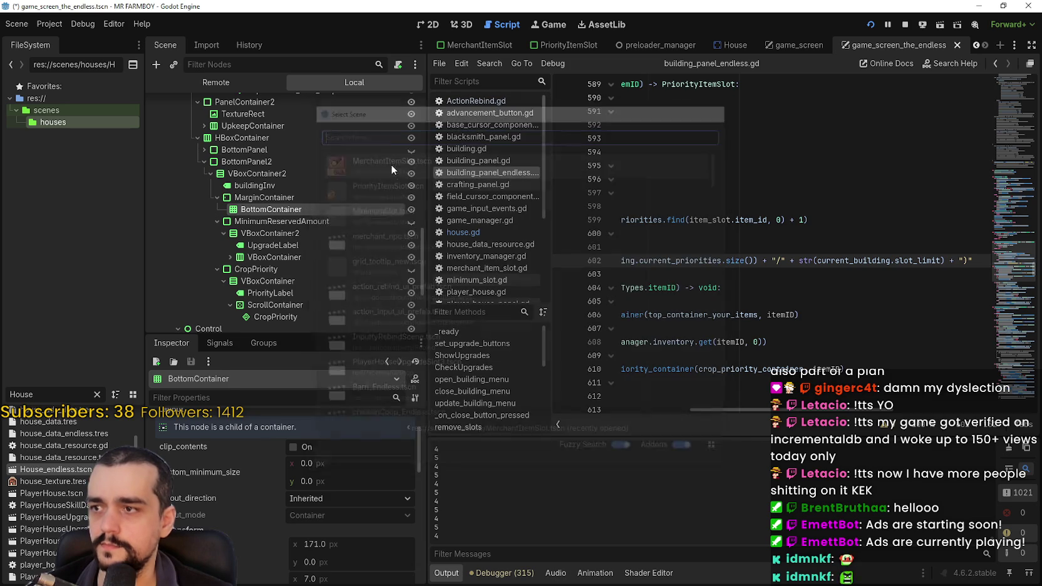
pyautogui.click(309, 211)
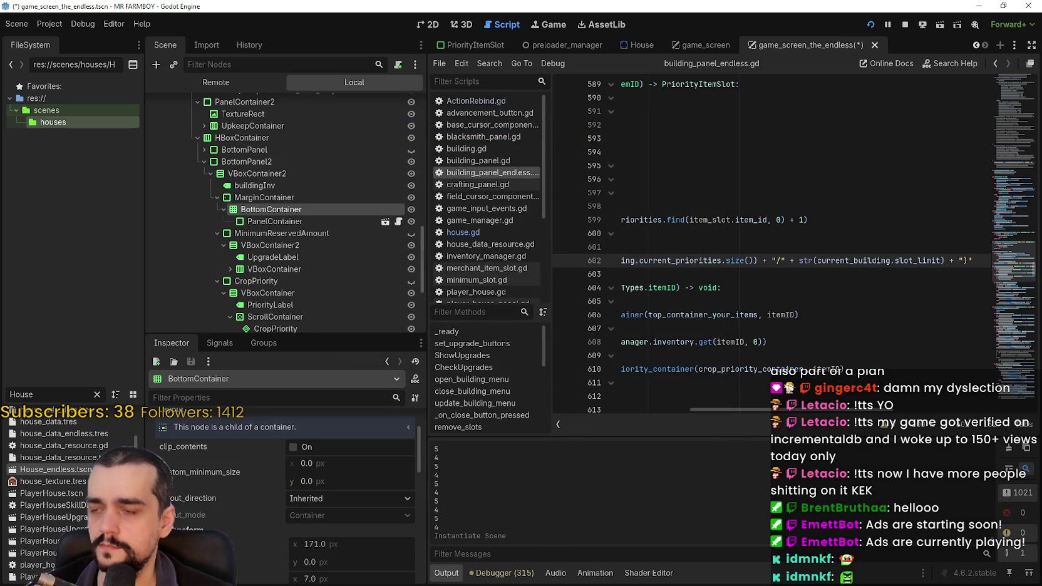
pyautogui.scroll(-3)
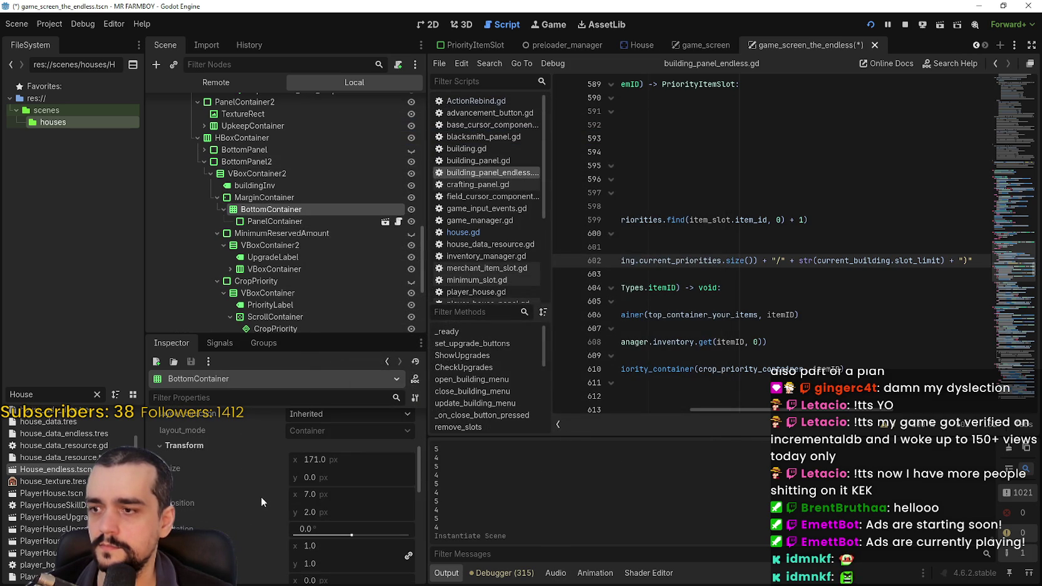
pyautogui.scroll(-3)
pyautogui.click(276, 221)
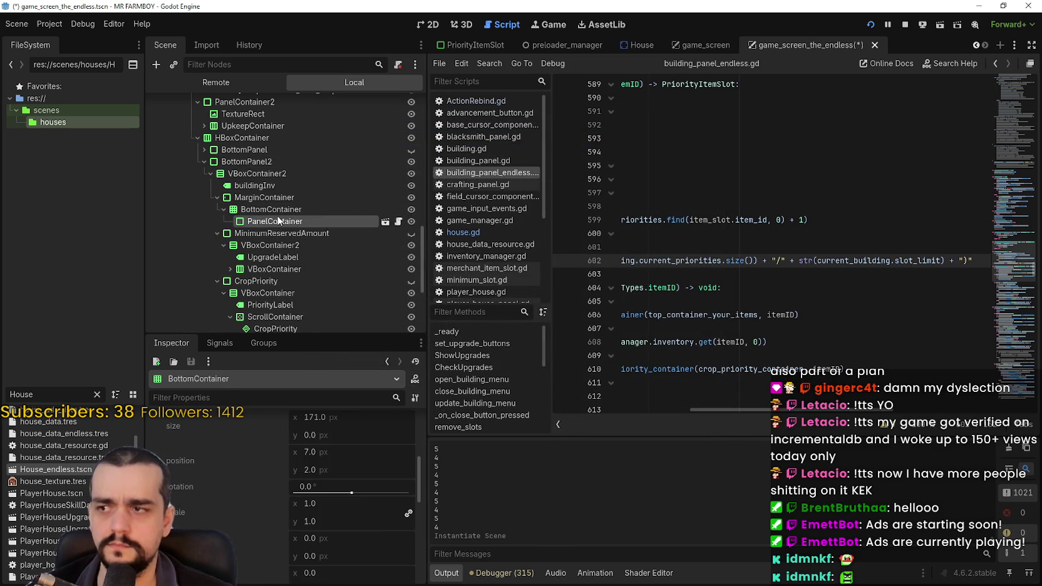
pyautogui.click(279, 210)
# - Test-run the game, then examine MarginContainer's layout properties
pyautogui.press('F5')
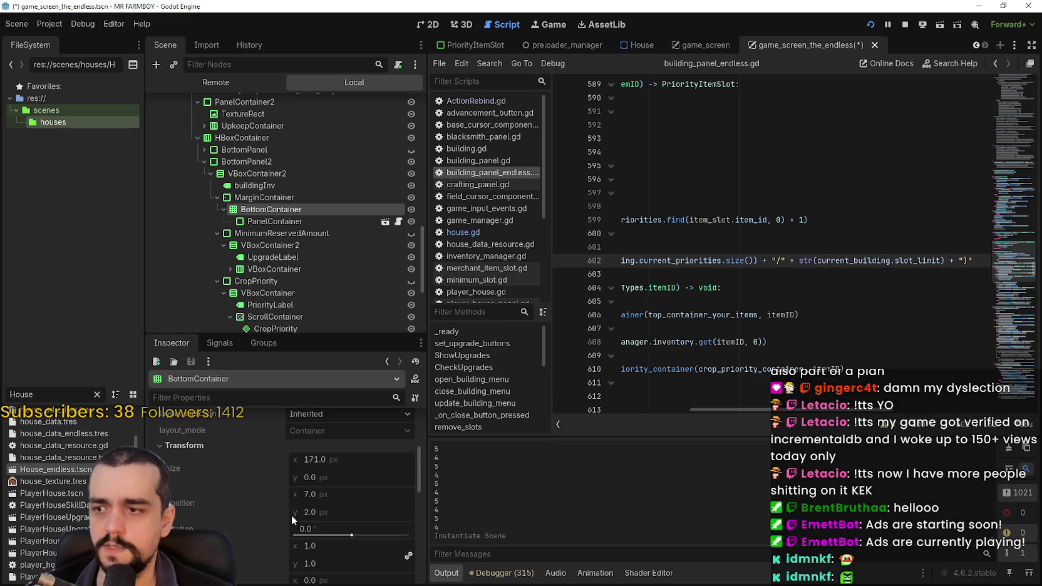
pyautogui.press('F8')
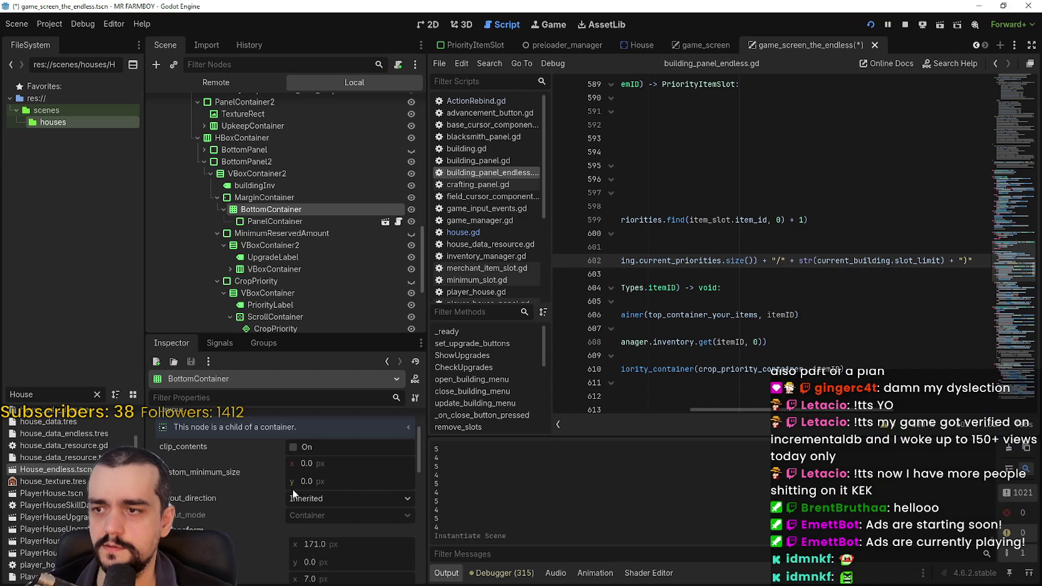
pyautogui.click(261, 197)
pyautogui.scroll(-3)
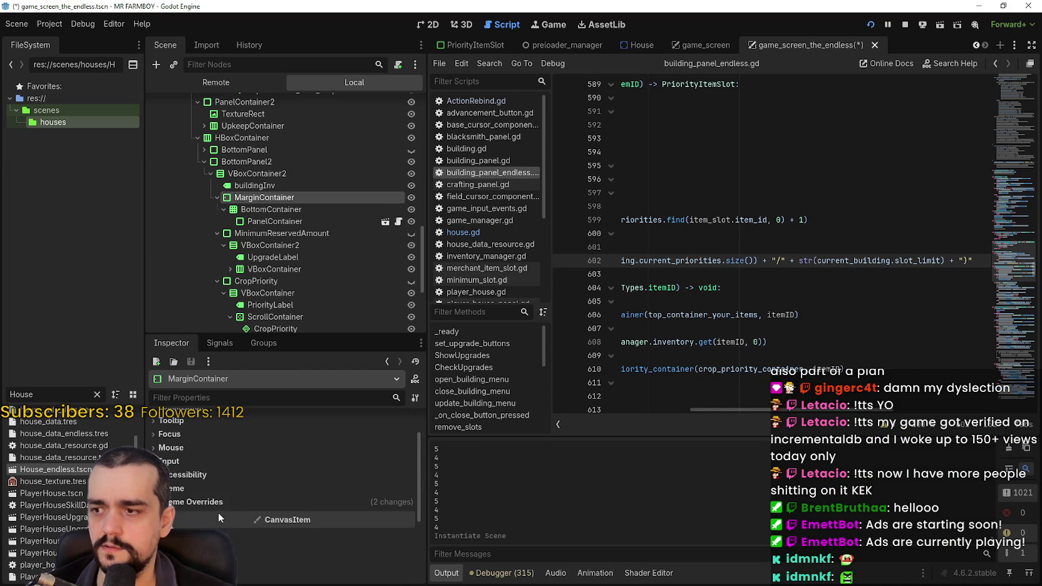
pyautogui.scroll(3)
pyautogui.click(201, 434)
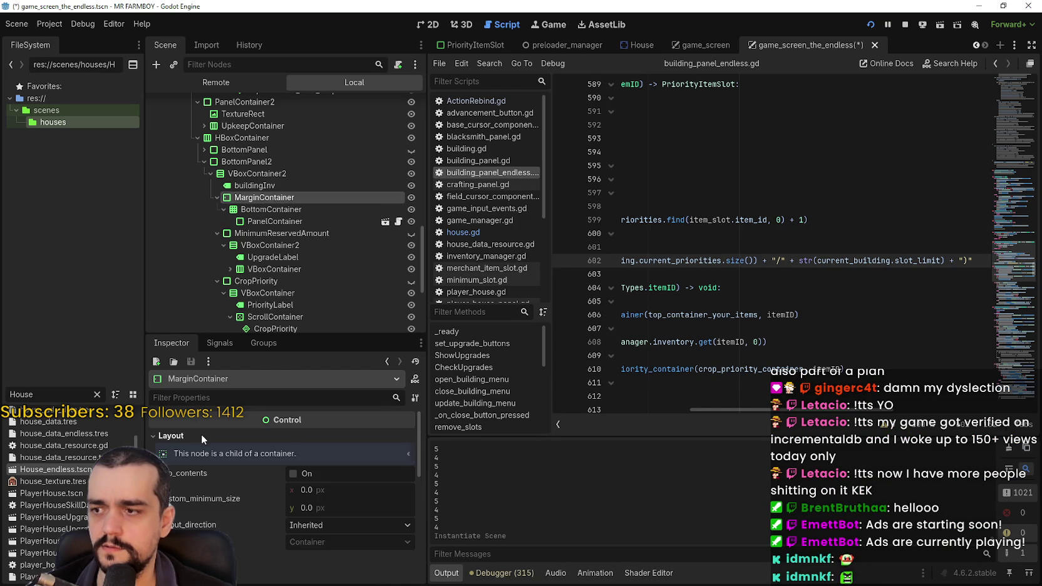
pyautogui.scroll(-3)
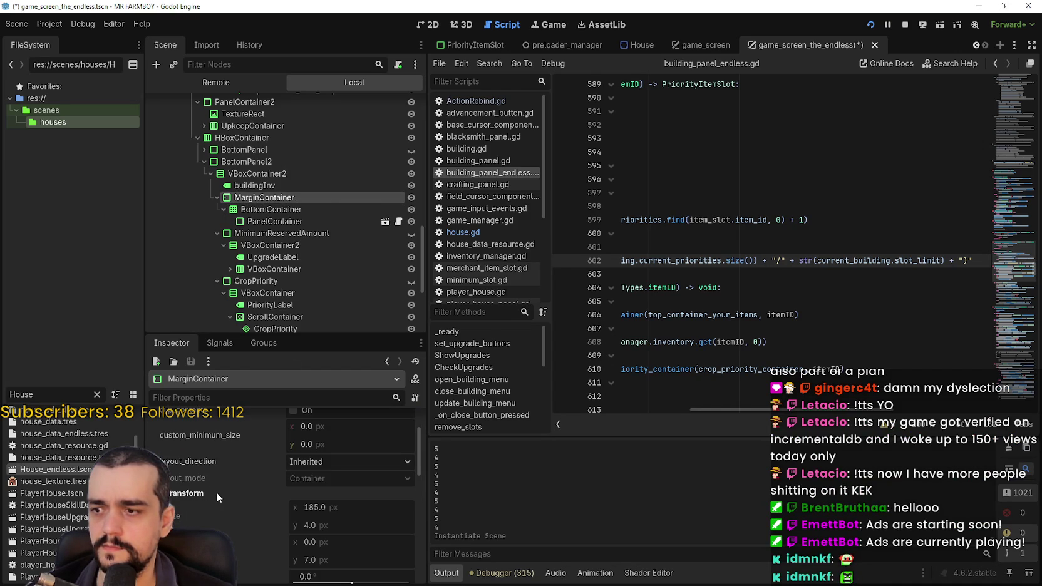
pyautogui.scroll(-3)
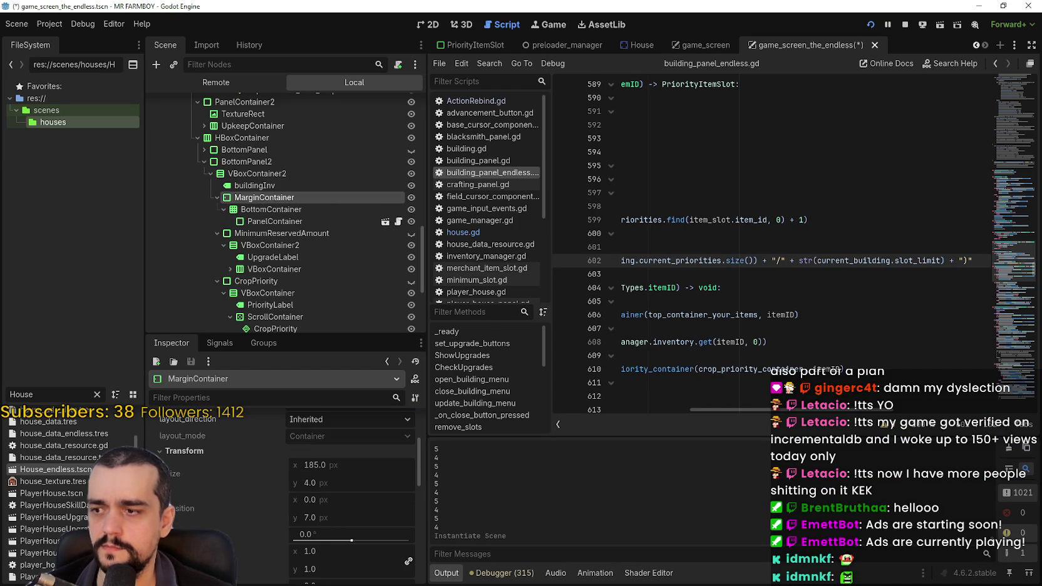
pyautogui.scroll(-3)
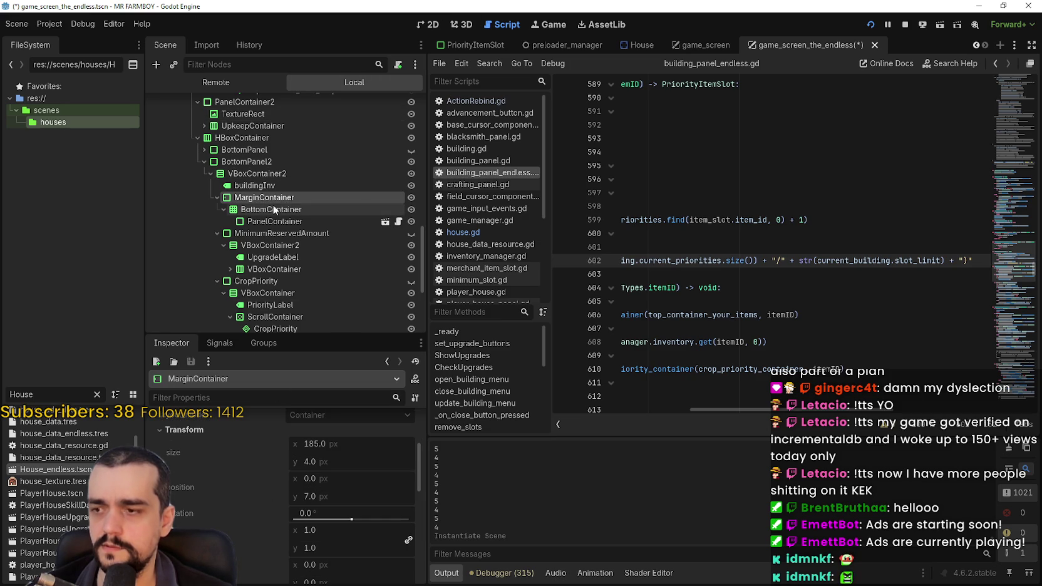
# - Compare the PanelContainer's properties with BottomContainer's
pyautogui.click(274, 221)
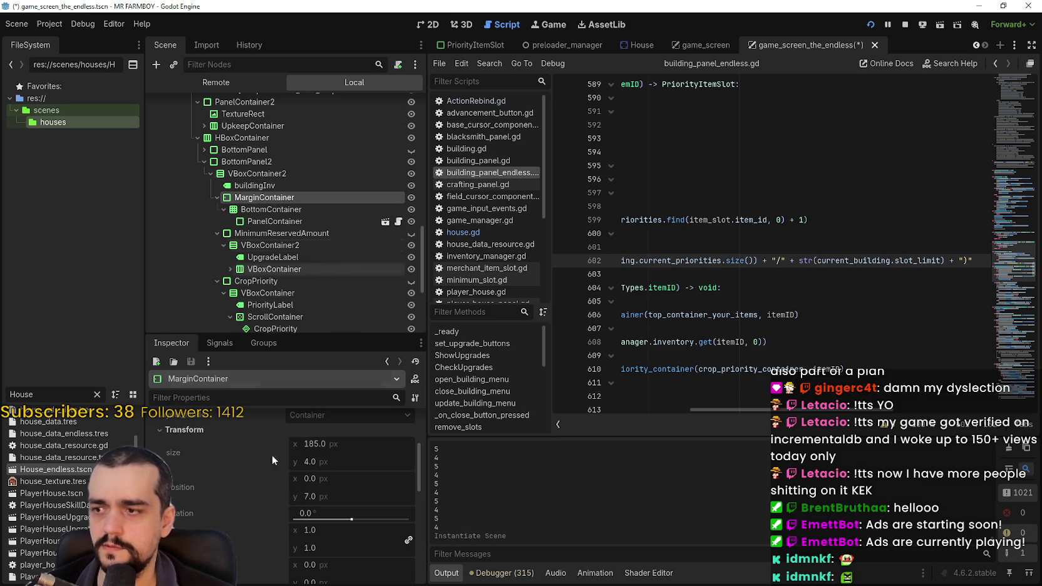
pyautogui.scroll(3)
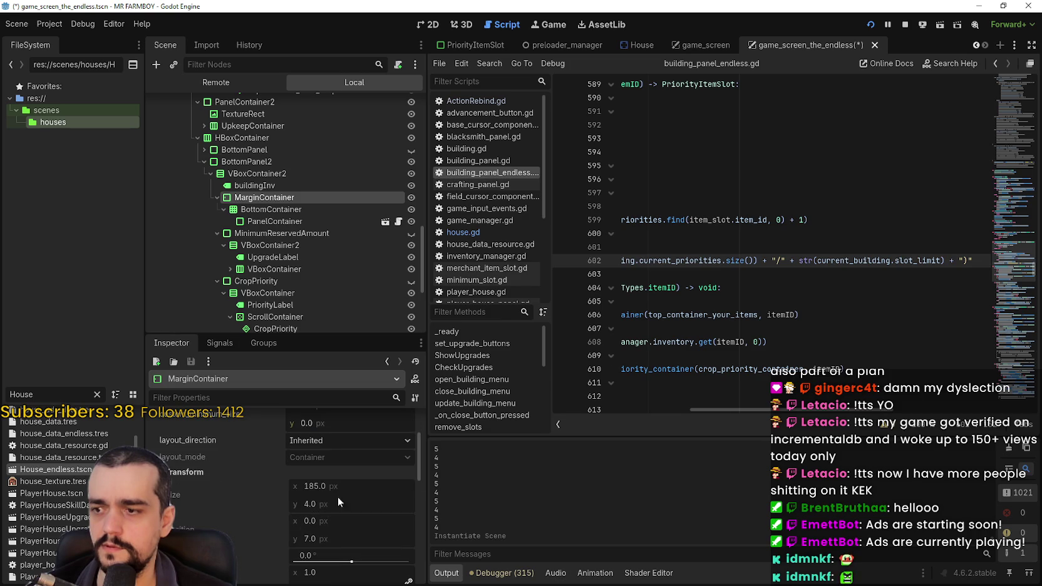
pyautogui.scroll(-3)
pyautogui.click(278, 210)
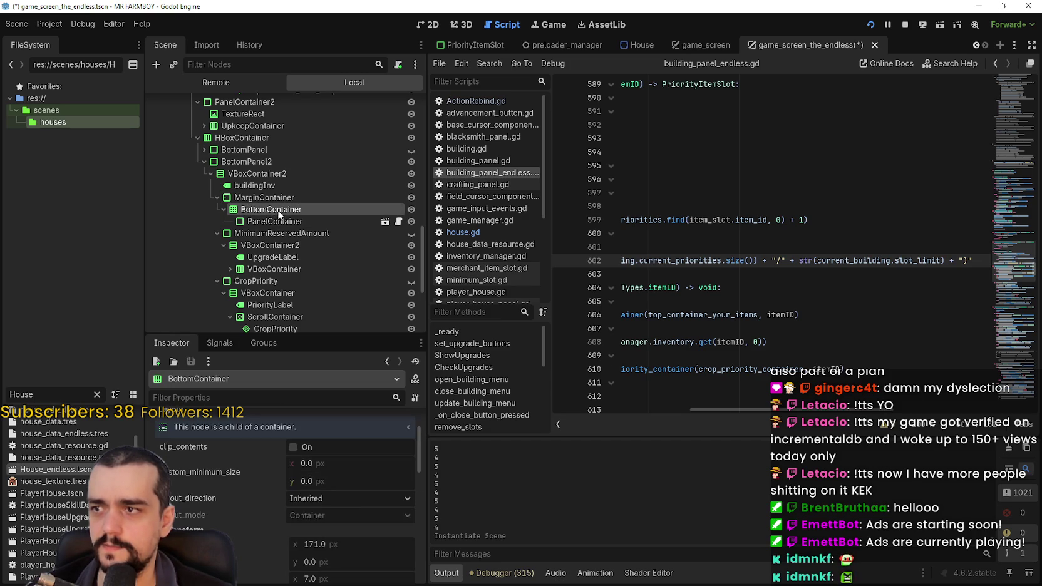
pyautogui.scroll(-3)
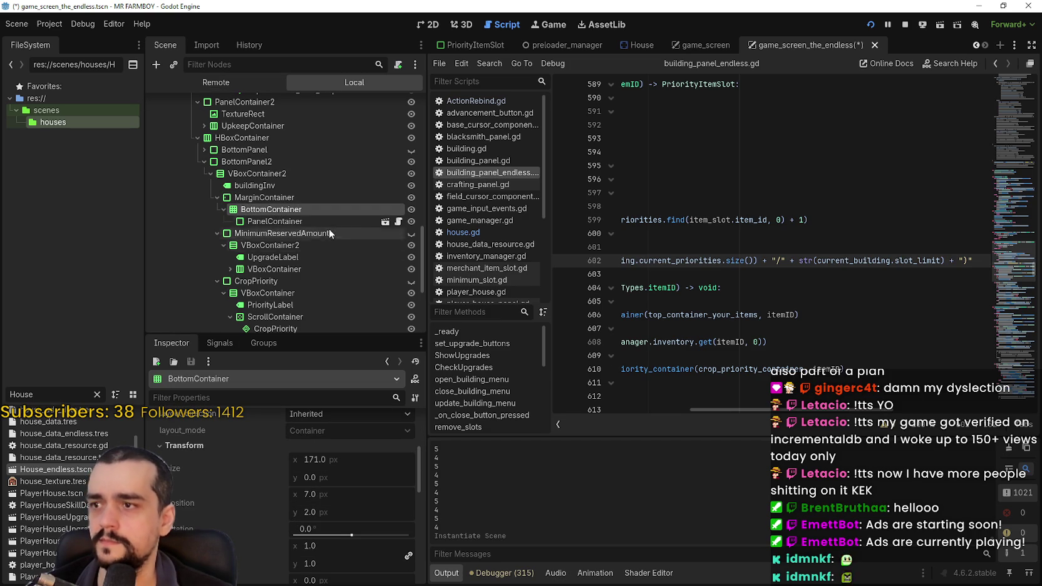
pyautogui.click(277, 222)
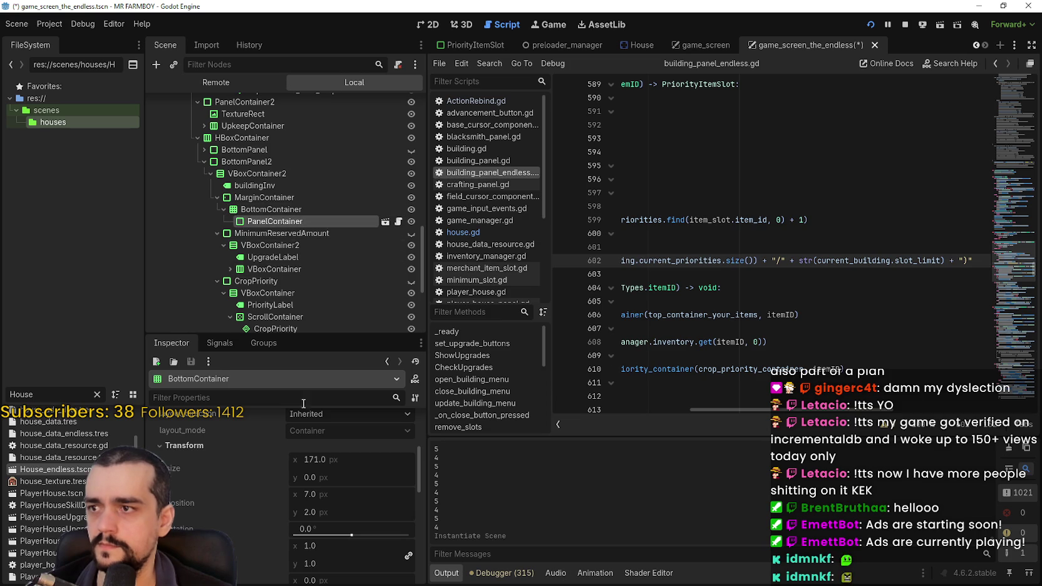
# - Check the PanelContainer's size, then give BottomContainer a 35 px minimum height
pyautogui.scroll(-3)
pyautogui.click(188, 418)
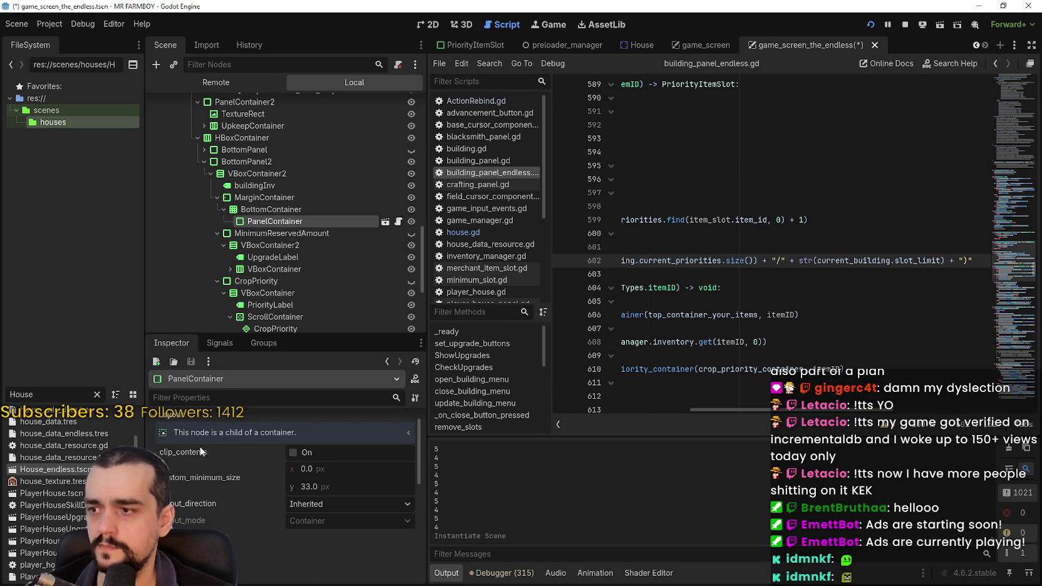
pyautogui.scroll(-3)
pyautogui.scroll(-3)
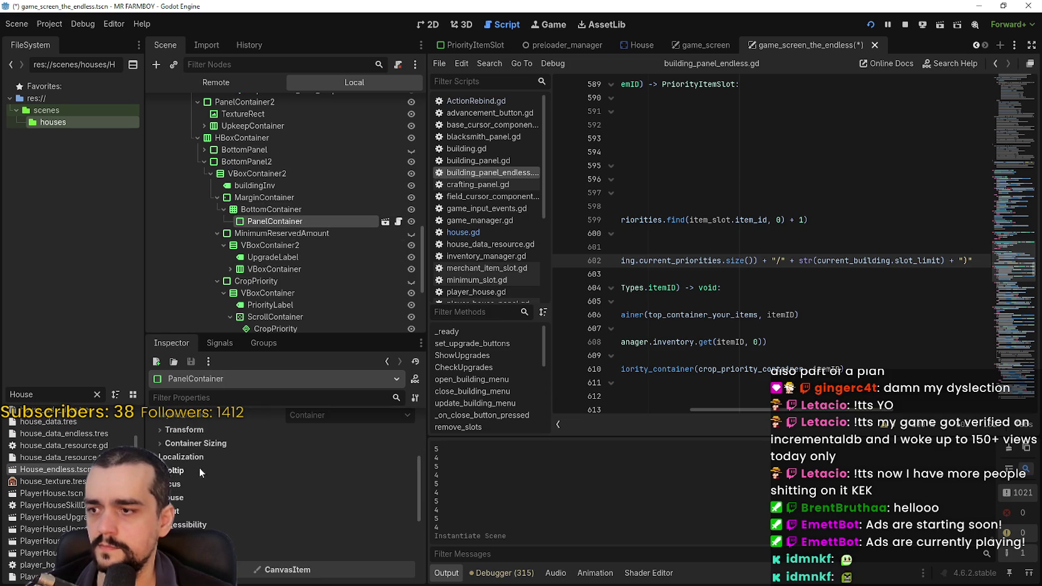
pyautogui.click(197, 432)
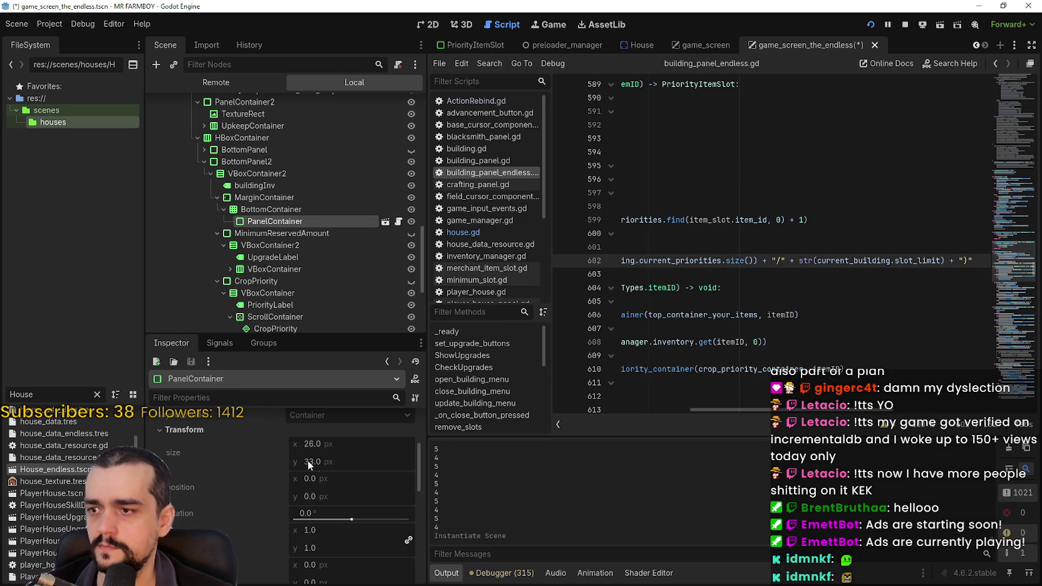
pyautogui.click(268, 207)
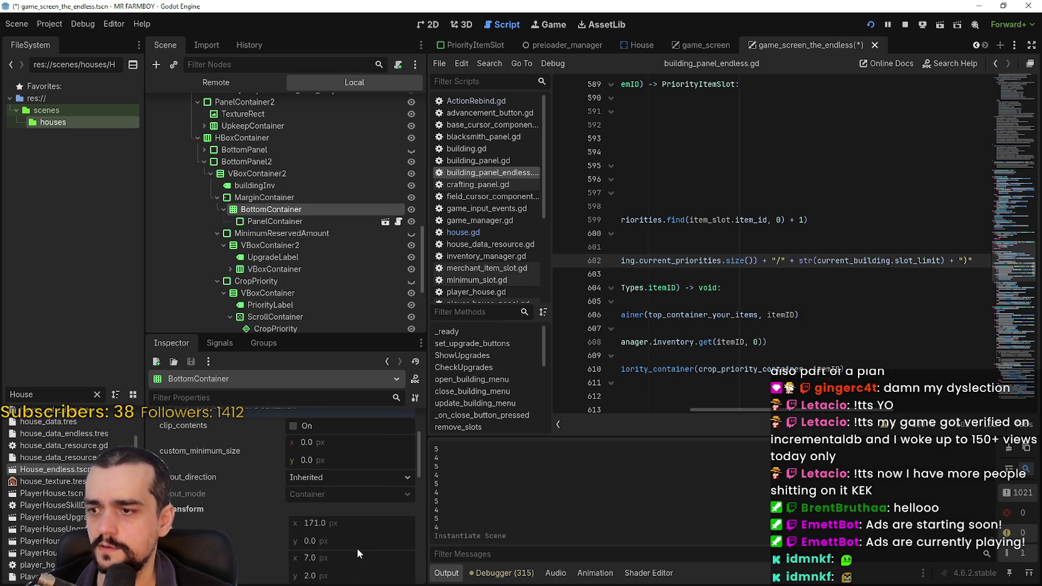
pyautogui.scroll(3)
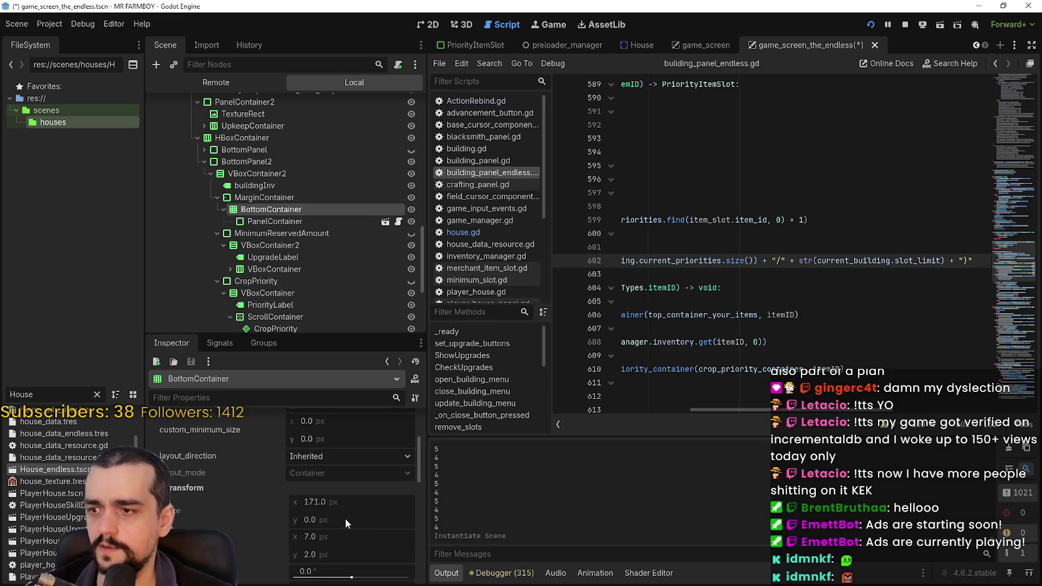
pyautogui.scroll(3)
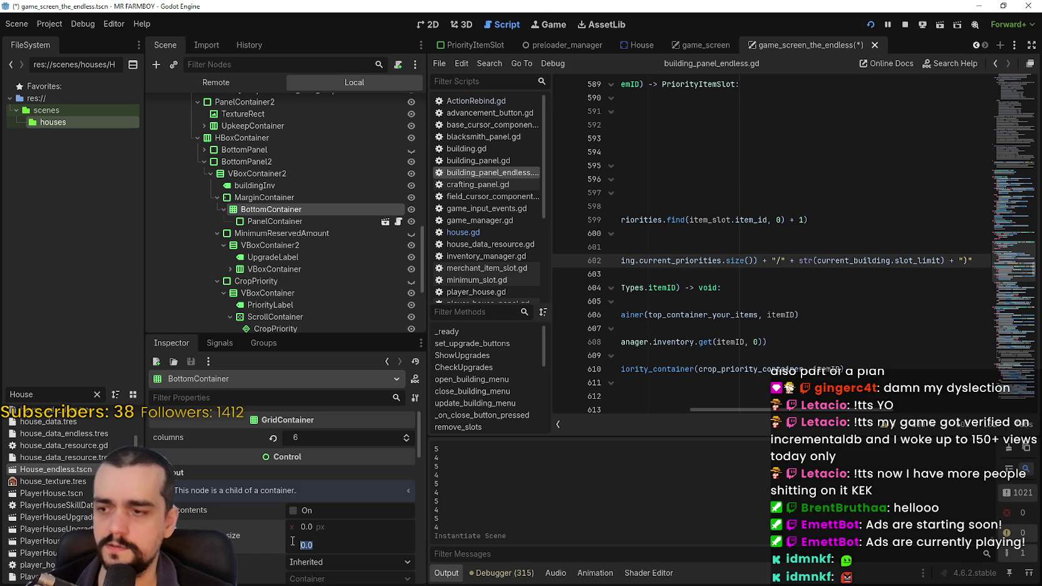
pyautogui.write('33+')
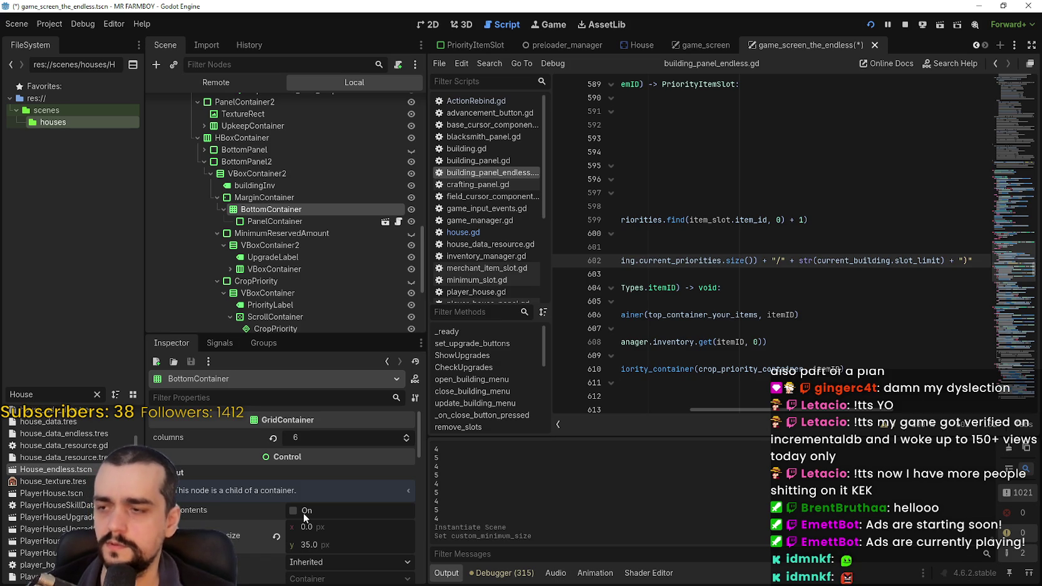
# - Delete the test PanelContainer, save the scene, and run it to test the layout
pyautogui.rightClick(285, 218)
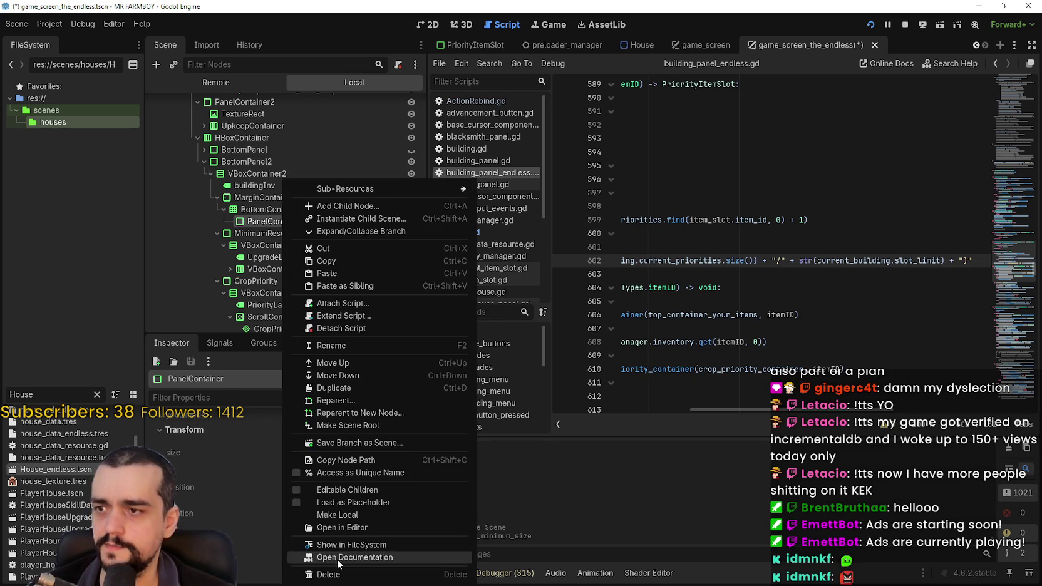
pyautogui.click(356, 560)
pyautogui.click(490, 303)
pyautogui.hotkey('ctrl', 's')
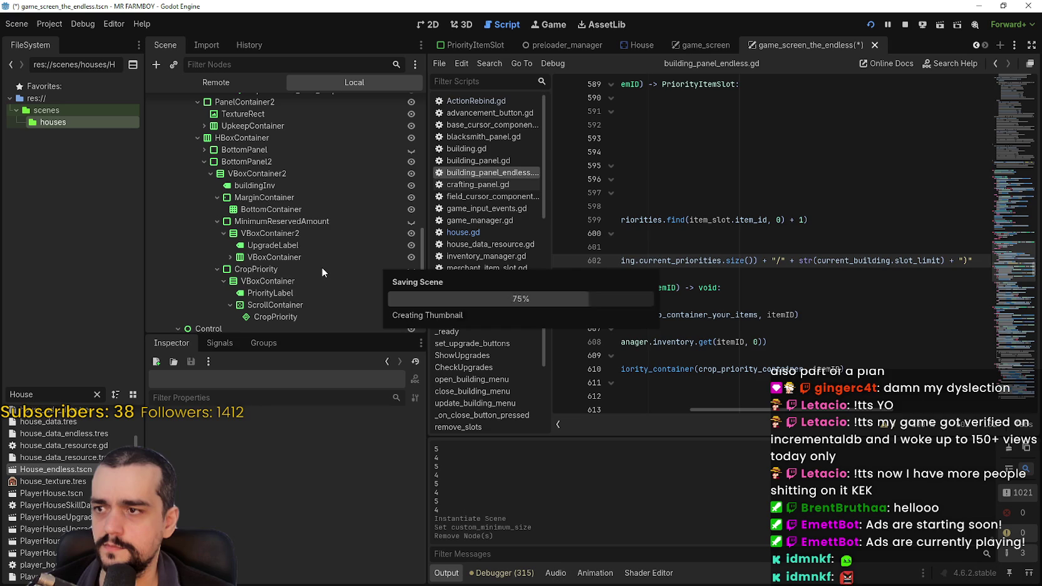
pyautogui.press('F6')
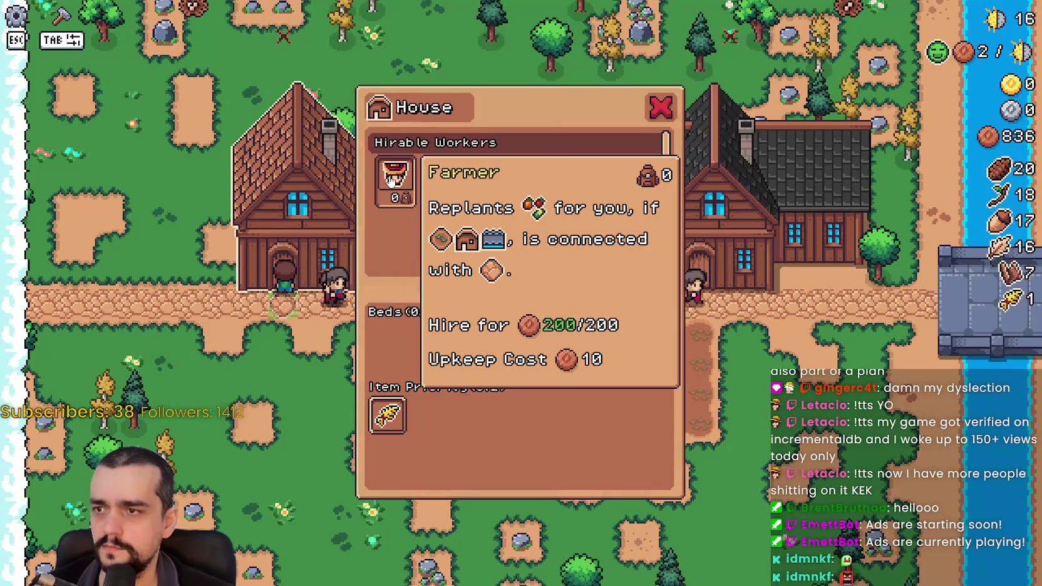
# - Hire a Farmer into the House for 200 coins, then return to the Godot editor
pyautogui.click(390, 181)
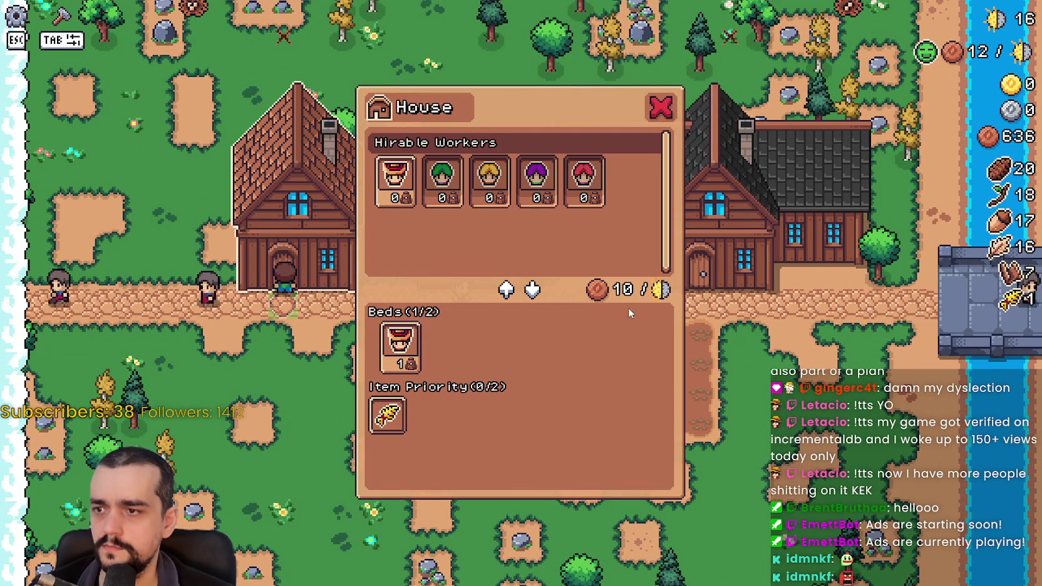
pyautogui.moveTo(410, 373)
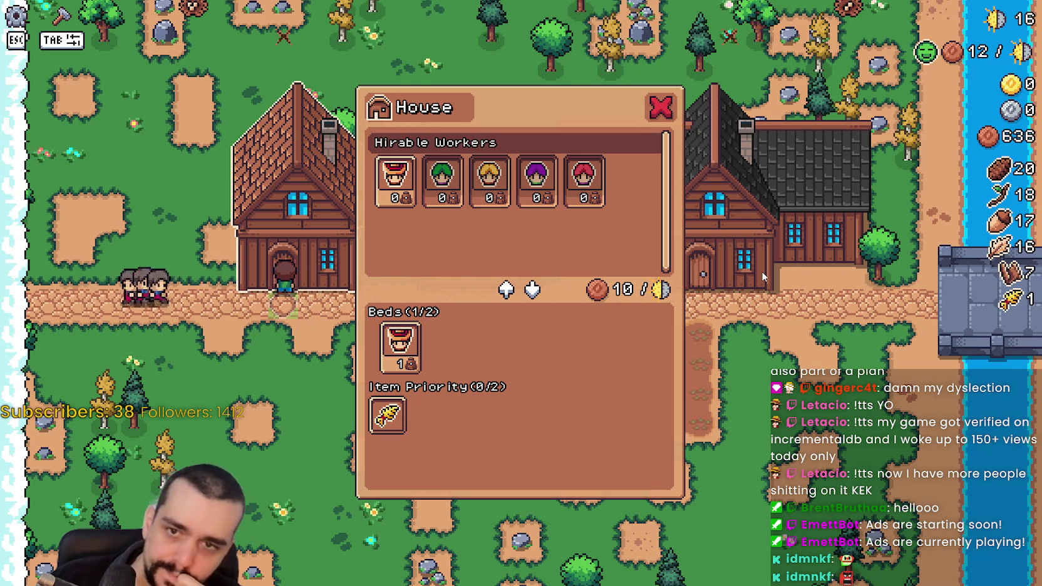
pyautogui.hotkey('alt', 'Tab')
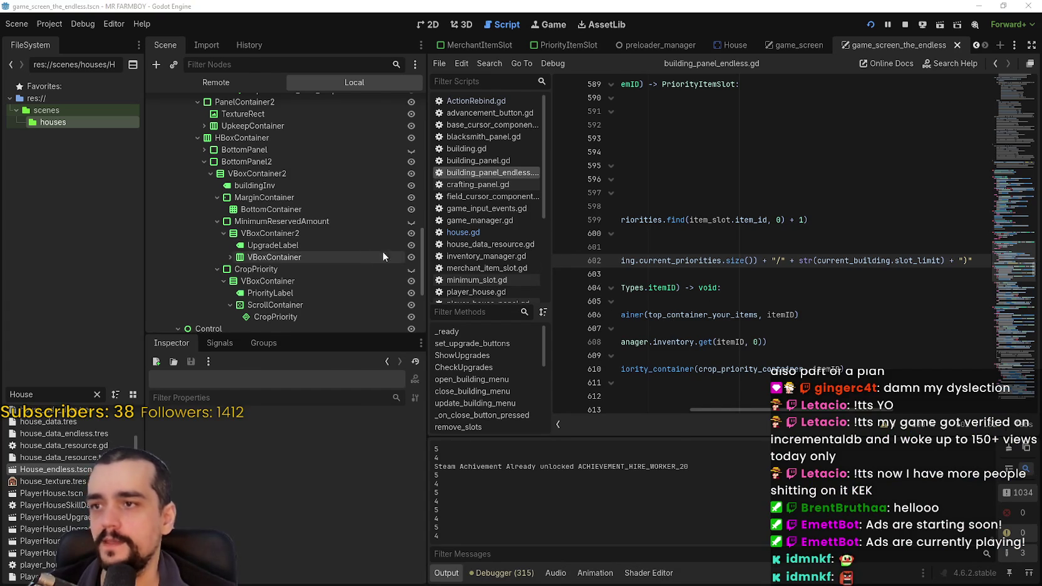
# - Switch from the Godot script editor back to the running MR FARMBOY House window
pyautogui.hotkey('alt', 'Tab')
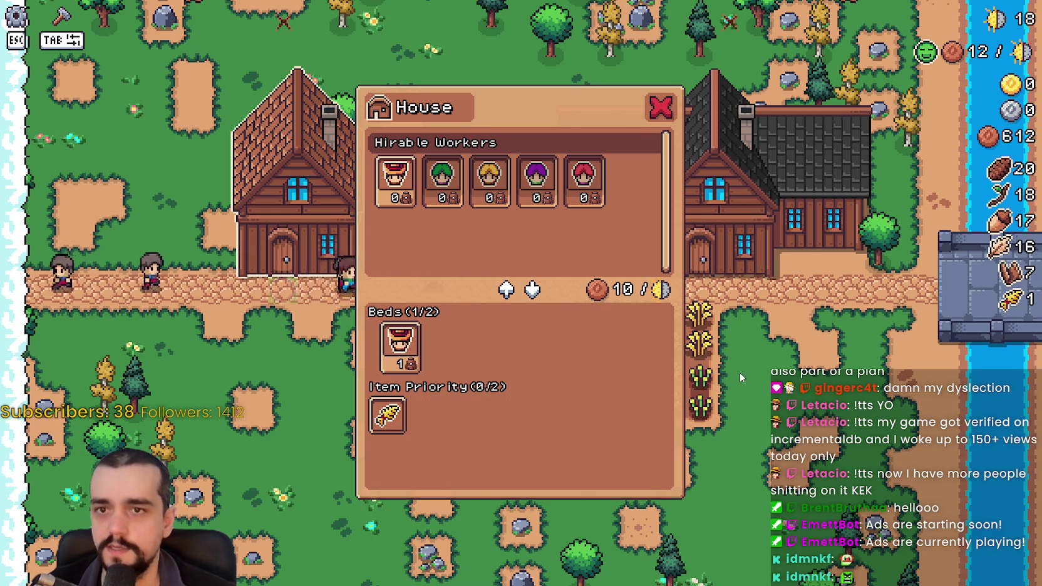
# - Walk to the Player House and unlock the Green Tomato advancement
pyautogui.press('Escape')
pyautogui.press('s')
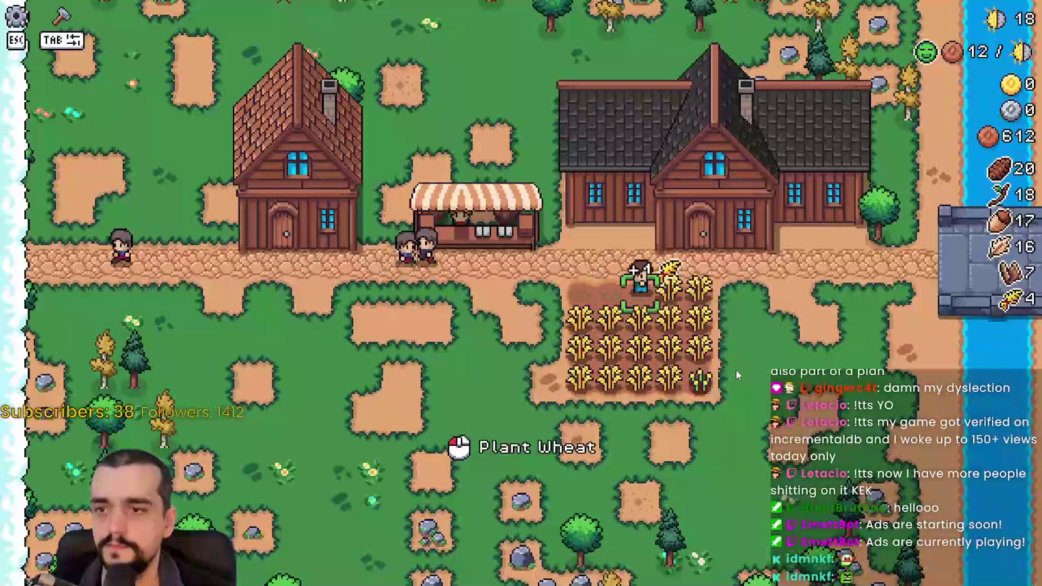
pyautogui.press('s')
pyautogui.press('s')
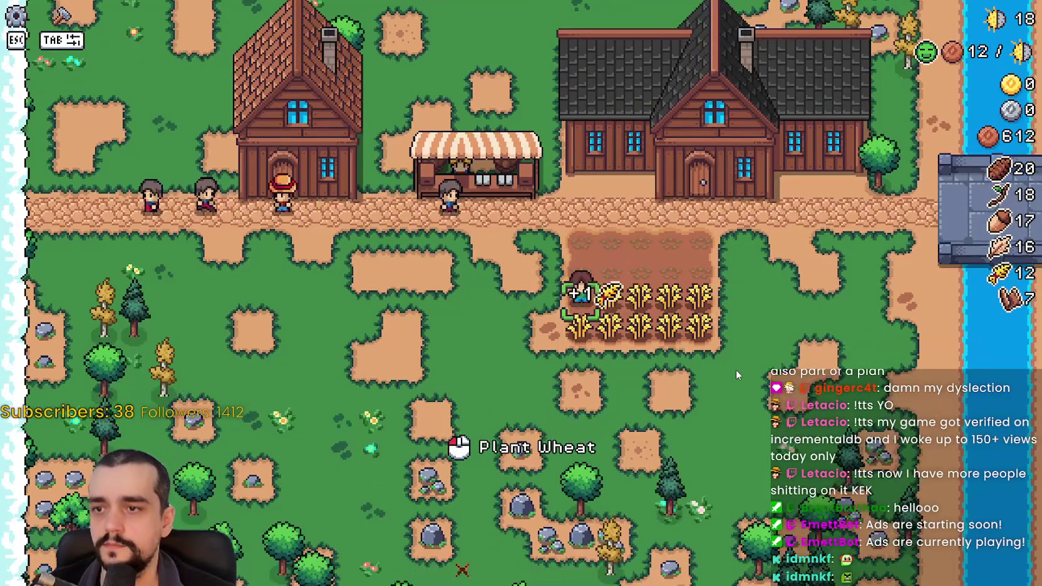
pyautogui.press('s')
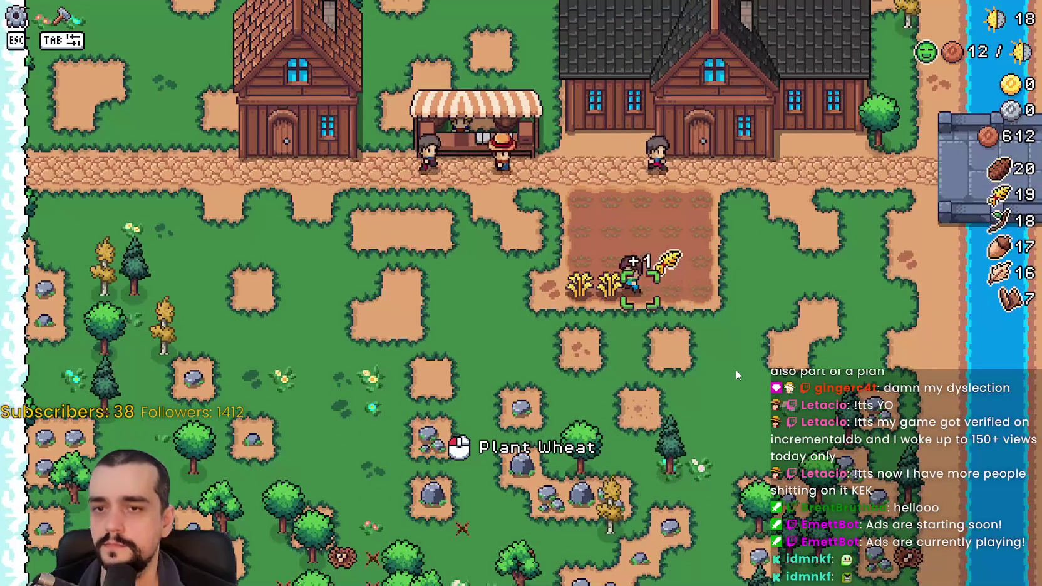
pyautogui.press('w')
pyautogui.click(744, 370)
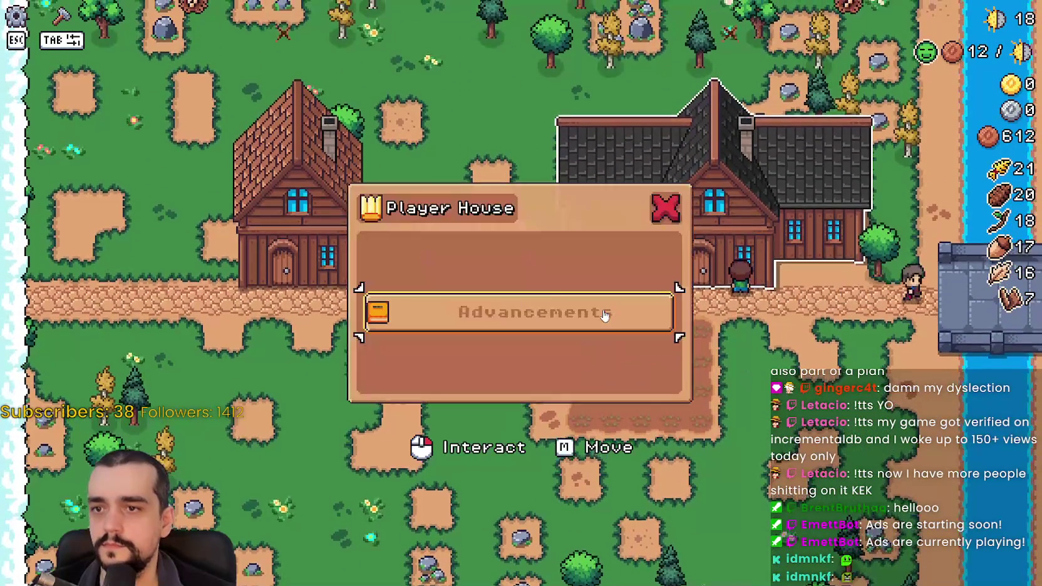
pyautogui.click(616, 319)
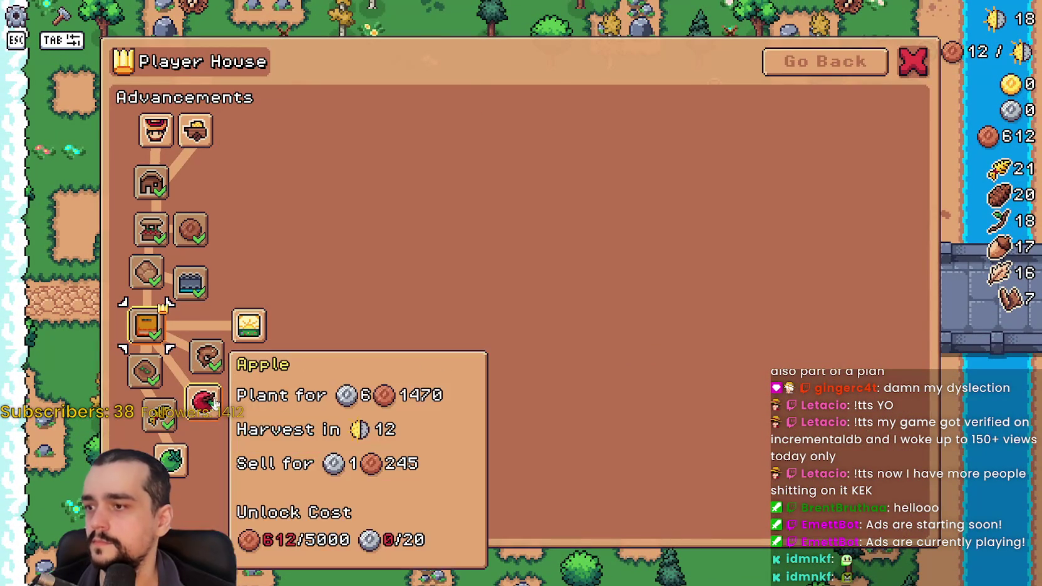
pyautogui.click(175, 461)
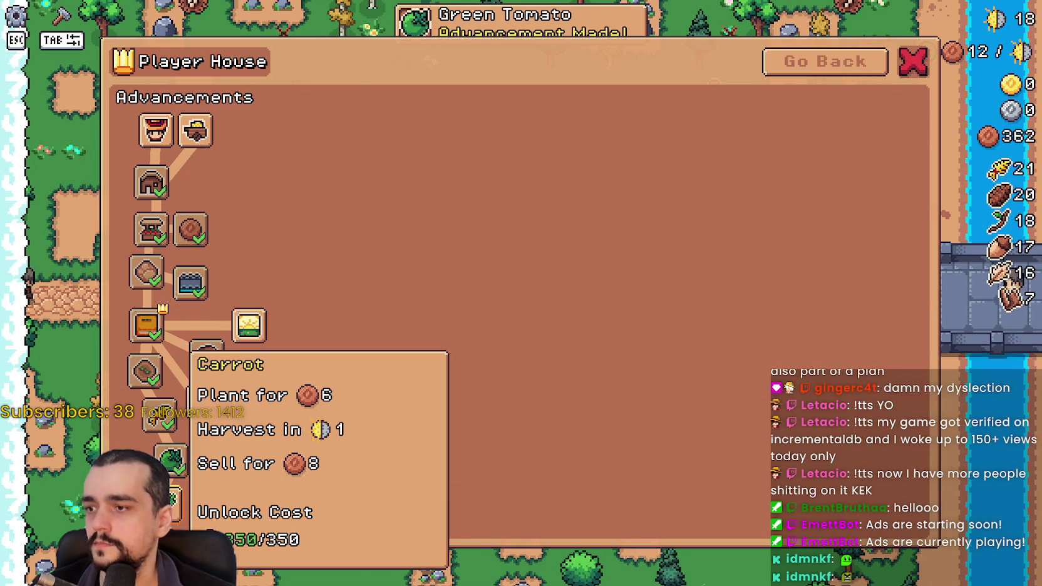
pyautogui.press('Escape')
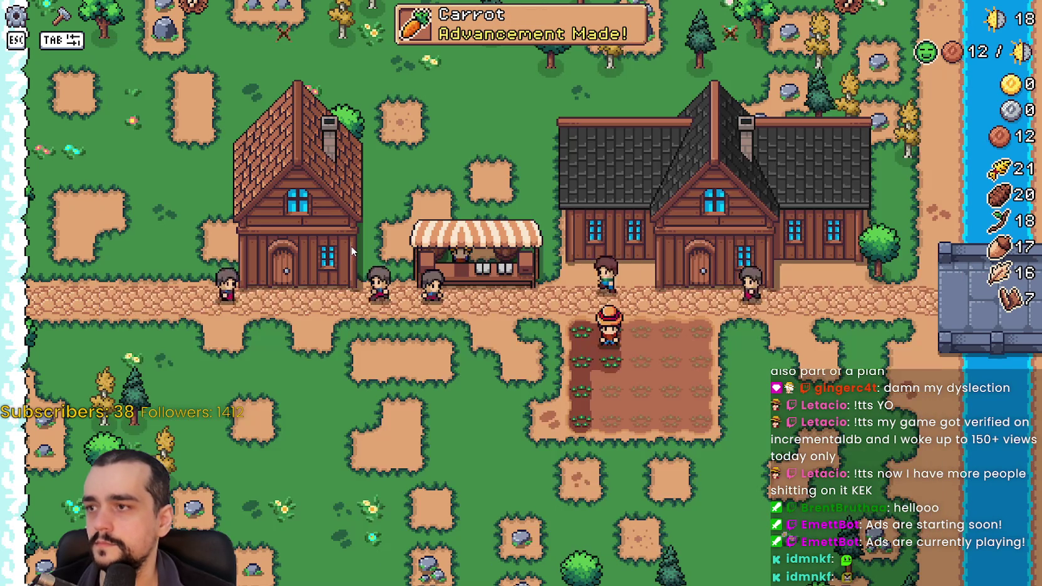
# - Select Farm Tile in crafting and lay the first tile beside the field
pyautogui.press('w')
pyautogui.press('Tab')
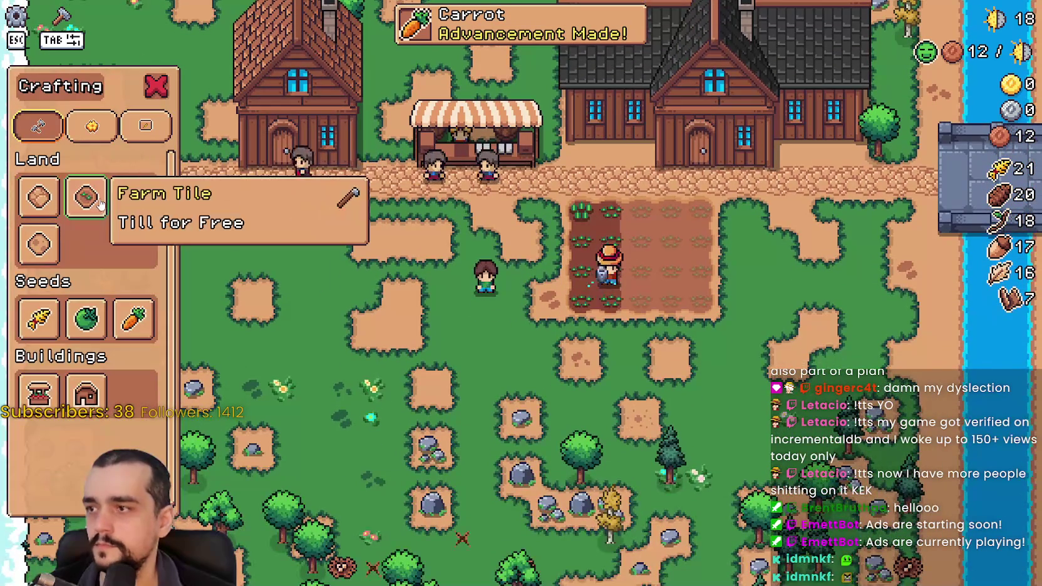
pyautogui.click(86, 197)
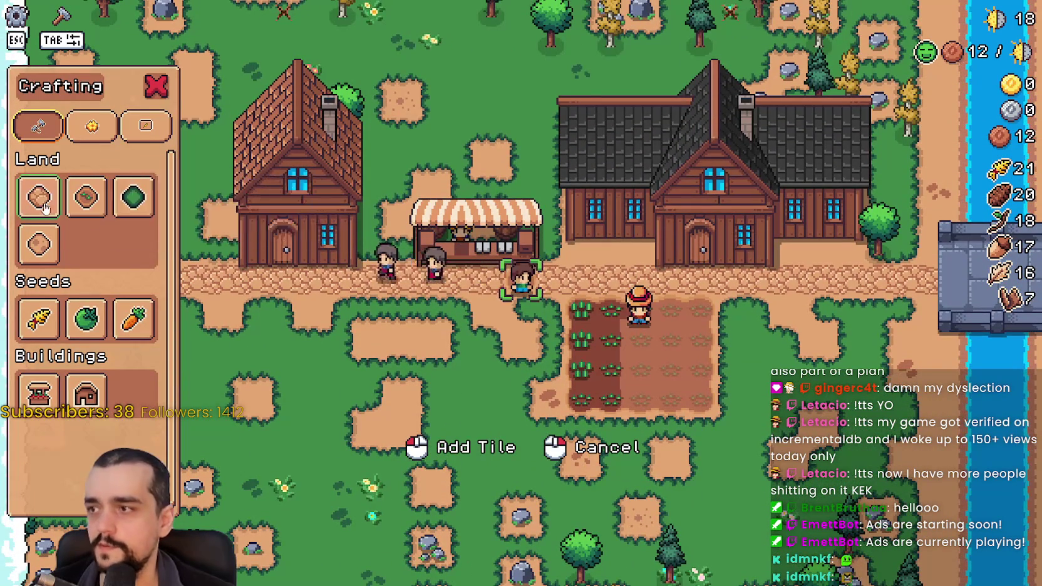
pyautogui.click(86, 319)
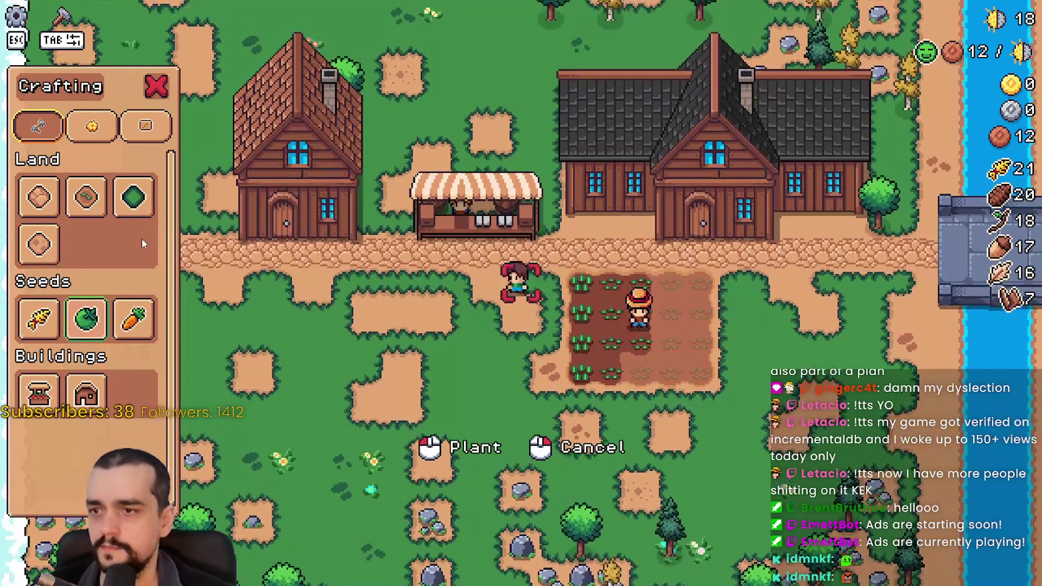
pyautogui.click(86, 197)
pyautogui.click(630, 389)
# - Till a square loop of farm tiles, fill its inside, and select Green Tomato seeds
pyautogui.press('s')
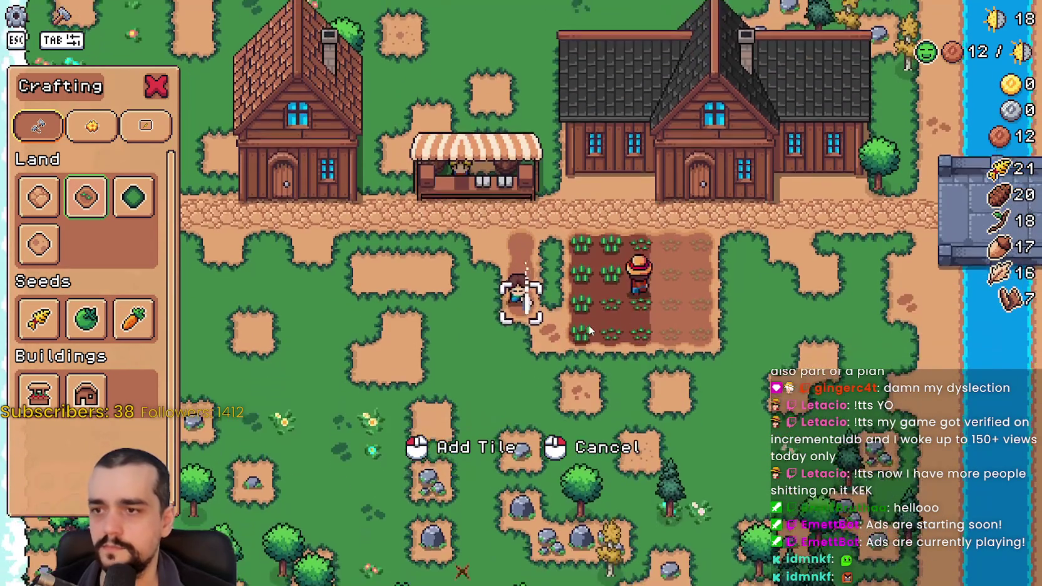
pyautogui.press('a')
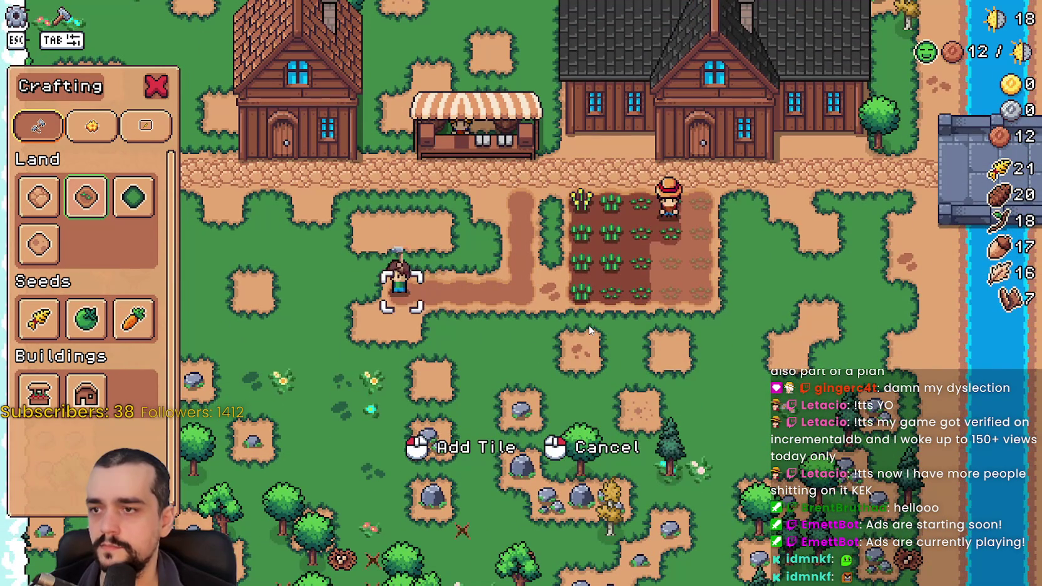
pyautogui.press('w')
pyautogui.press('d')
pyautogui.press('s')
pyautogui.press('a')
pyautogui.press('d')
pyautogui.press('a')
pyautogui.press('a')
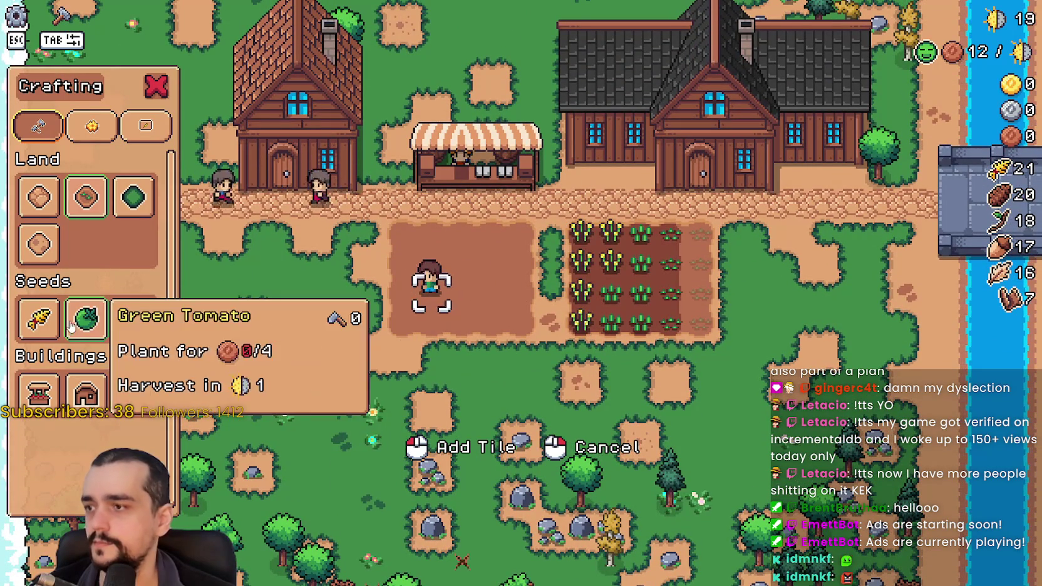
pyautogui.click(87, 319)
# - Put the Wheat and Acorn stacks up for sale at the market, then harvest wheat
pyautogui.press('w')
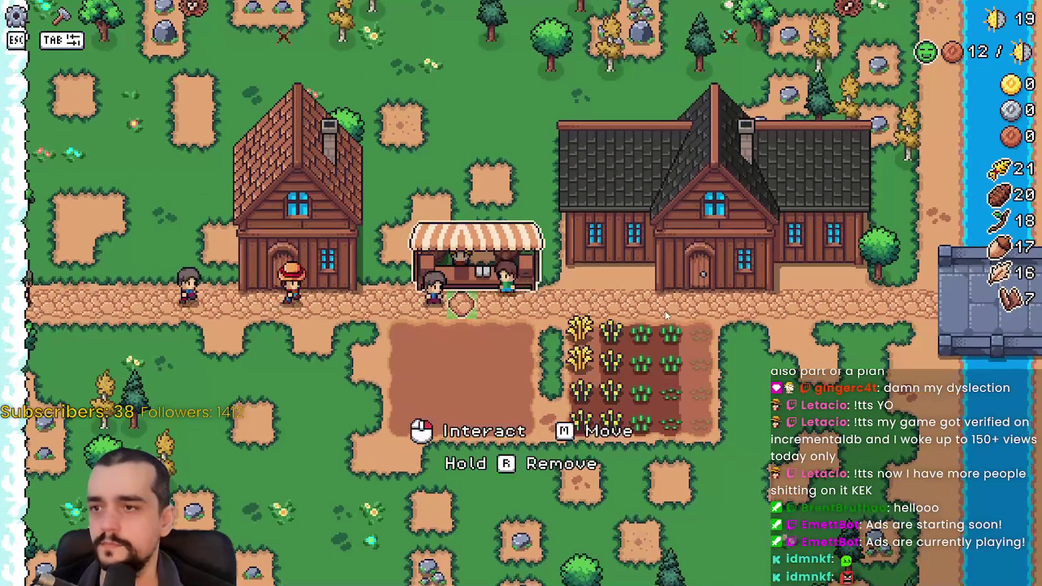
pyautogui.click(476, 372)
pyautogui.click(539, 282)
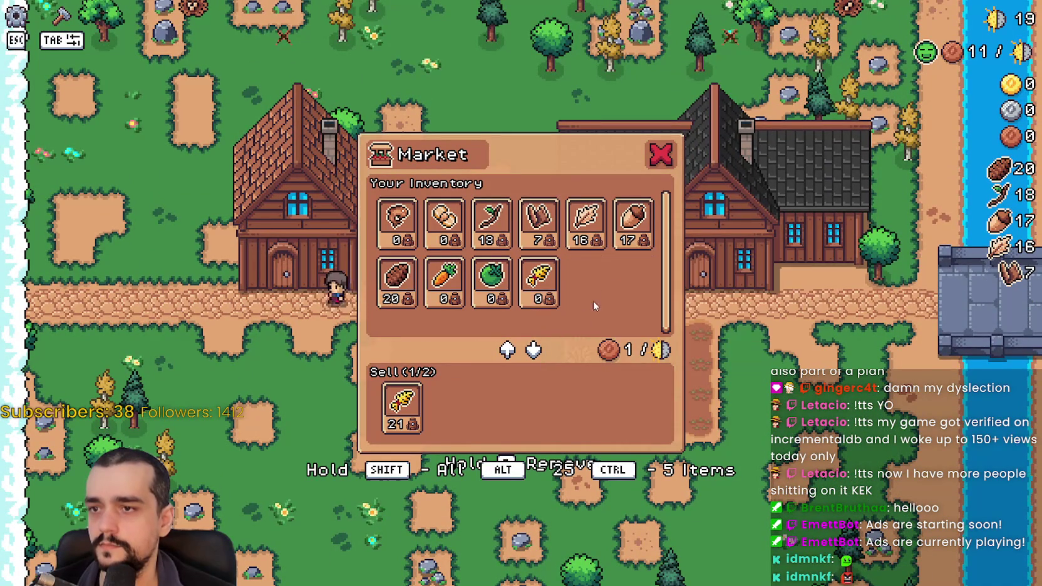
pyautogui.click(633, 227)
pyautogui.press('s')
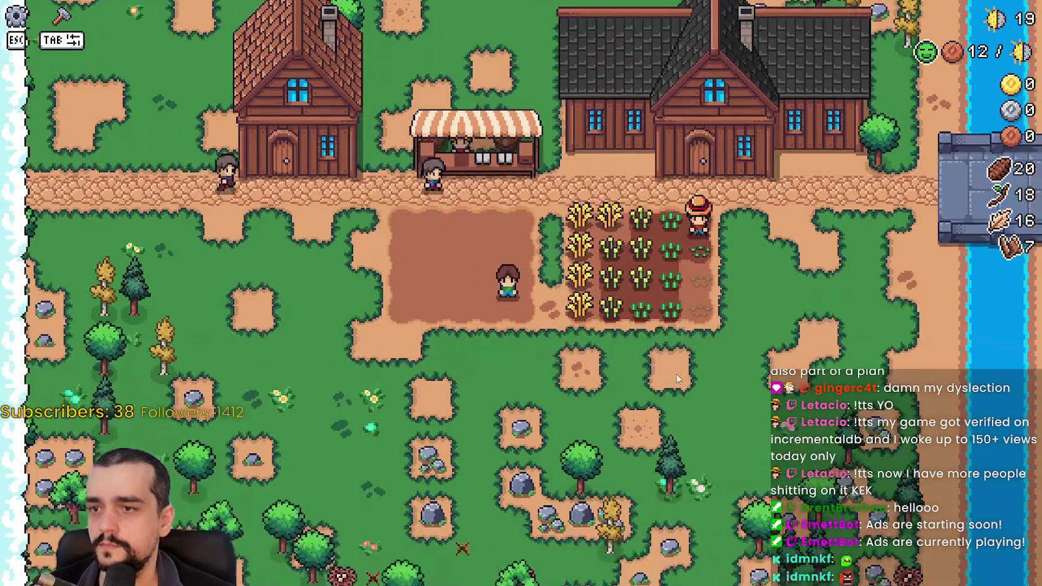
pyautogui.press('Tab')
pyautogui.press('Tab')
pyautogui.press('s')
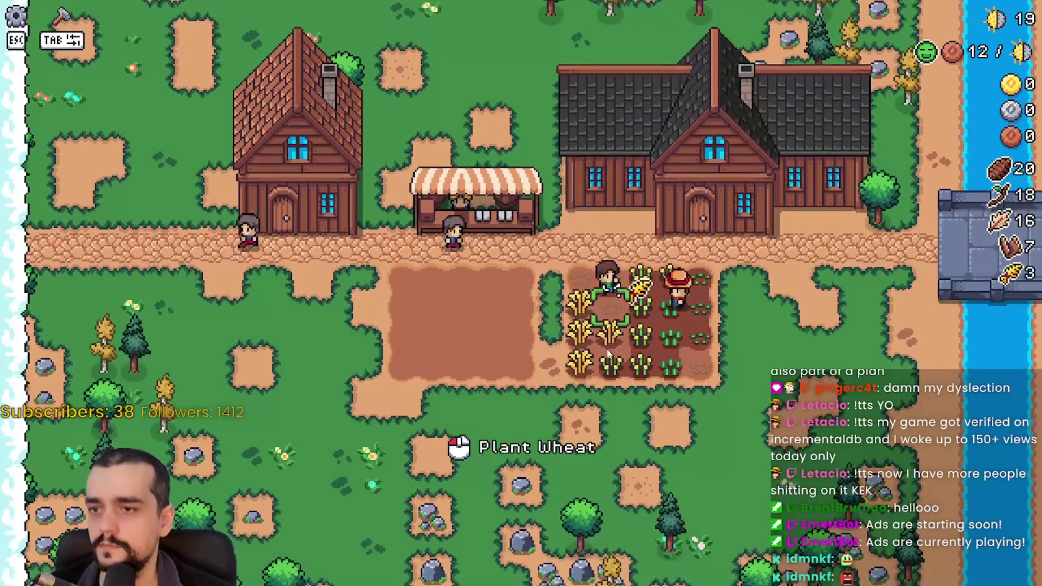
# - Revisit the market, harvest more wheat, and pick a seed for the empty plot
pyautogui.press('w')
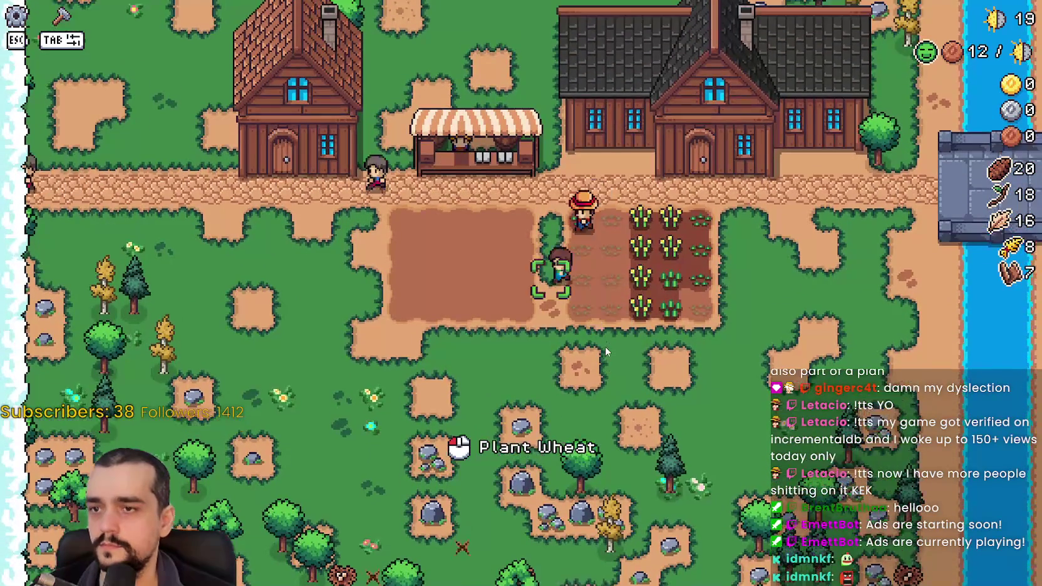
pyautogui.press('s')
pyautogui.press('Tab')
pyautogui.press('Tab')
pyautogui.press('w')
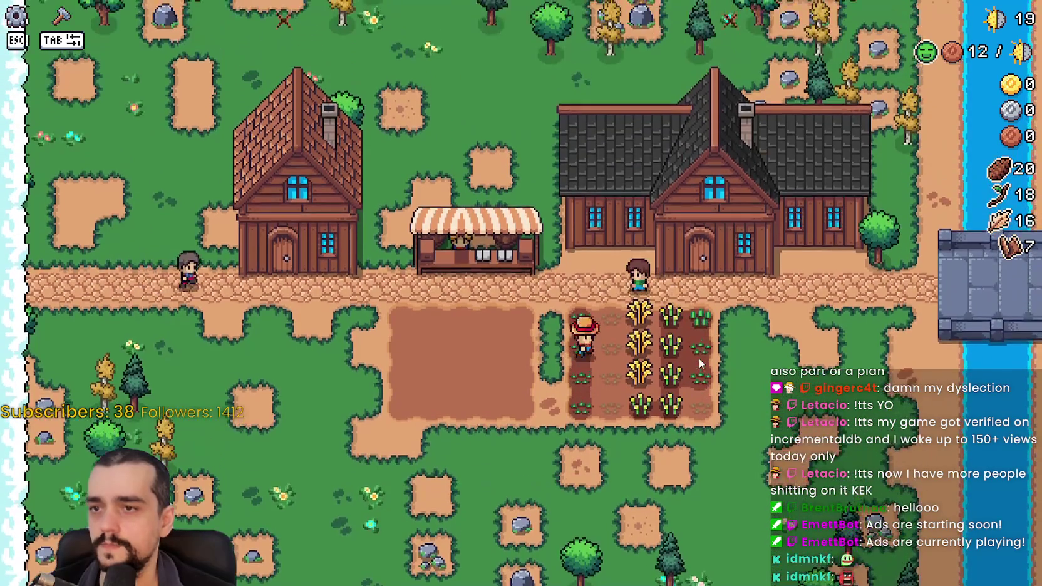
pyautogui.press('s')
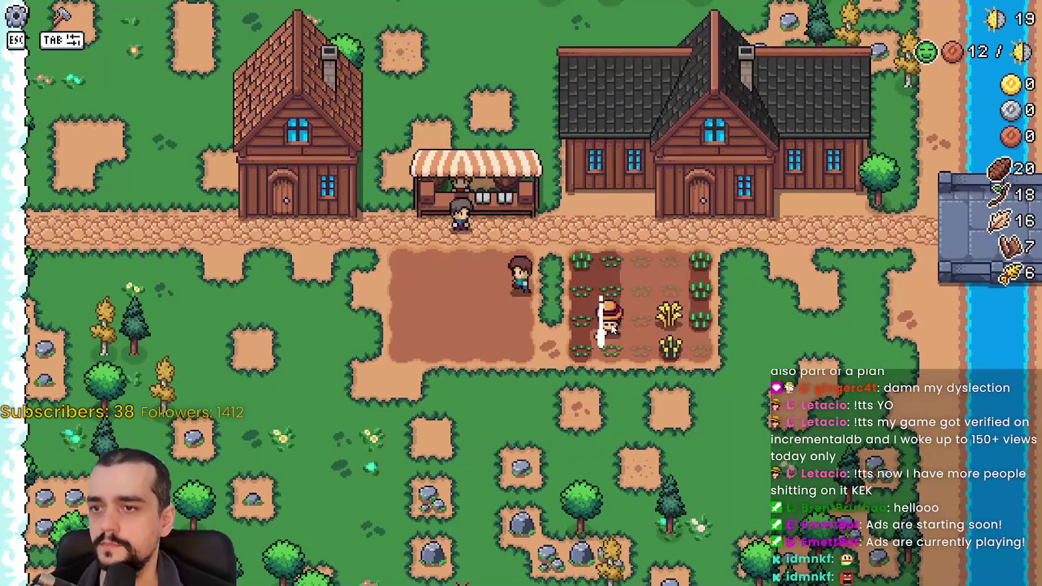
pyautogui.press('Tab')
pyautogui.click(125, 320)
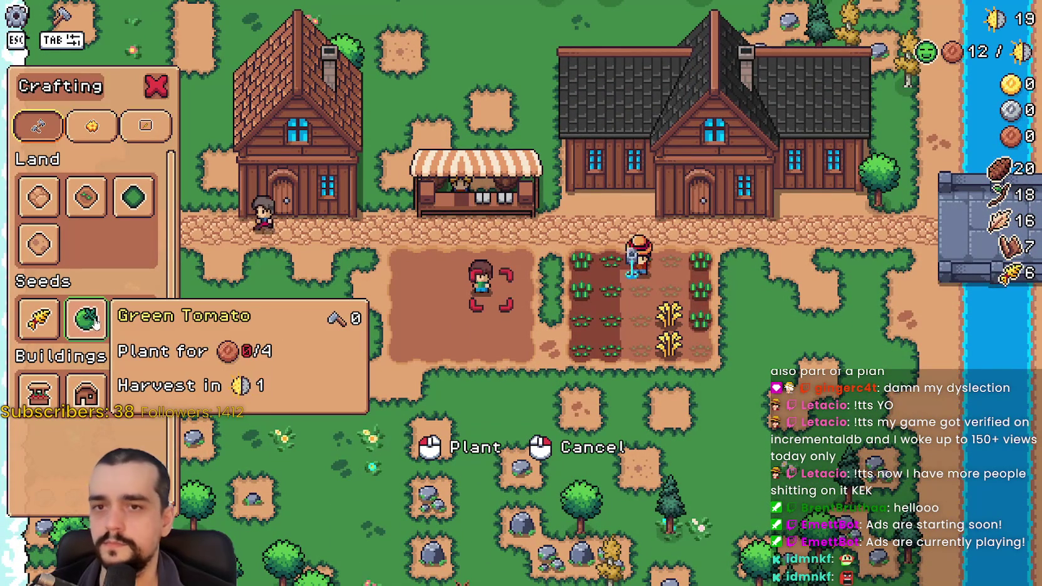
pyautogui.press('Tab')
# - Check the market again, harvest more wheat, and open the House window at its door
pyautogui.press('w')
pyautogui.click(507, 303)
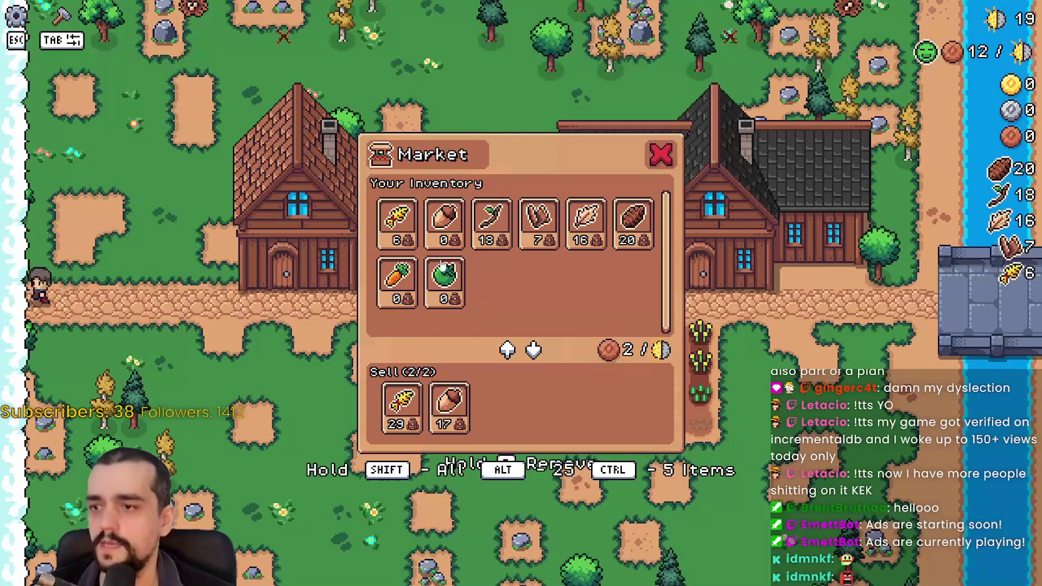
pyautogui.press('Escape')
pyautogui.press('s')
pyautogui.press('Tab')
pyautogui.press('d')
pyautogui.press('a')
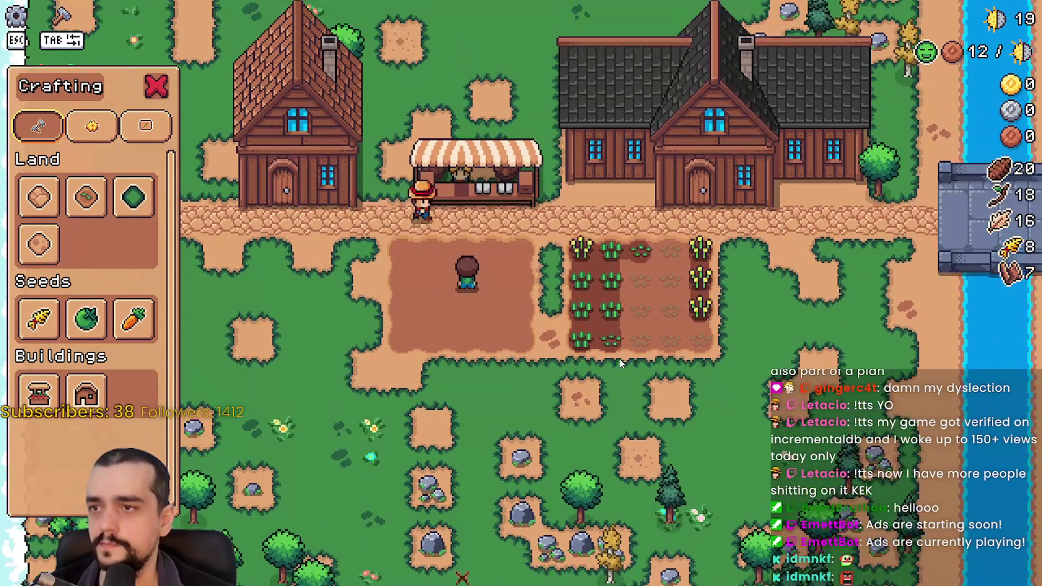
pyautogui.press('Tab')
pyautogui.press('a')
pyautogui.press('w')
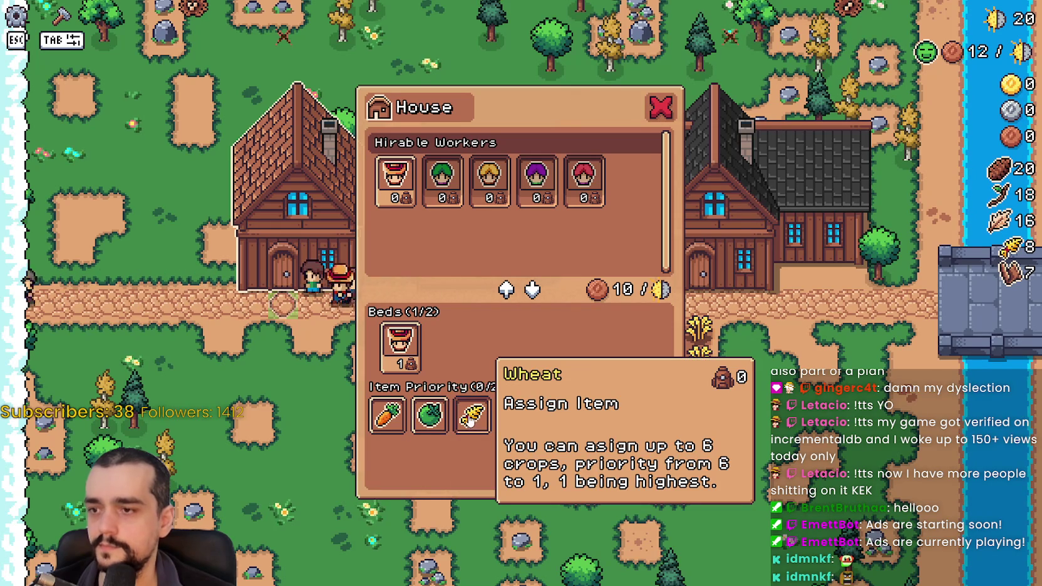
# - Set the House item priority to Carrot first and Wheat second, then close the window
pyautogui.click(472, 419)
pyautogui.click(386, 415)
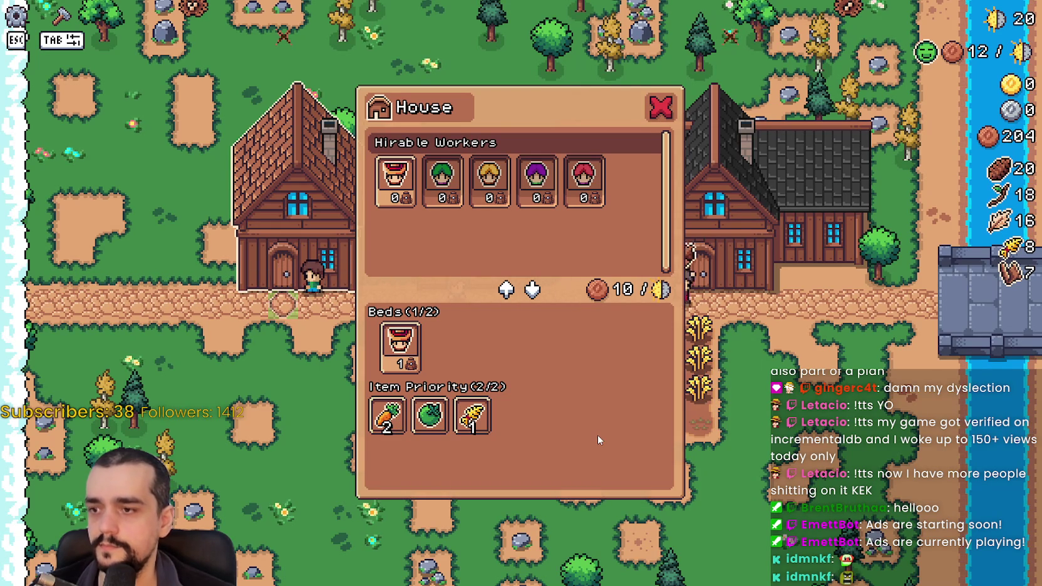
pyautogui.click(471, 416)
pyautogui.click(472, 415)
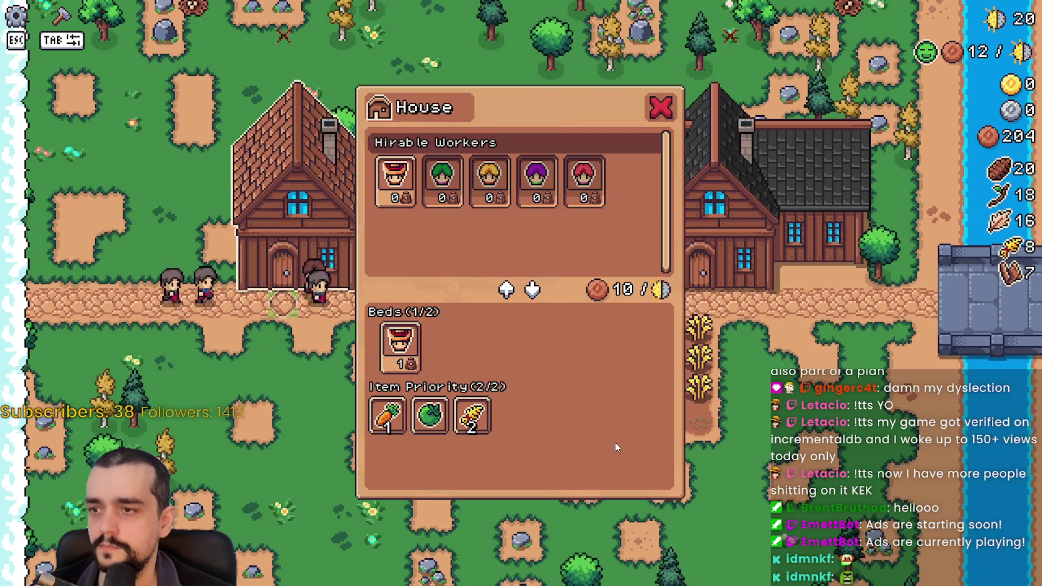
pyautogui.press('Escape')
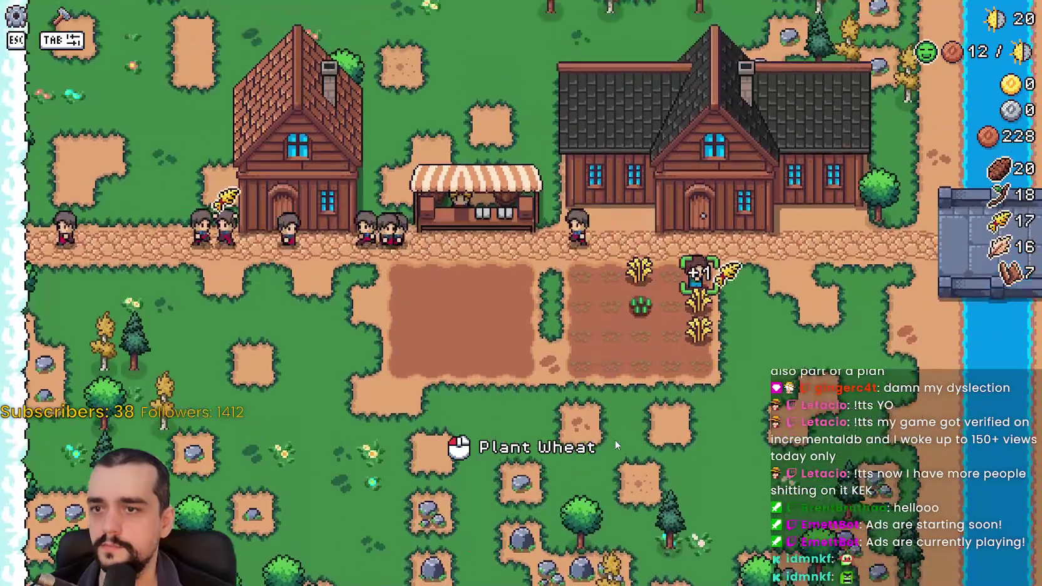
pyautogui.press('Tab')
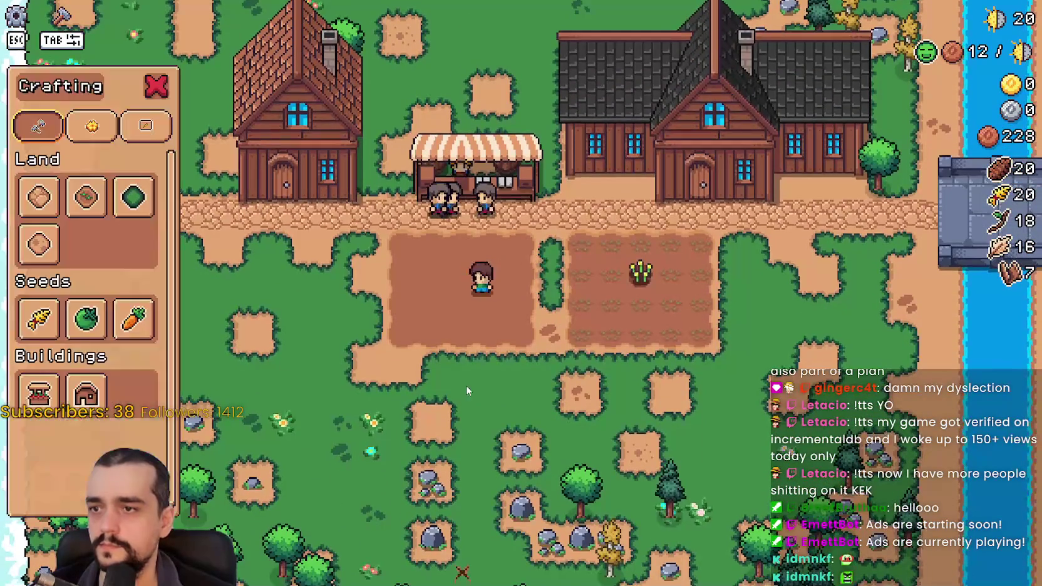
# - Plant Green Tomato seeds in the field and harvest the ripe wheat
pyautogui.click(79, 321)
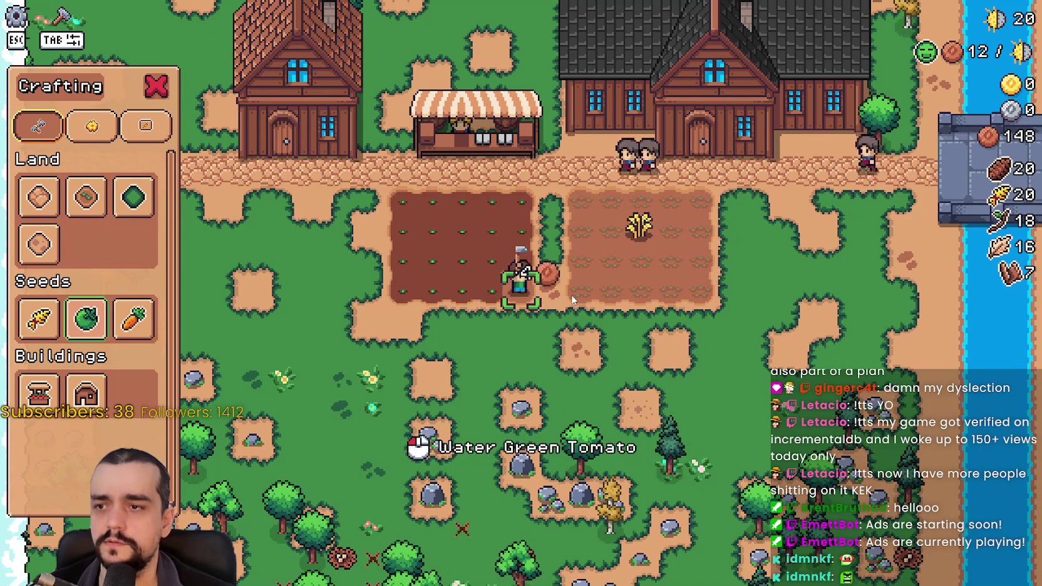
pyautogui.rightClick(589, 306)
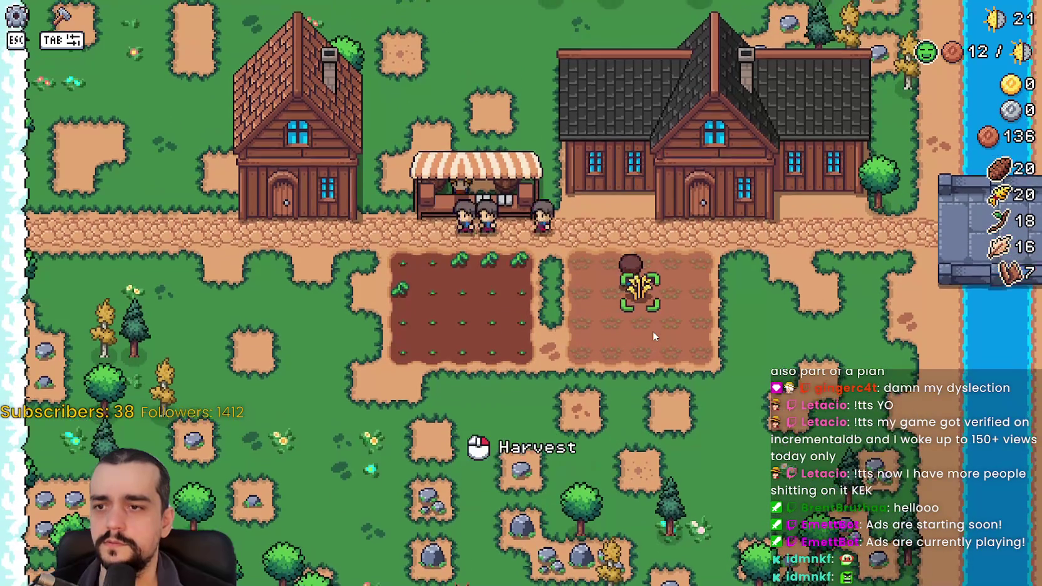
pyautogui.click(650, 328)
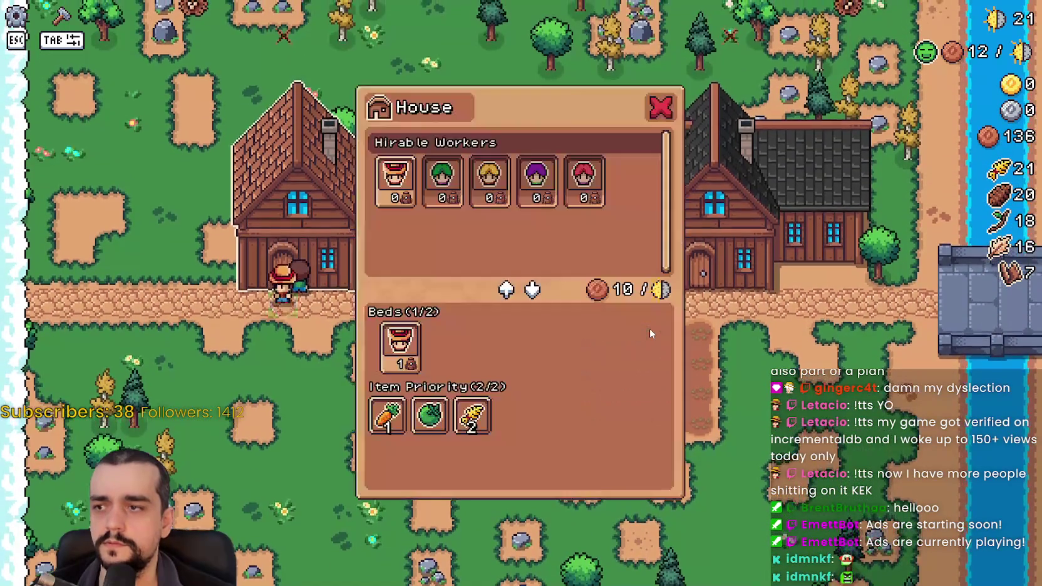
pyautogui.press('Escape')
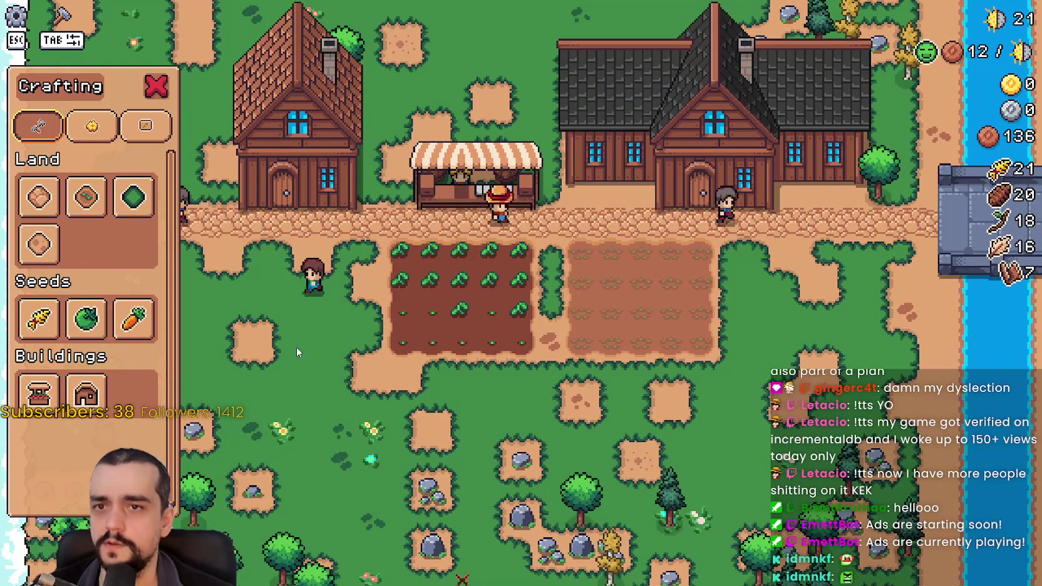
# - Place a Land tile beside the fields and plant Carrot seeds in the right field
pyautogui.click(88, 198)
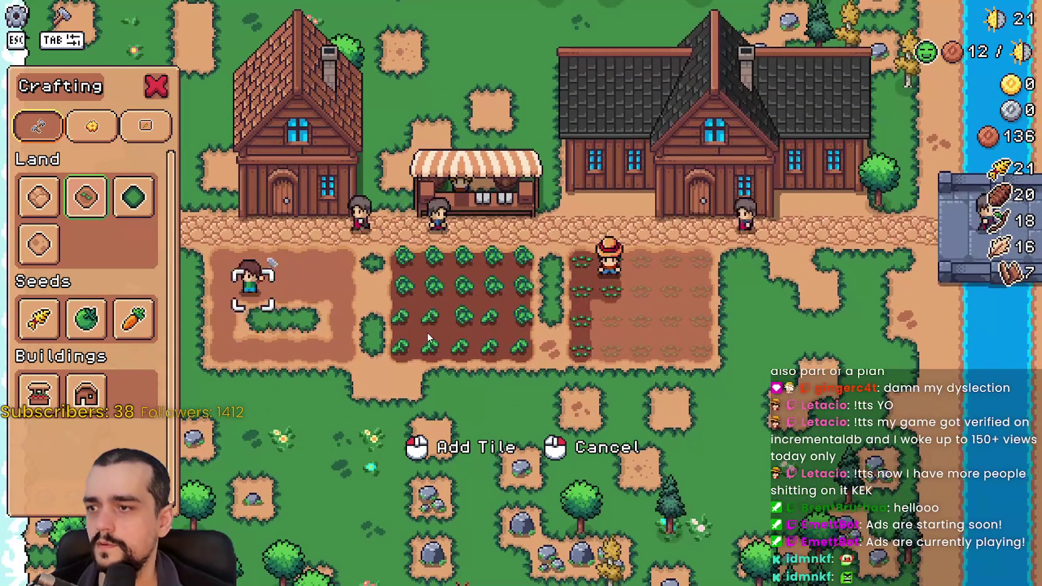
pyautogui.click(134, 319)
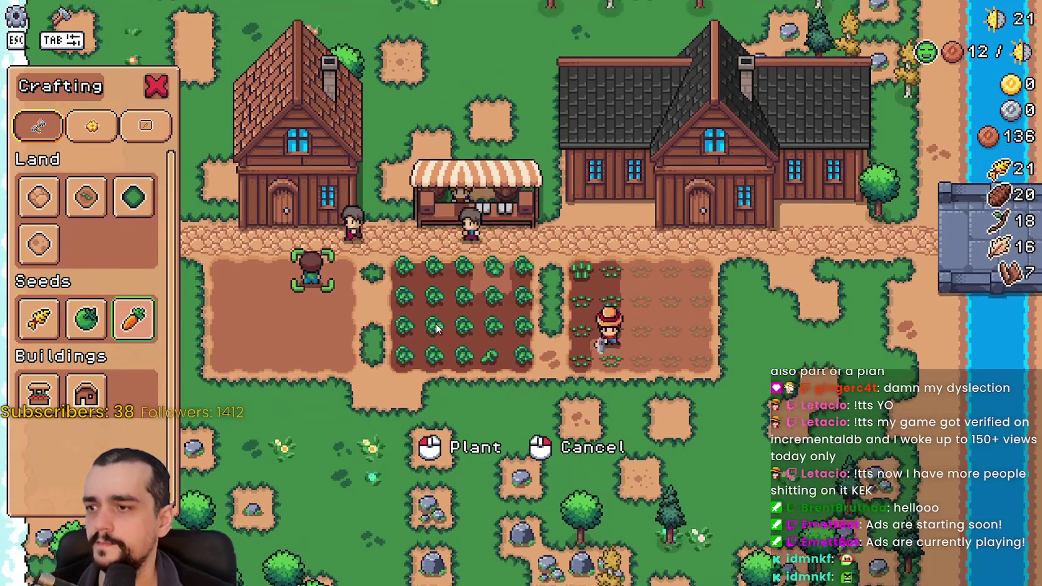
pyautogui.click(435, 327)
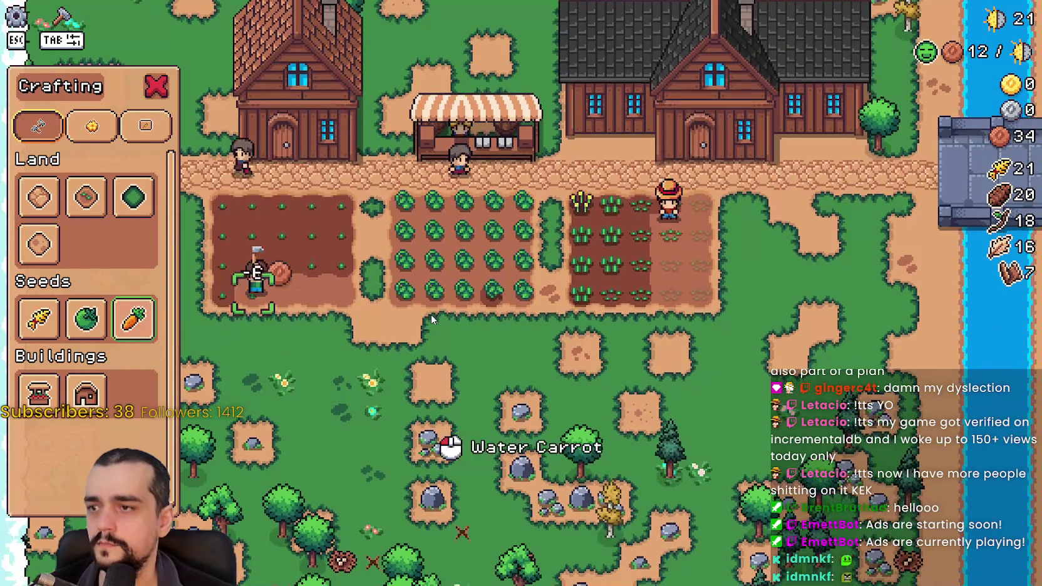
# - Close crafting and take the acorns off the market's sell list
pyautogui.press('Tab')
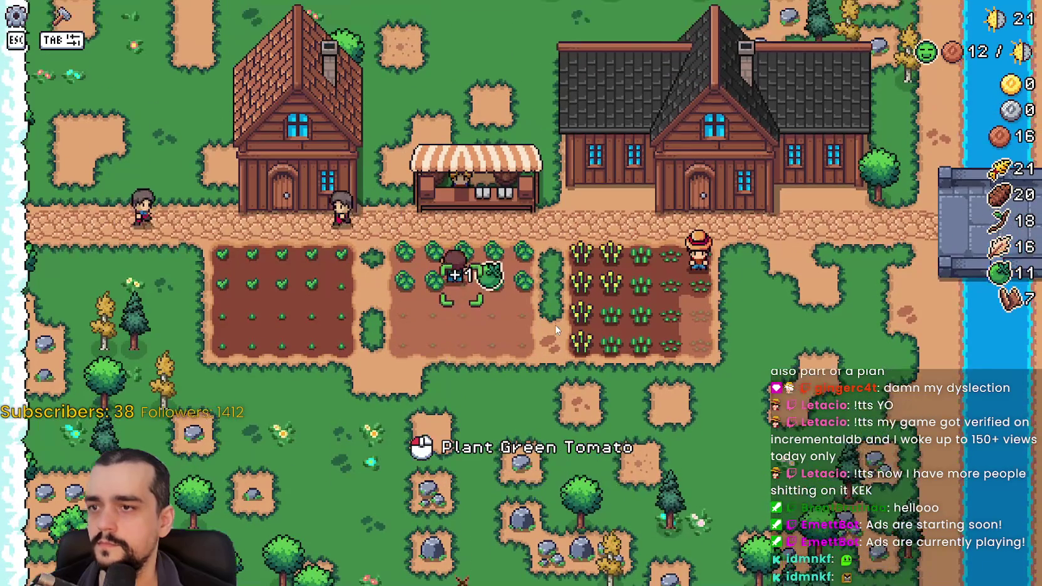
pyautogui.press('m')
pyautogui.click(449, 407)
# - Add Green Tomato and wheat to the market's sell list
pyautogui.click(444, 282)
pyautogui.press('Escape')
pyautogui.press('m')
pyautogui.click(508, 350)
pyautogui.press('Escape')
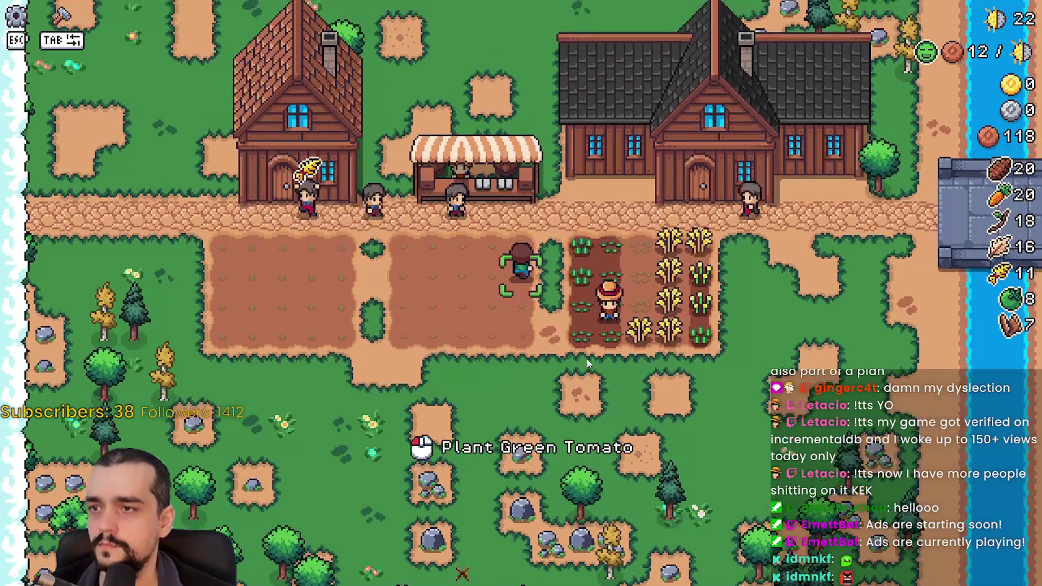
# - At the market stall, list the 20 carrots and 11 wheat for sale and close the market
pyautogui.press('e')
pyautogui.click(402, 407)
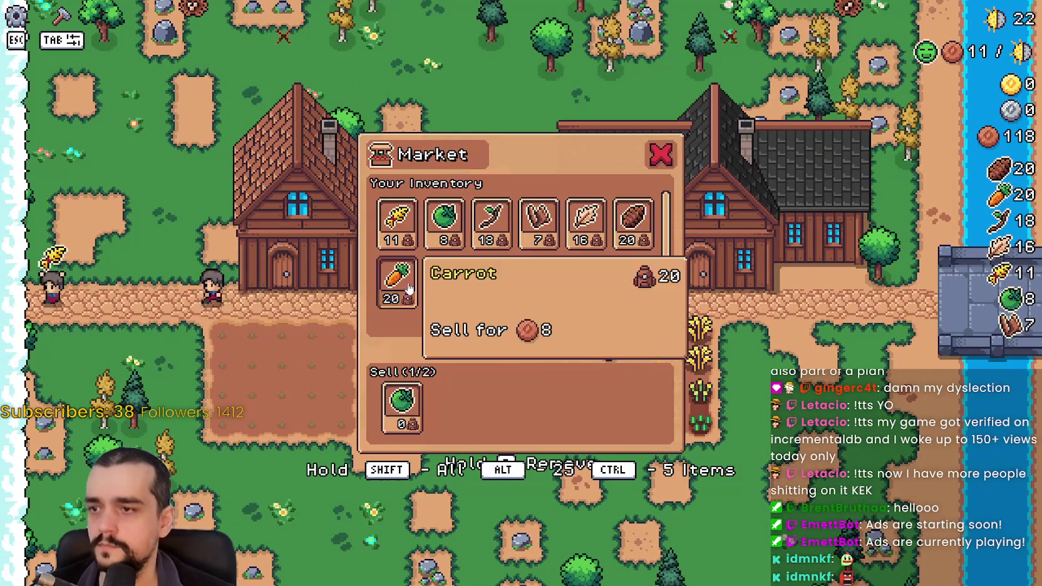
pyautogui.click(397, 282)
pyautogui.click(394, 219)
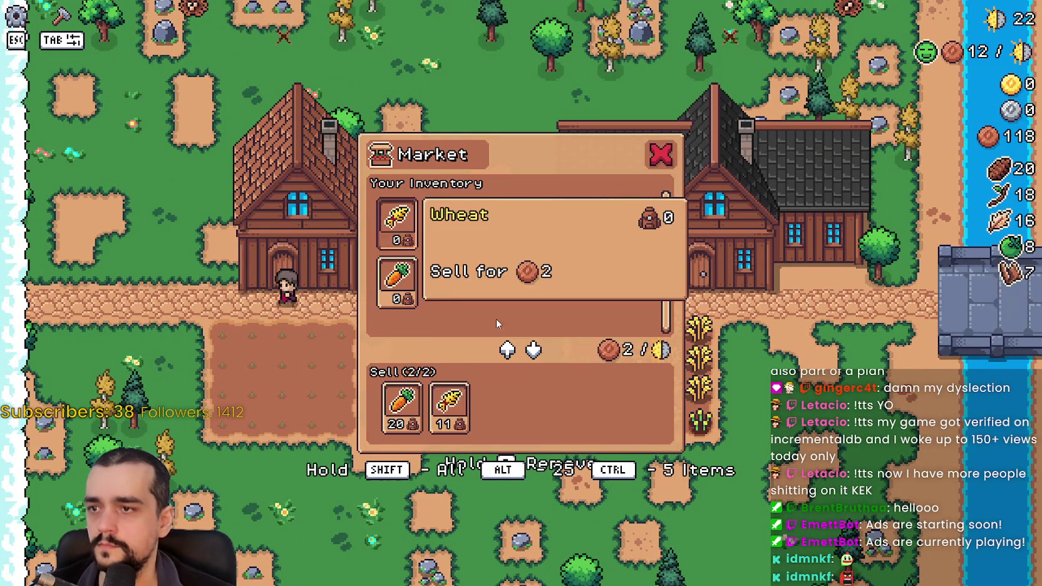
pyautogui.press('Escape')
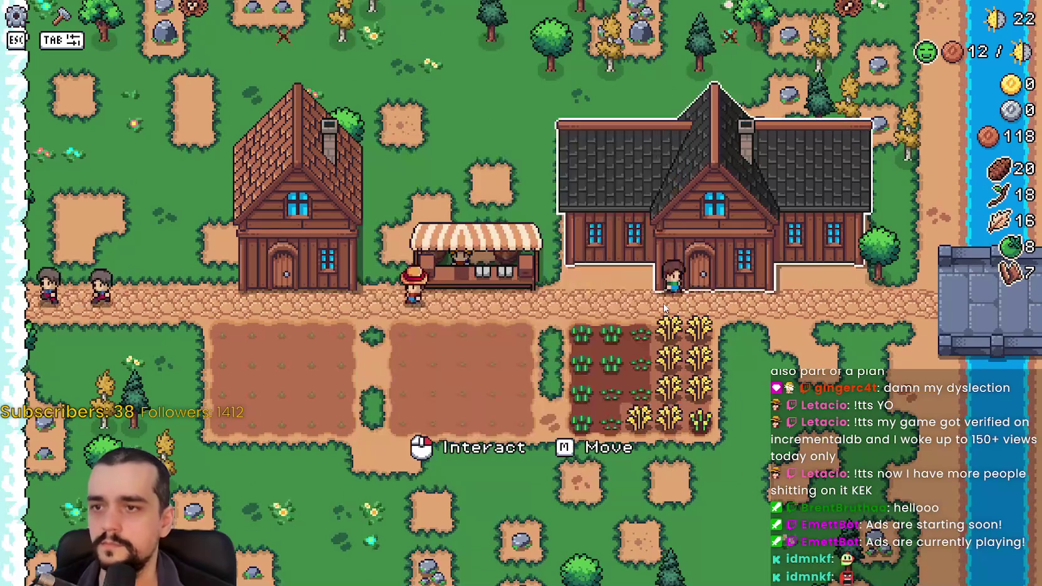
# - Walk north through the forest, south to the river and bridge, then back toward the village
pyautogui.press('w')
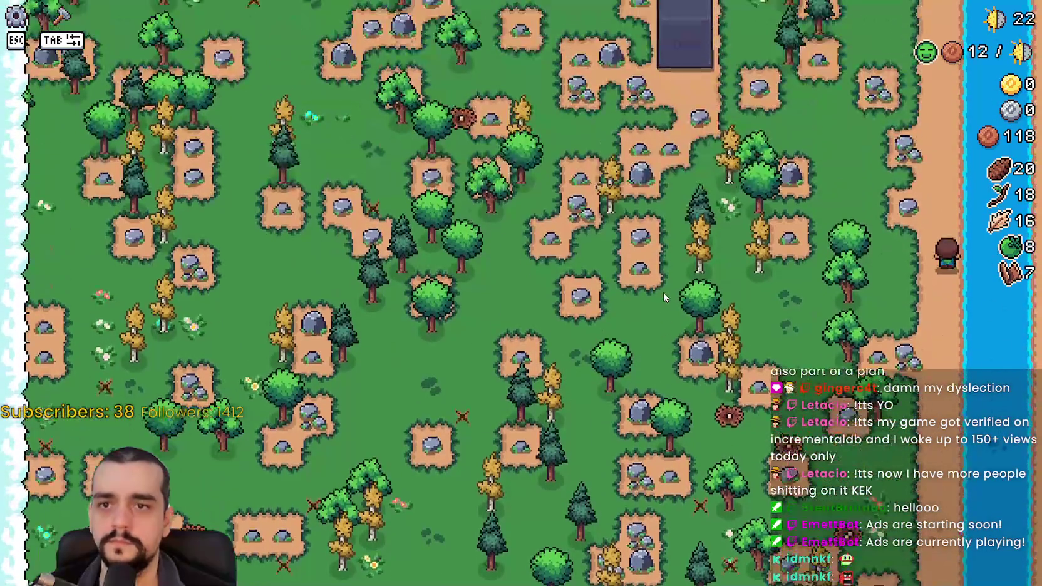
pyautogui.press('w')
pyautogui.press('s')
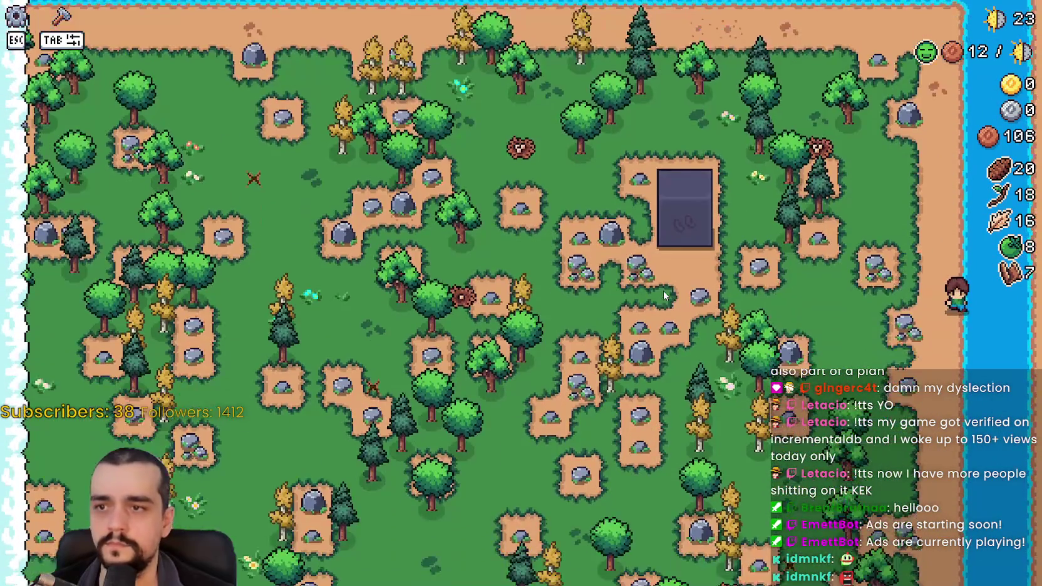
pyautogui.press('s')
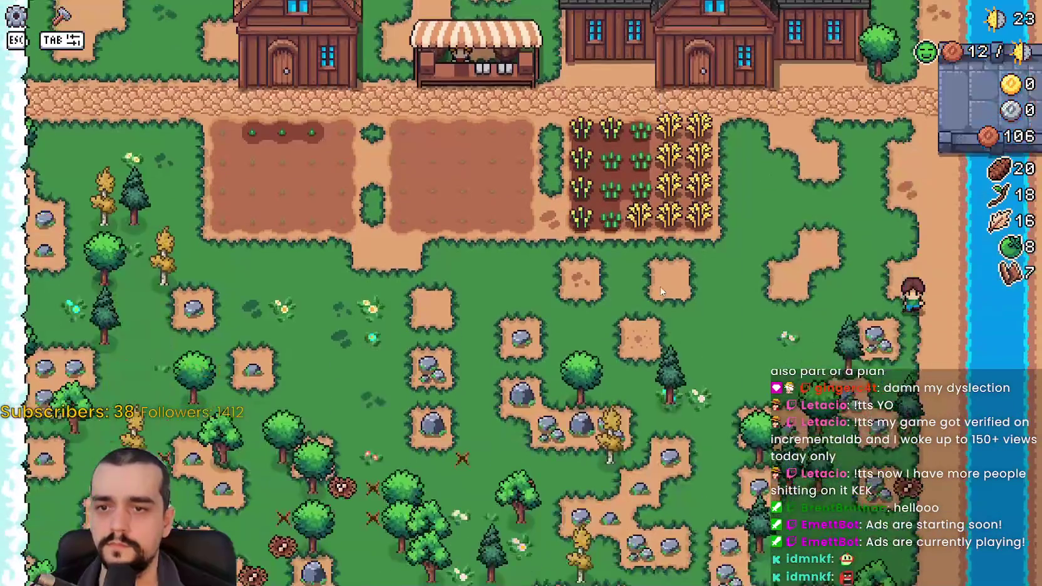
pyautogui.press('s')
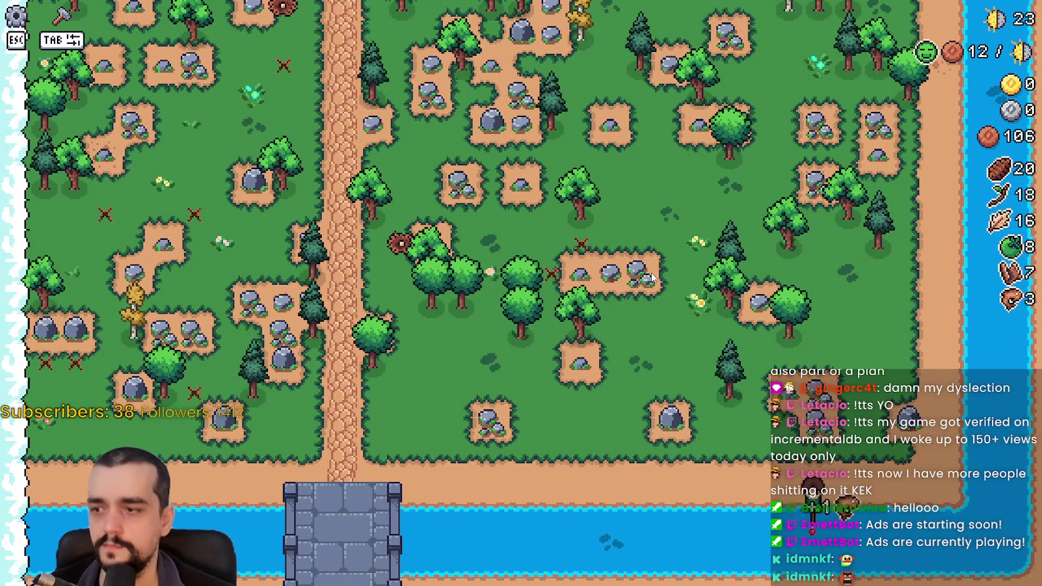
pyautogui.press('w')
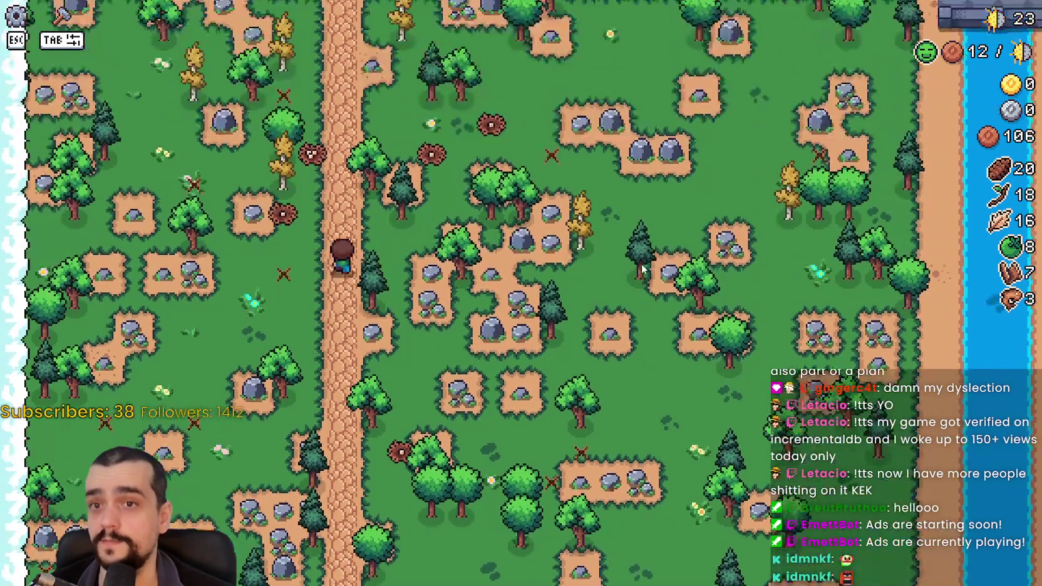
pyautogui.press('w')
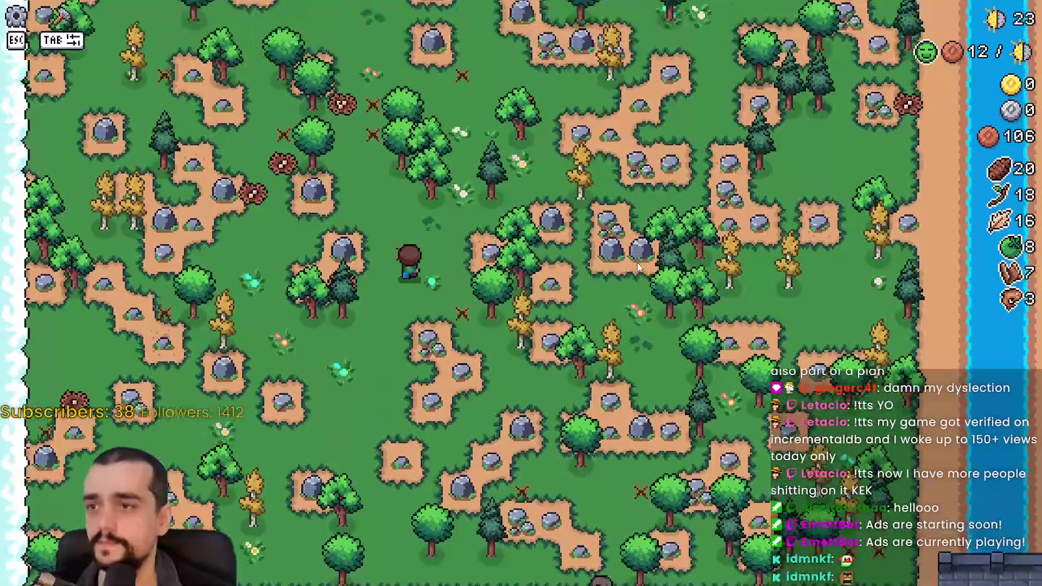
# - Close the market at the stall to sell the carrots, bringing coins to 834
pyautogui.press('e')
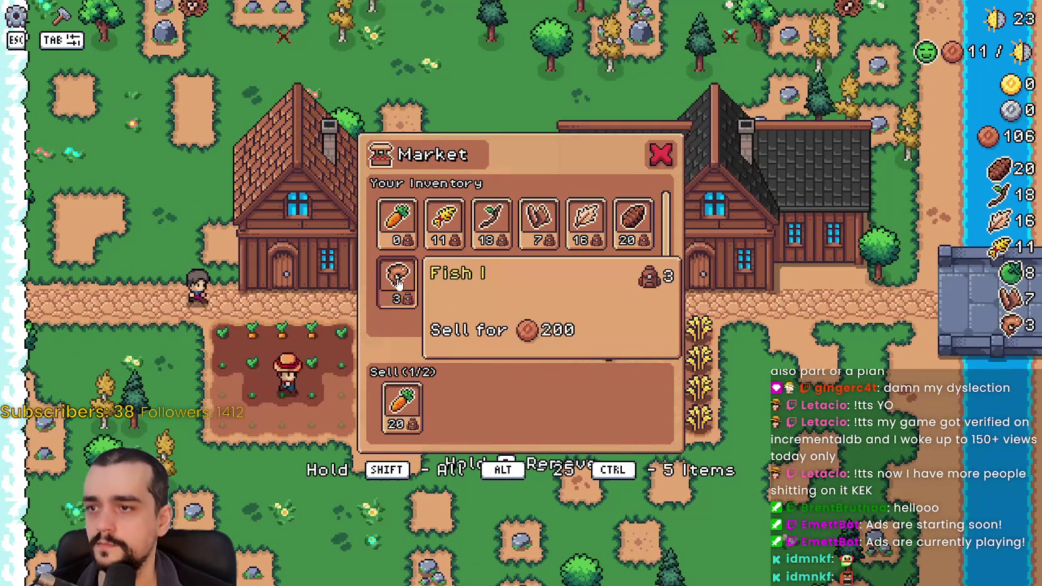
pyautogui.press('e')
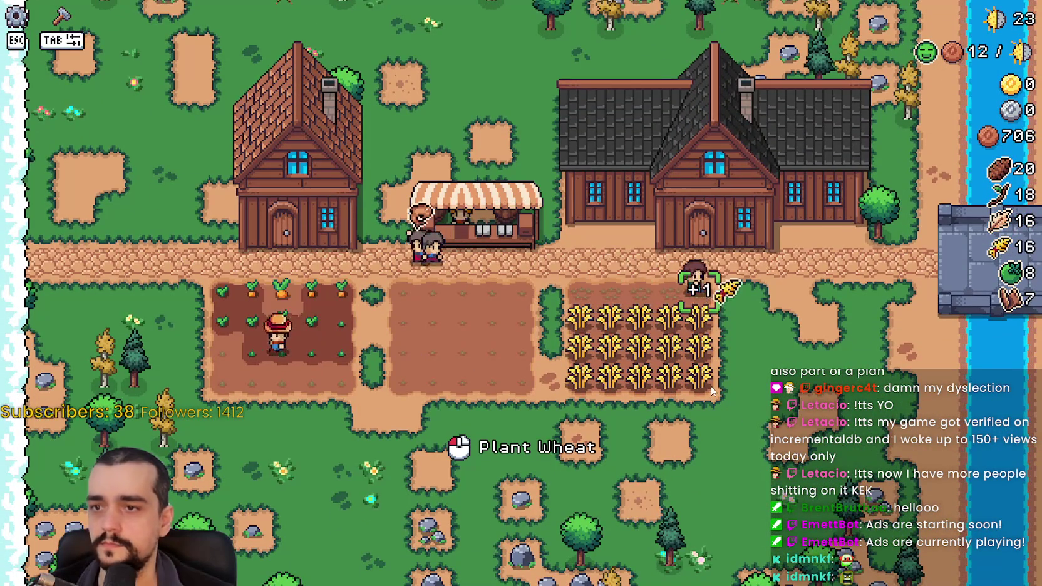
pyautogui.press('s')
pyautogui.press('s')
pyautogui.press('s')
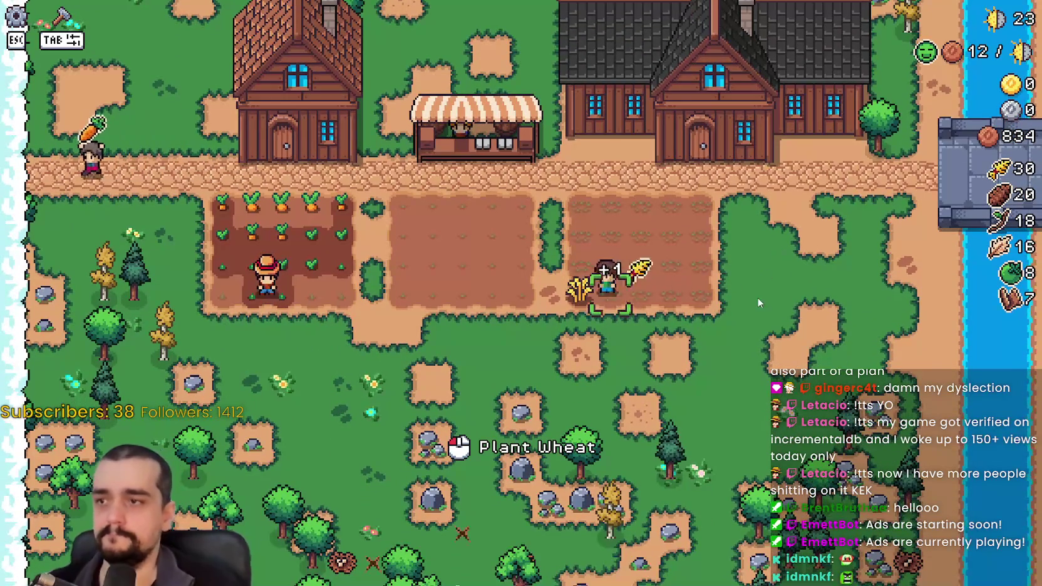
# - Unlock the Warehouse and Gatherers advancements in the Player House
pyautogui.press('w')
pyautogui.click(770, 269)
pyautogui.click(590, 327)
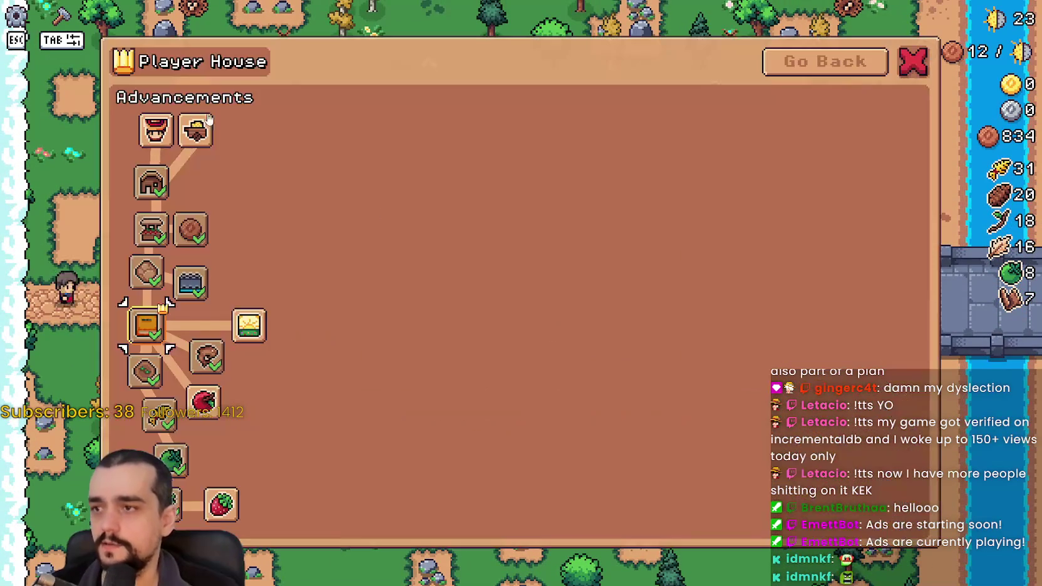
pyautogui.click(249, 325)
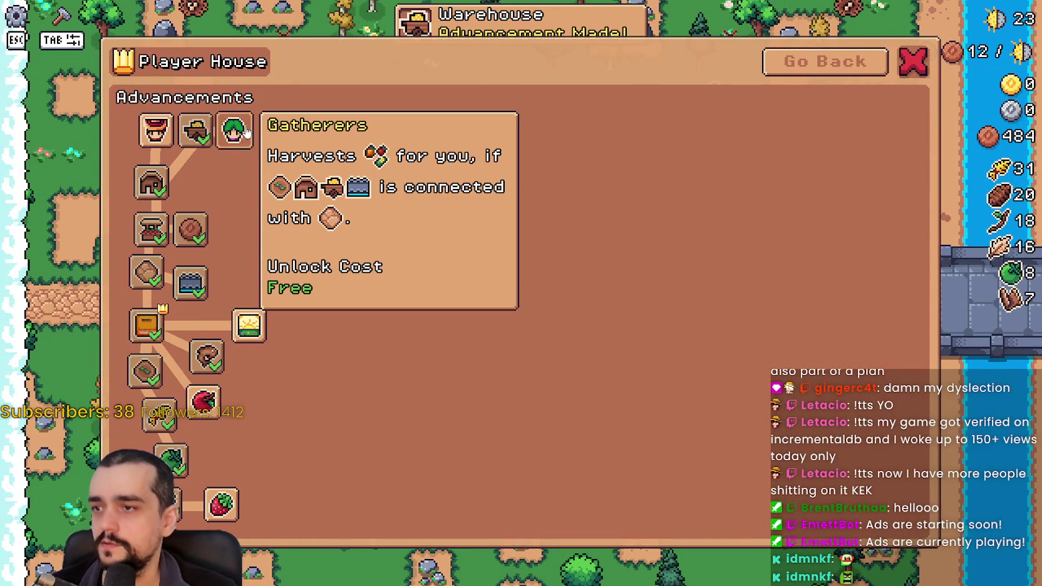
pyautogui.click(235, 130)
pyautogui.press('Escape')
# - Unlock the Farmers advancement and review the house's hirable workers
pyautogui.click(747, 283)
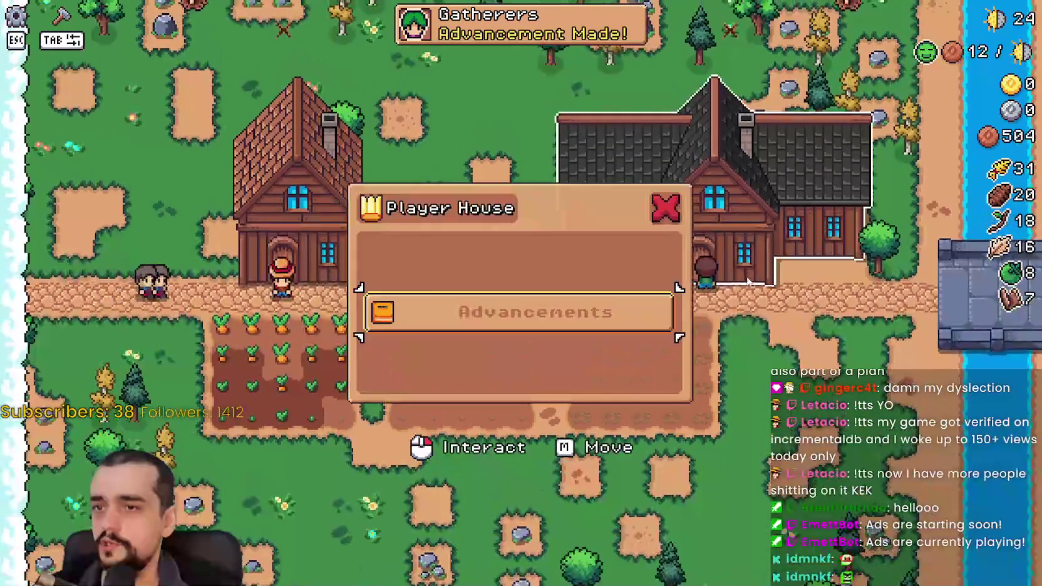
pyautogui.click(762, 340)
pyautogui.click(759, 334)
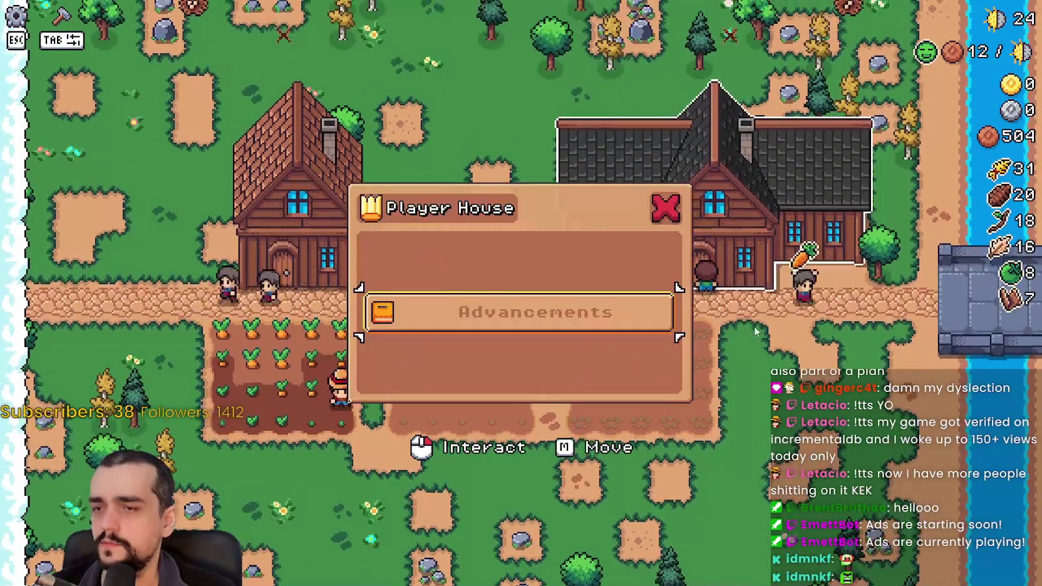
pyautogui.click(633, 312)
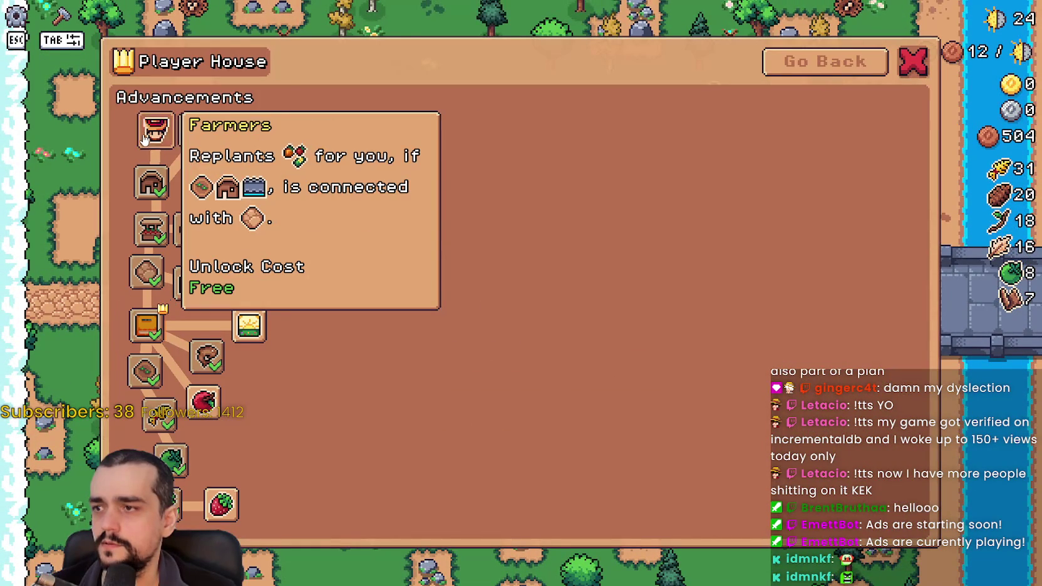
pyautogui.click(143, 138)
pyautogui.press('Escape')
pyautogui.click(617, 271)
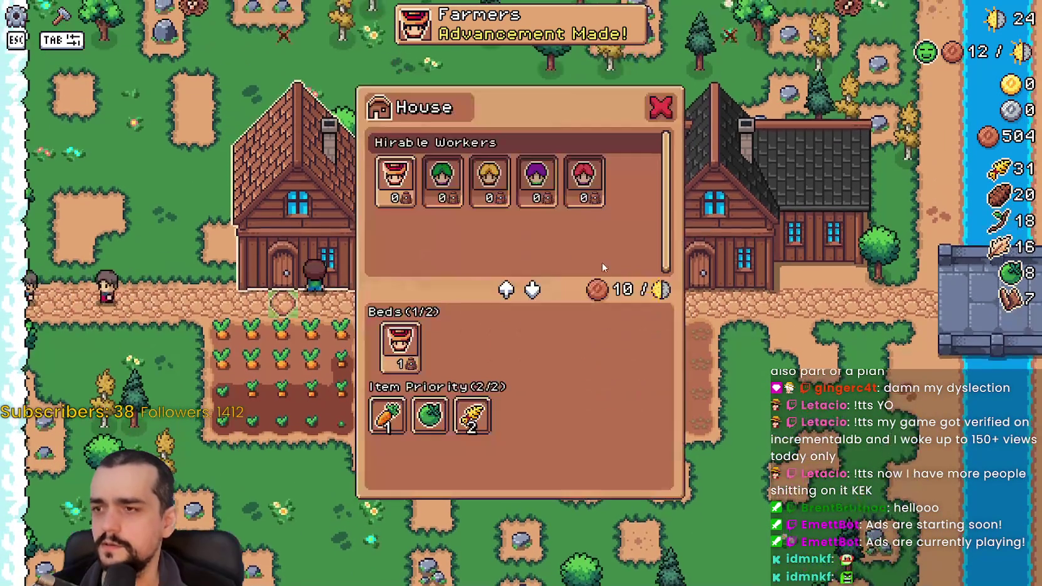
pyautogui.click(783, 266)
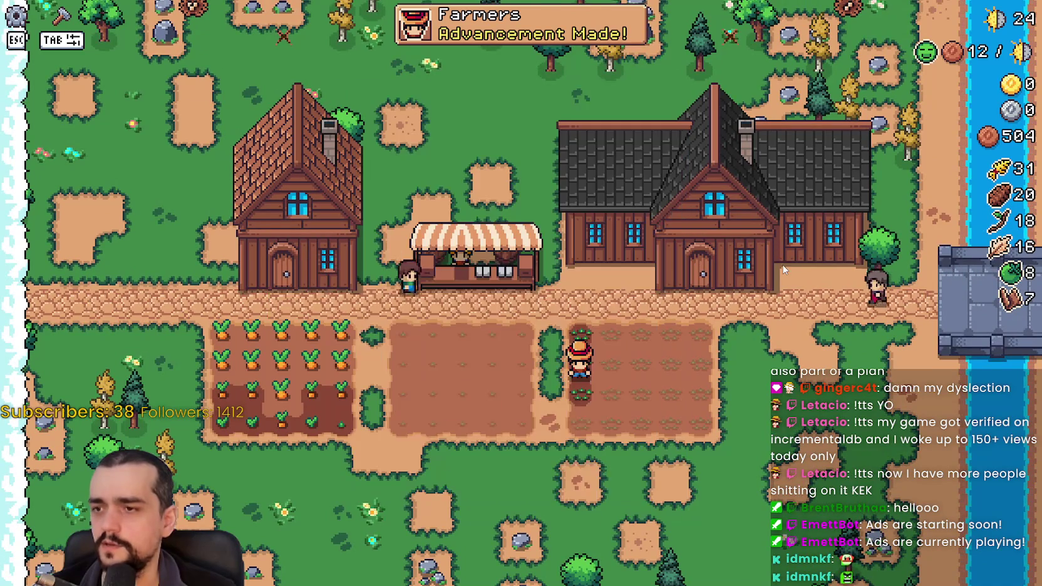
# - Walk into the carrot field and harvest its carrots
pyautogui.press('s')
pyautogui.press('a')
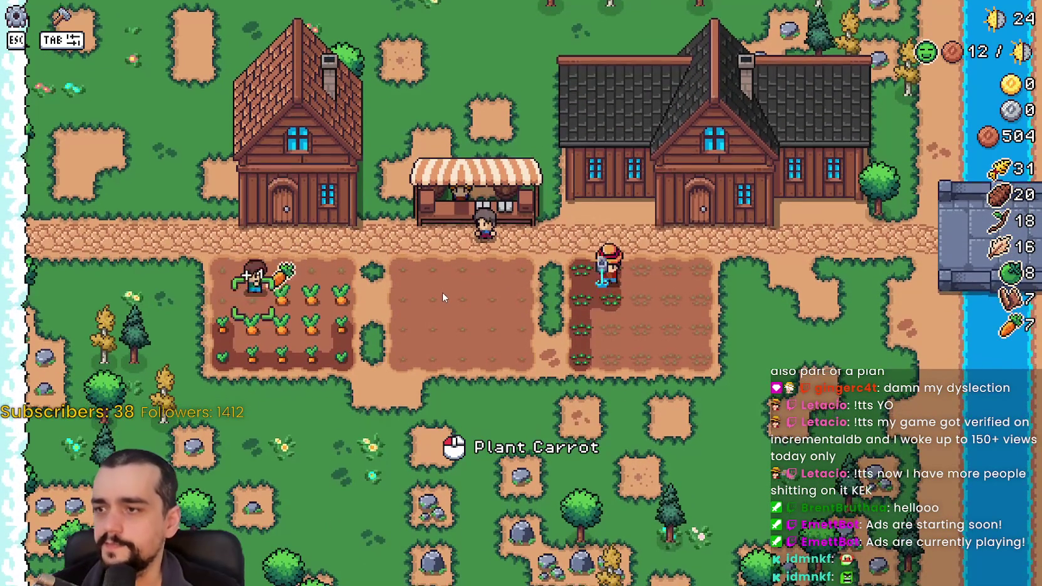
pyautogui.press('s')
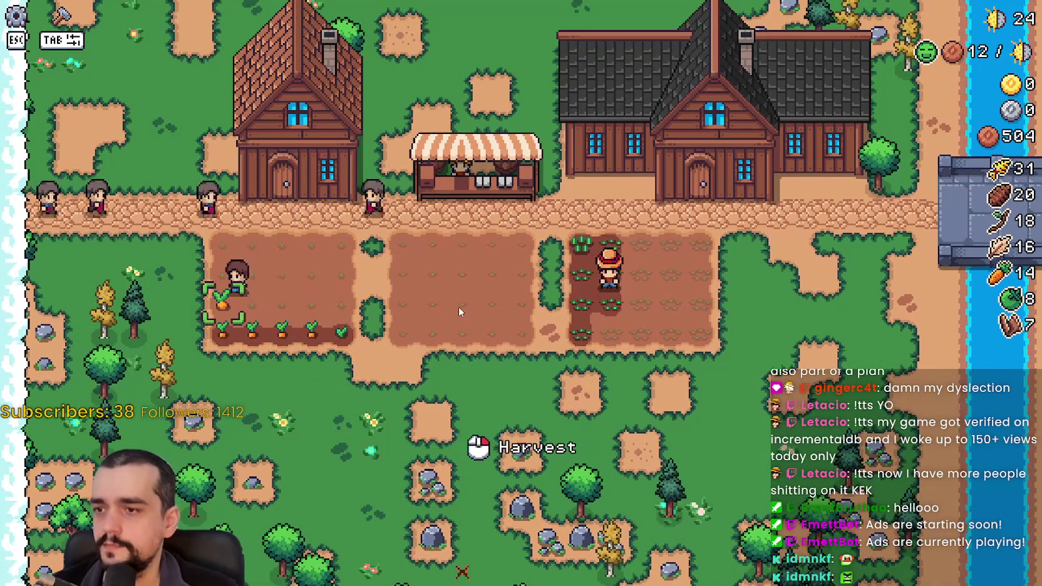
# - Chop trees for wood, gather fibre, and head back toward the buildings with Crafting open
pyautogui.press('s')
pyautogui.press('d')
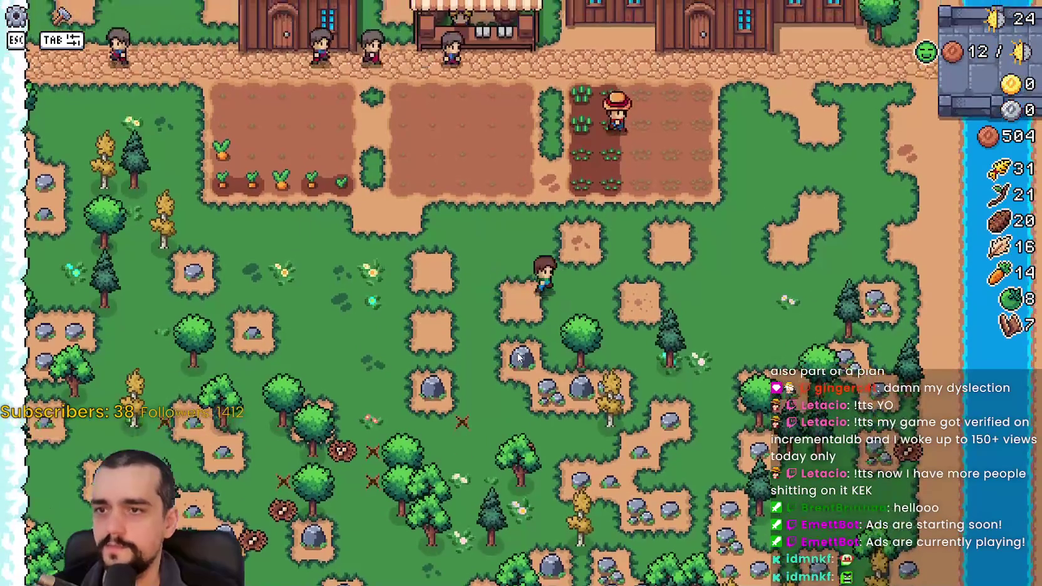
pyautogui.press('s')
pyautogui.press('d')
pyautogui.press('a')
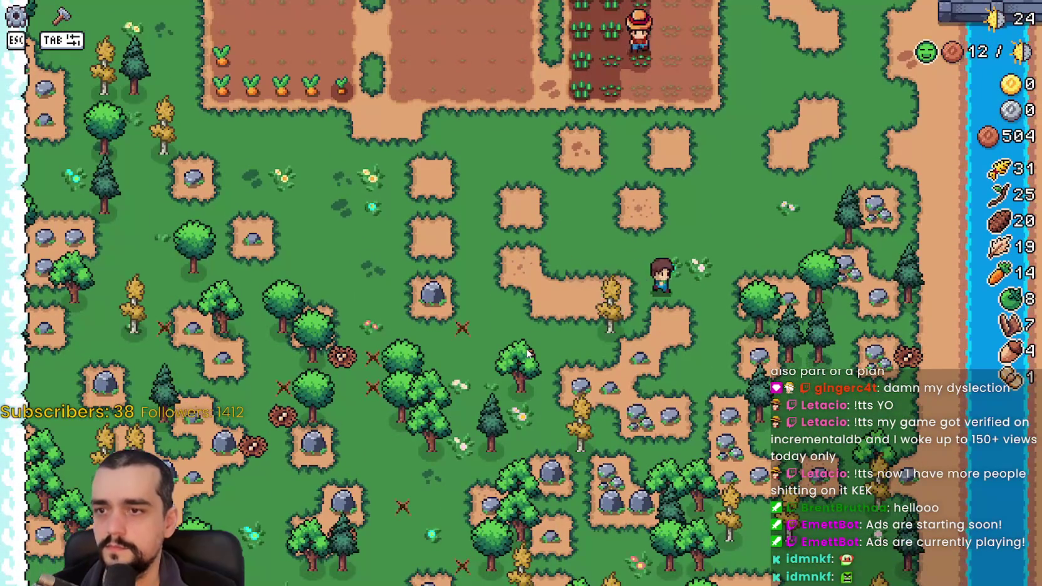
pyautogui.press('Tab')
pyautogui.press('w')
pyautogui.press('d')
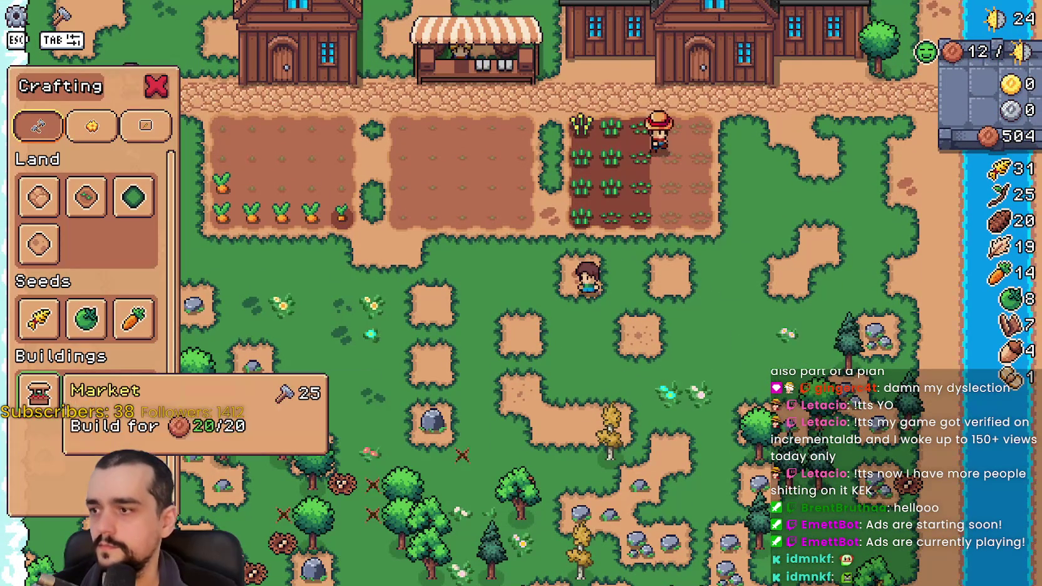
# - Build the Warehouse right of the fields and lay stone path tiles leftward below them
pyautogui.click(108, 405)
pyautogui.click(758, 368)
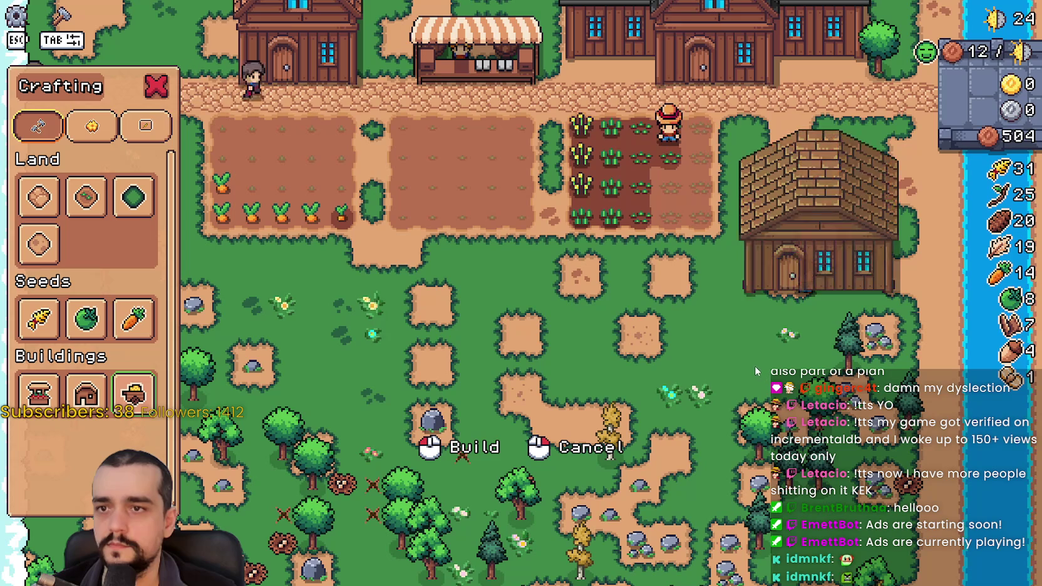
pyautogui.click(137, 206)
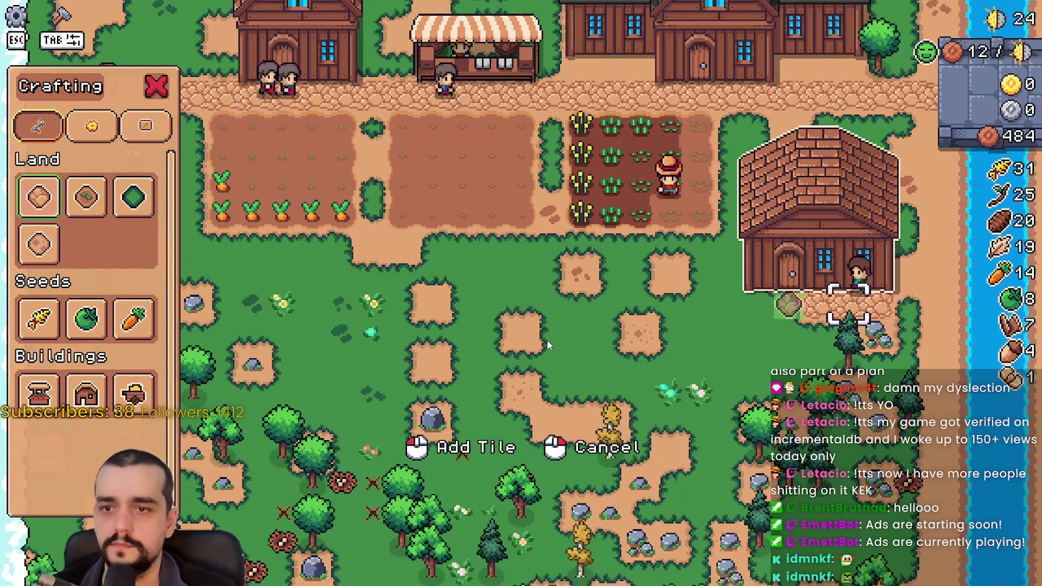
pyautogui.press('w')
pyautogui.press('a')
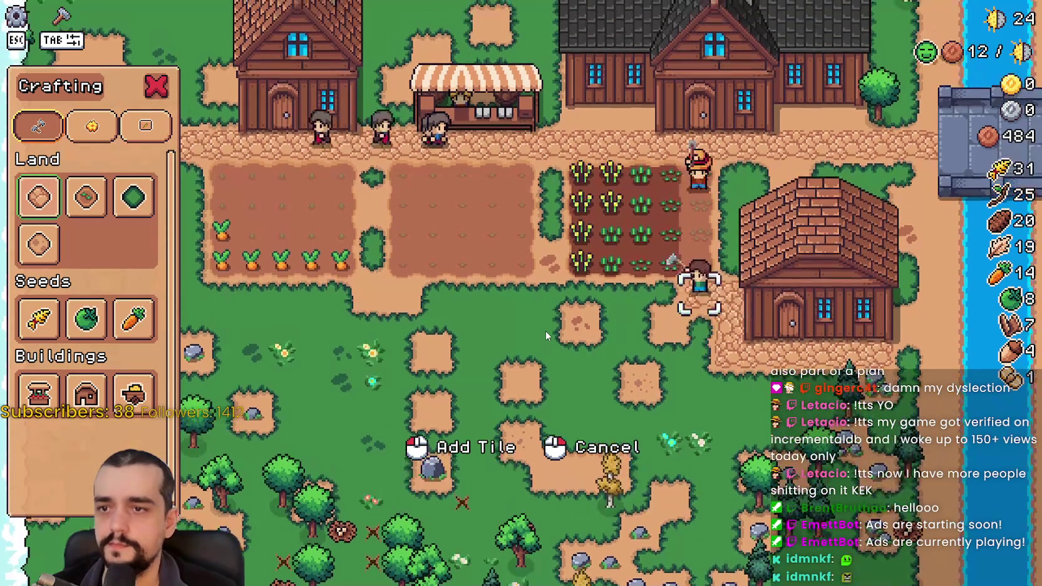
pyautogui.press('a')
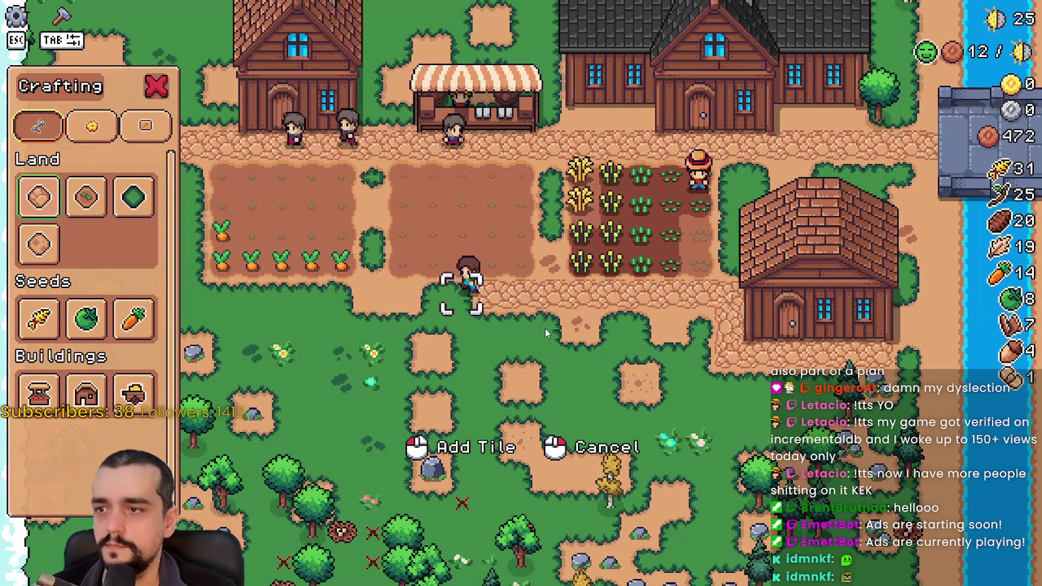
pyautogui.press('a')
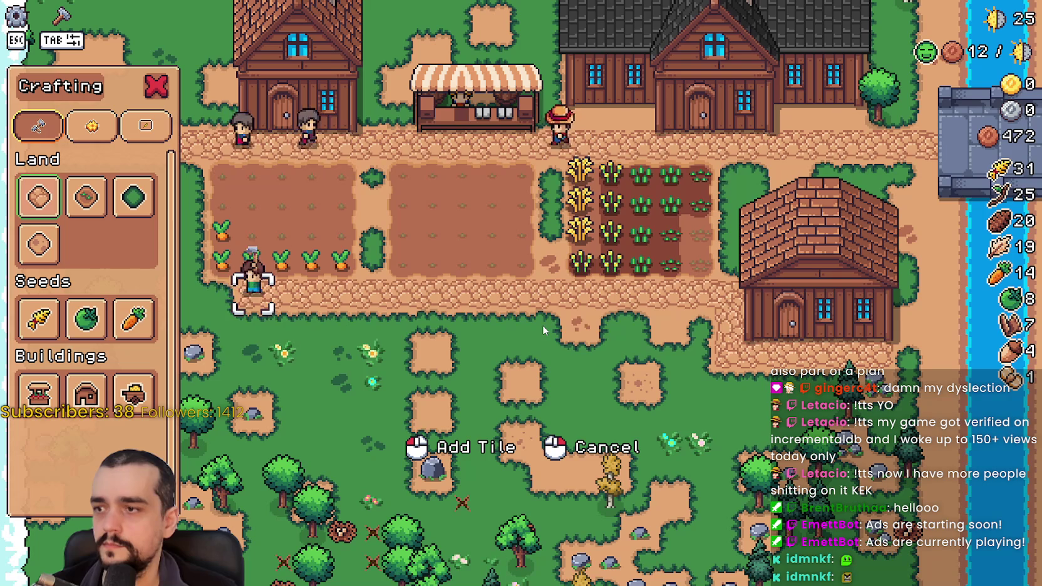
# - Extend the path up beside the wheat field, then stop placing path tiles
pyautogui.press('d')
pyautogui.press('w')
pyautogui.press('s')
pyautogui.press('w')
pyautogui.press('d')
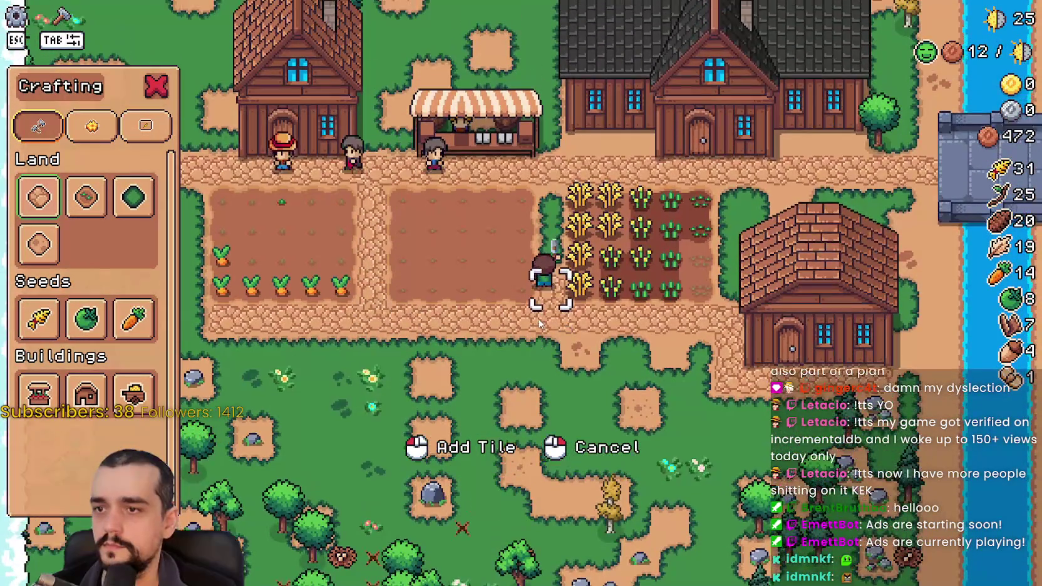
pyautogui.rightClick(539, 322)
# - Hire a second worker at the house, filling both beds (2/2)
pyautogui.press('a')
pyautogui.press('w')
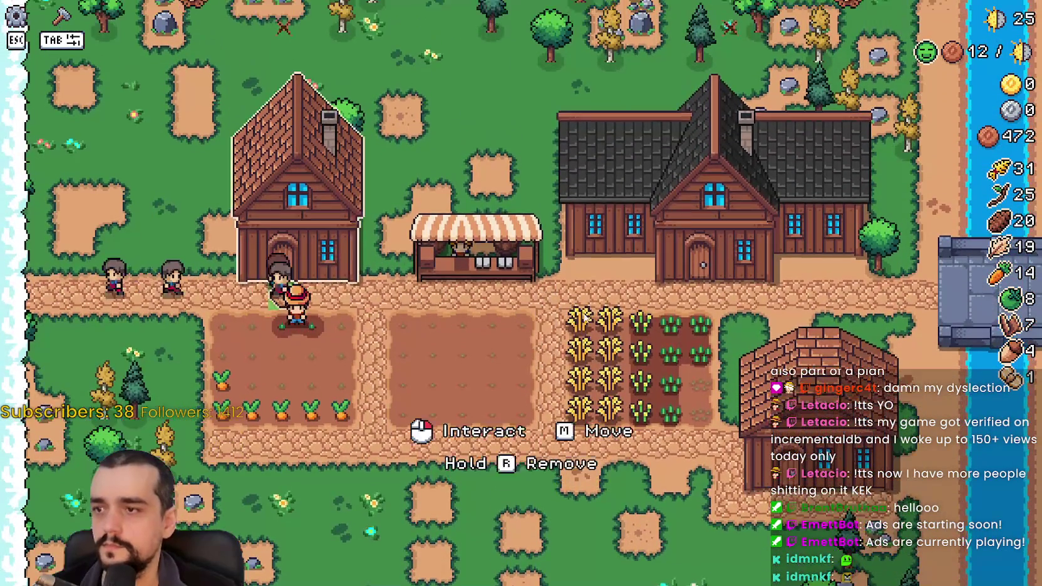
pyautogui.click(537, 229)
pyautogui.click(442, 181)
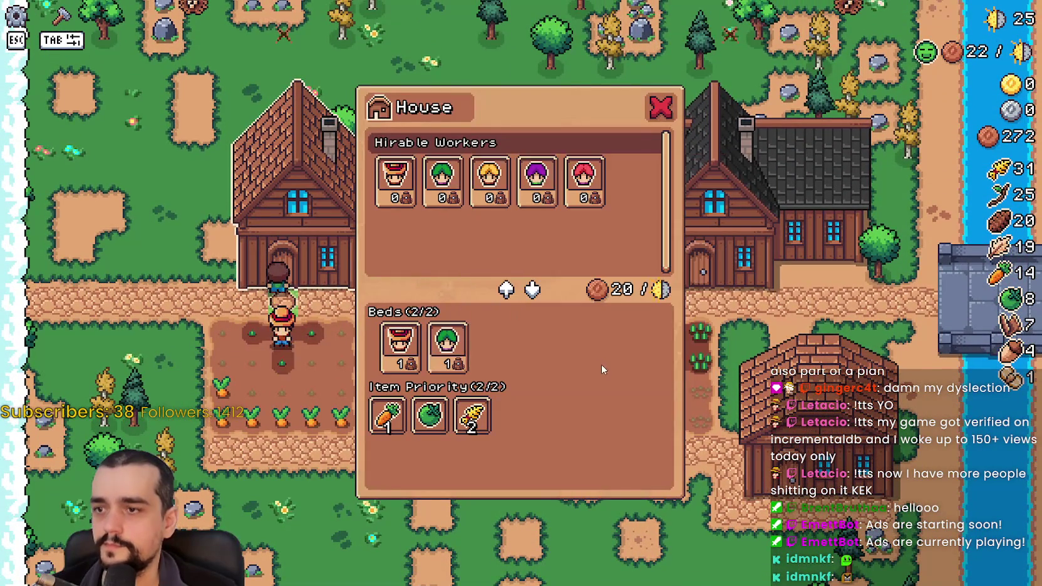
# - Stock the Warehouse with carrot and wheat (2/2)
pyautogui.press('Escape')
pyautogui.press('s')
pyautogui.press('d')
pyautogui.press('e')
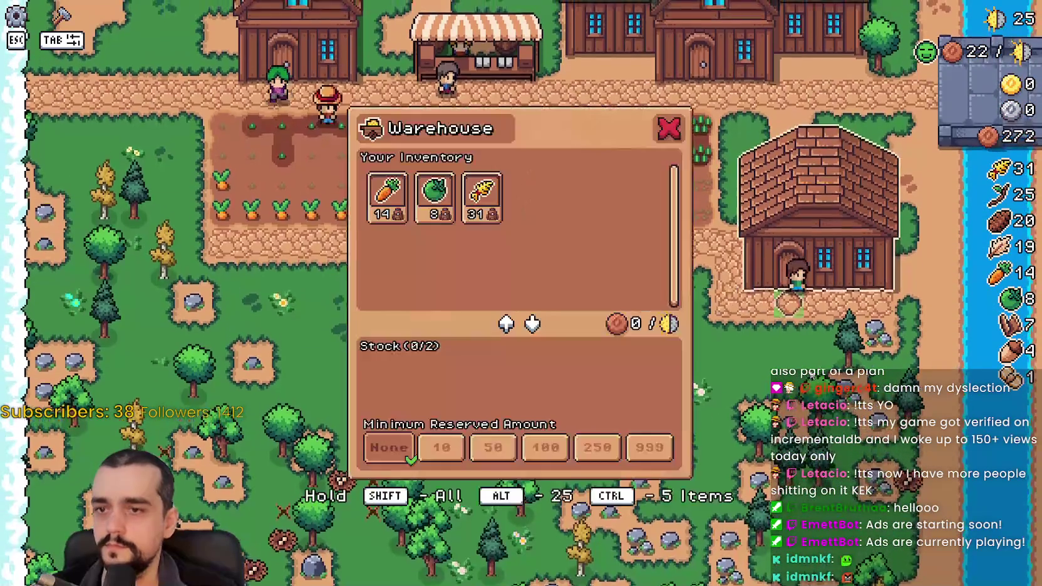
pyautogui.click(387, 197)
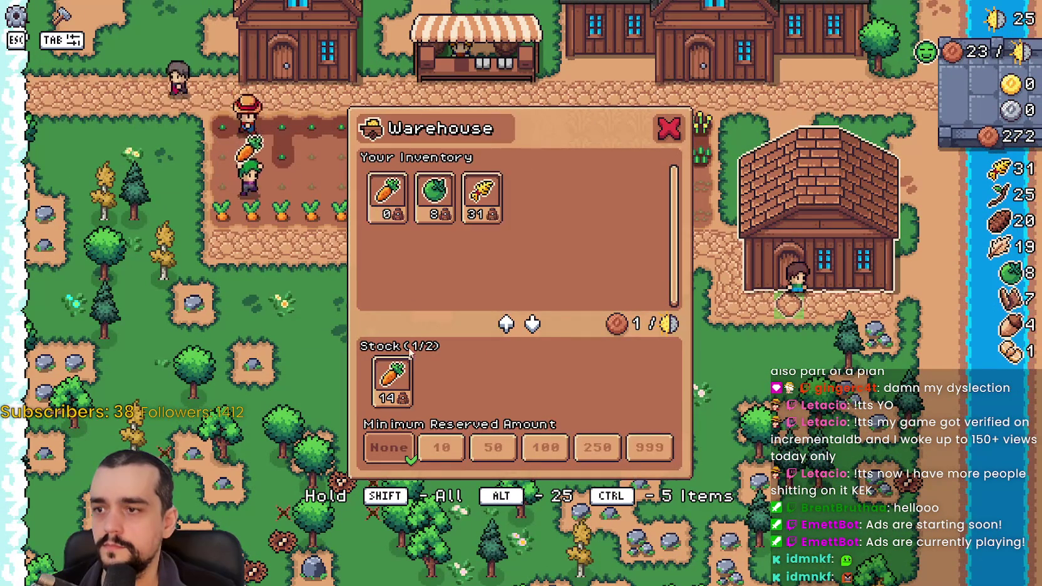
pyautogui.click(482, 197)
pyautogui.click(439, 381)
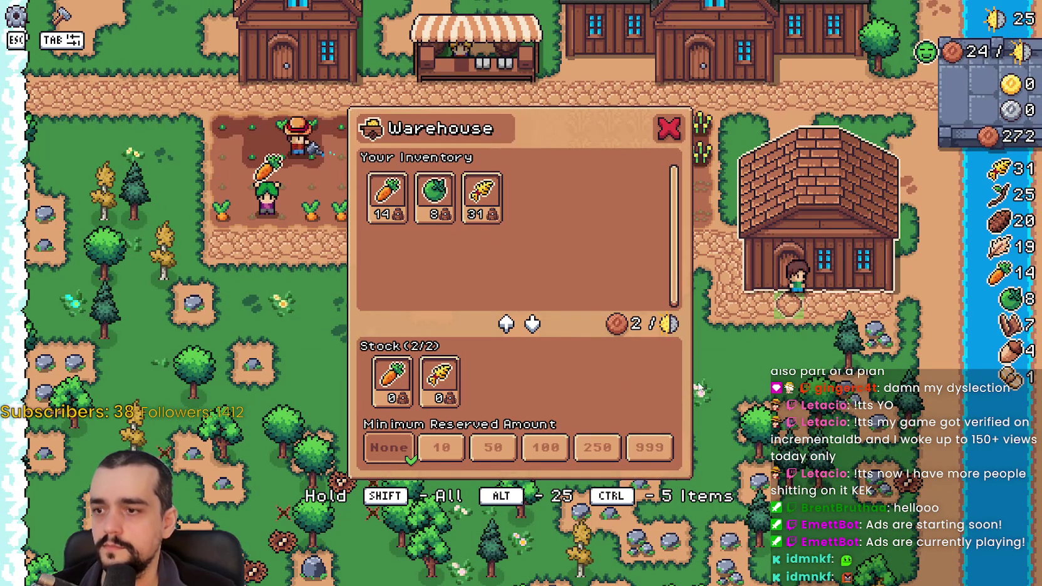
pyautogui.press('a')
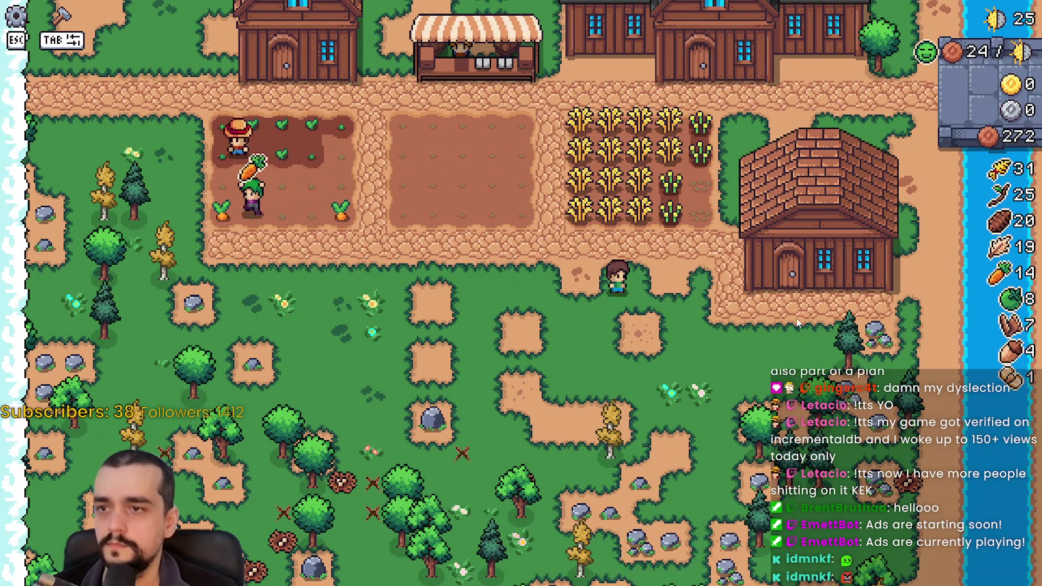
pyautogui.press('d')
pyautogui.press('e')
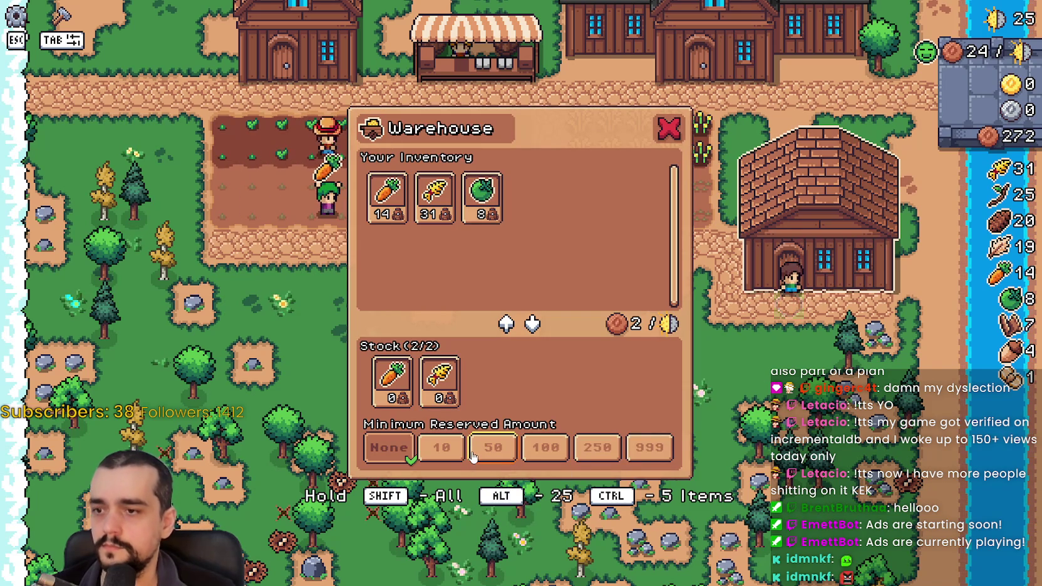
pyautogui.press('a')
# - Harvest the wheat field, raising wheat to 39, and open Crafting
pyautogui.press('w')
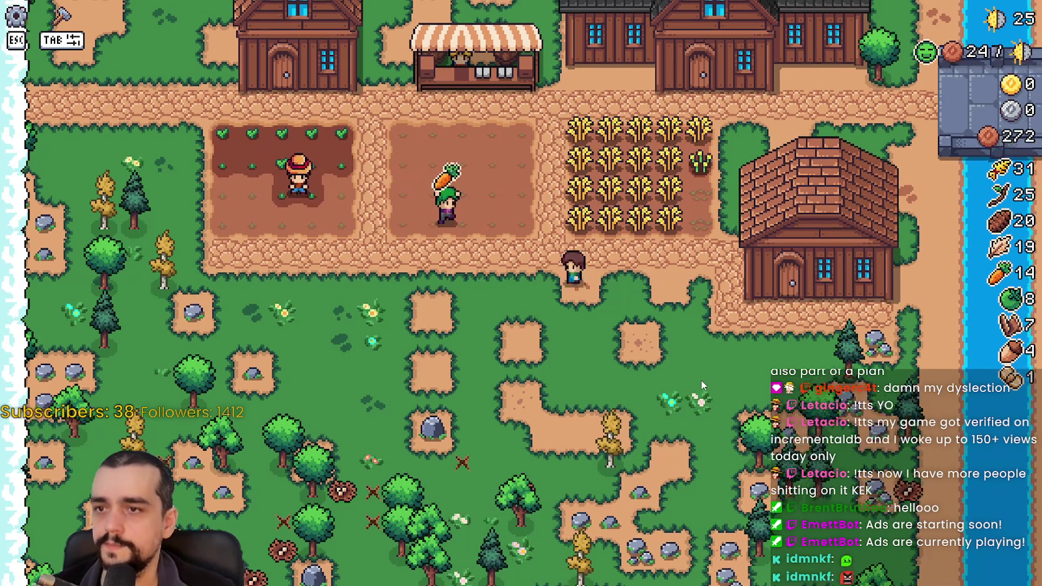
pyautogui.press('s')
pyautogui.press('a')
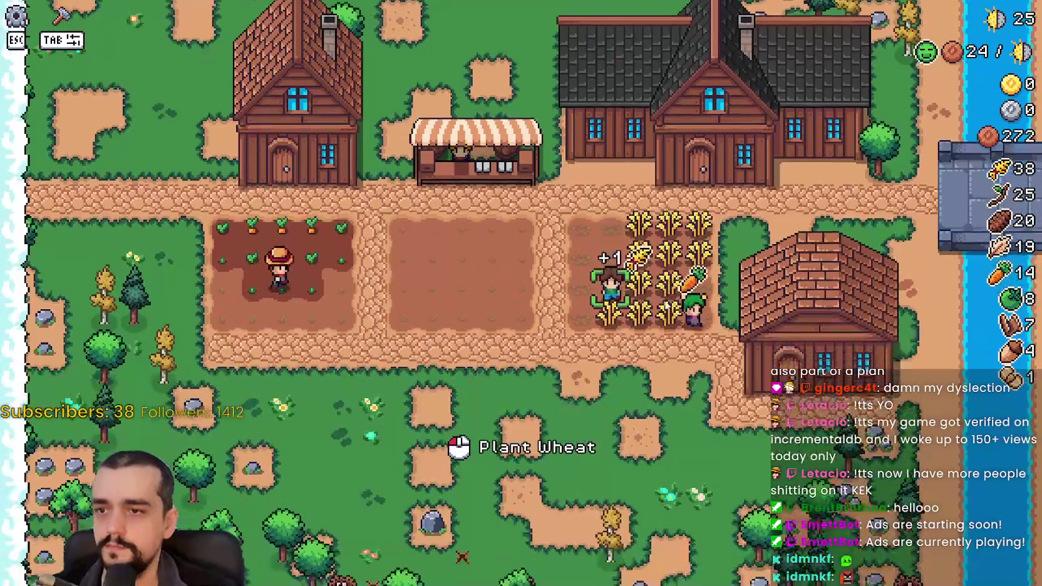
pyautogui.press('s')
pyautogui.press('Tab')
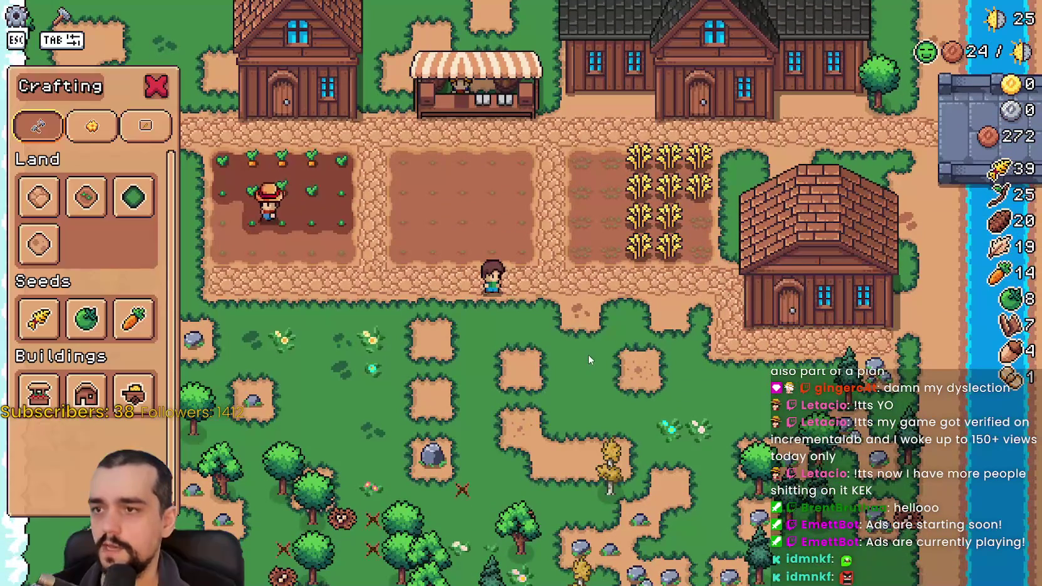
# - Open the House panel showing workers, beds and item priority, then launch Snipping Tool
pyautogui.press('a')
pyautogui.press('w')
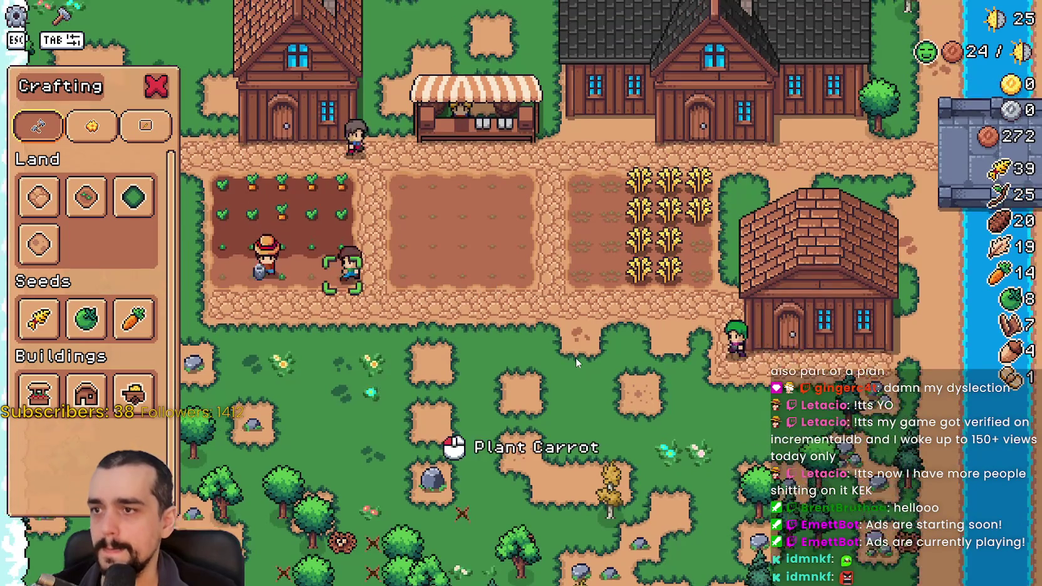
pyautogui.click(568, 372)
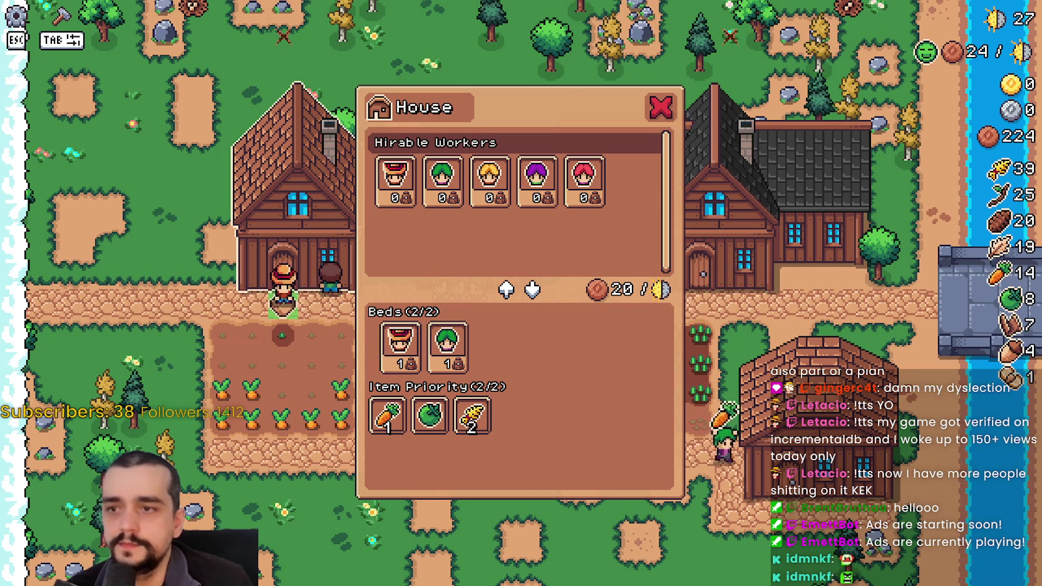
pyautogui.press('super+shift+s')
# - Snip the House panel with the nearby farm and copy the capture
pyautogui.click(616, 428)
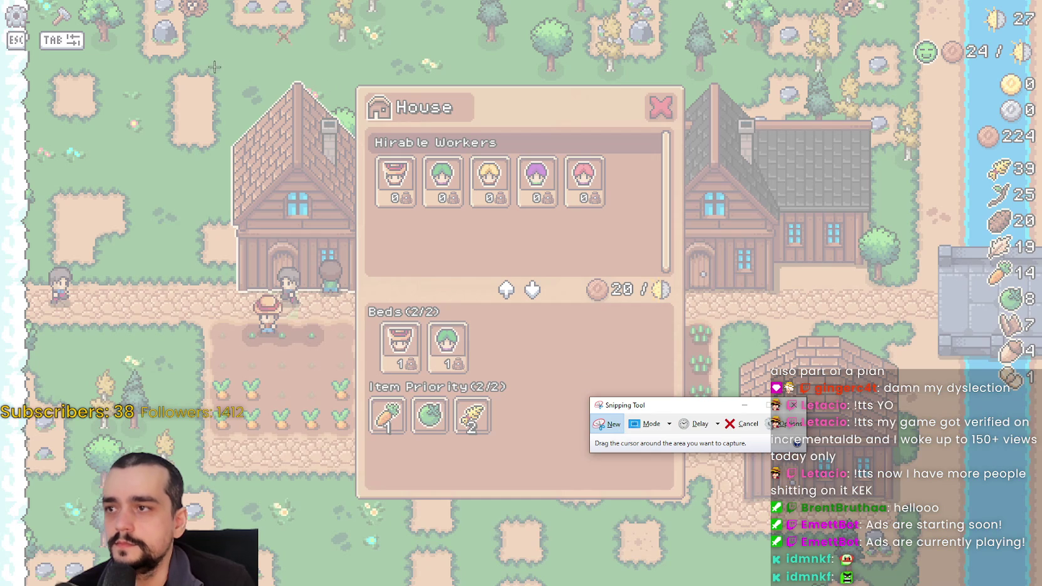
pyautogui.moveTo(216, 65); pyautogui.dragTo(687, 458)
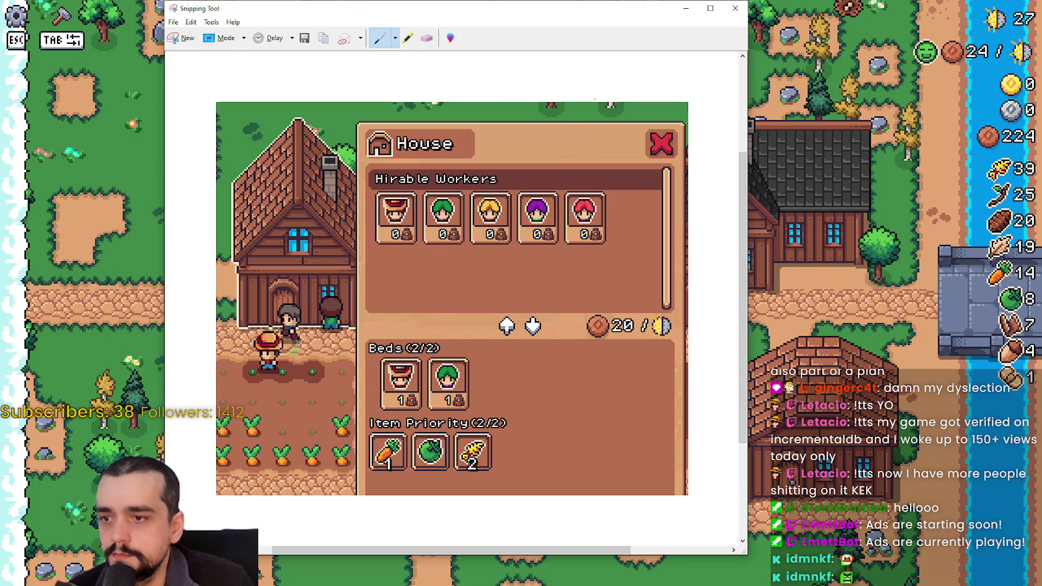
pyautogui.click(191, 22)
pyautogui.click(192, 36)
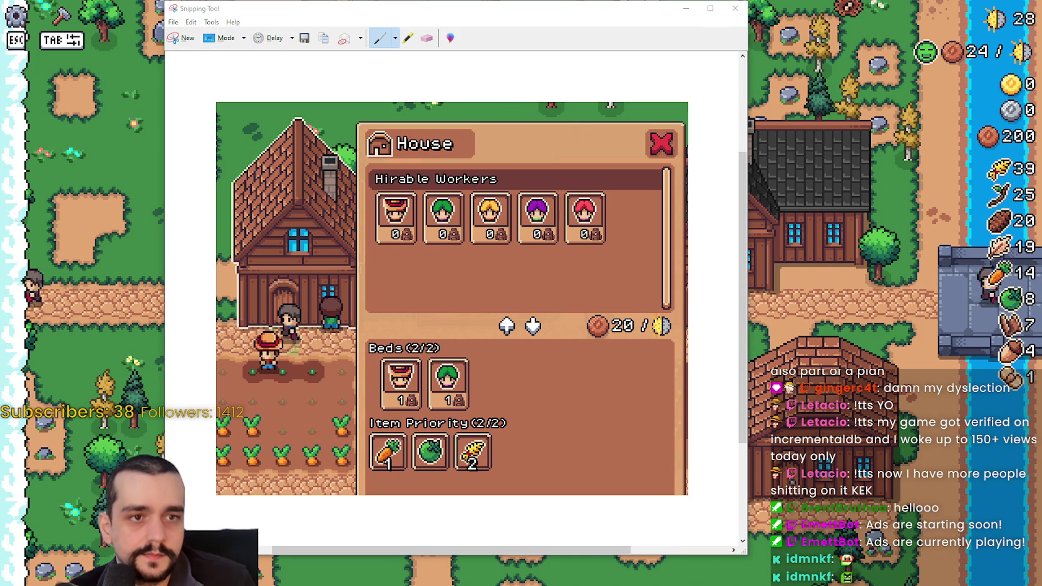
pyautogui.hotkey('alt', 'Tab')
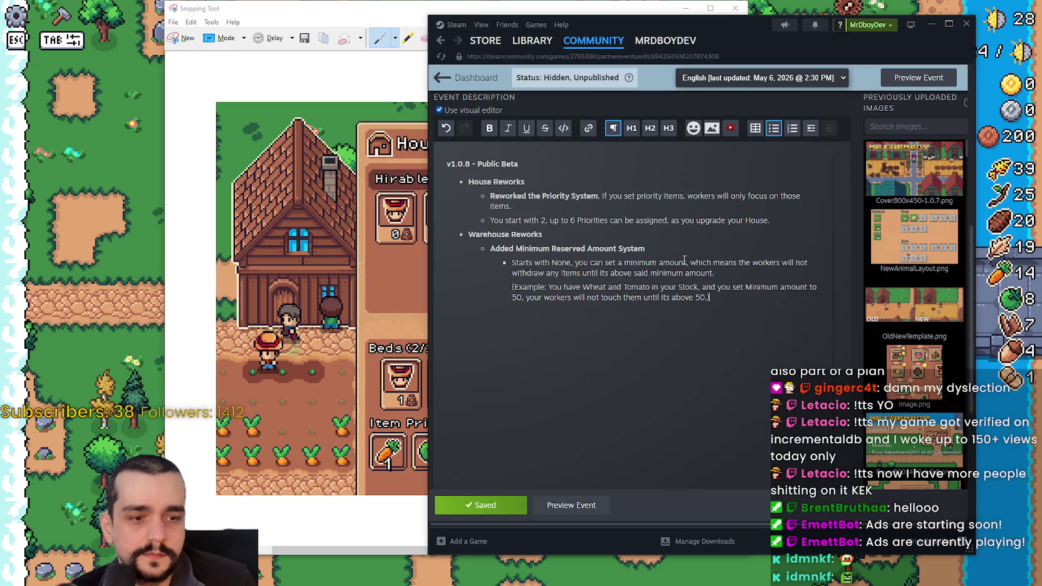
# - Insert the House screenshot on a new line below the priorities note in the v1.0.8 draft
pyautogui.click(787, 212)
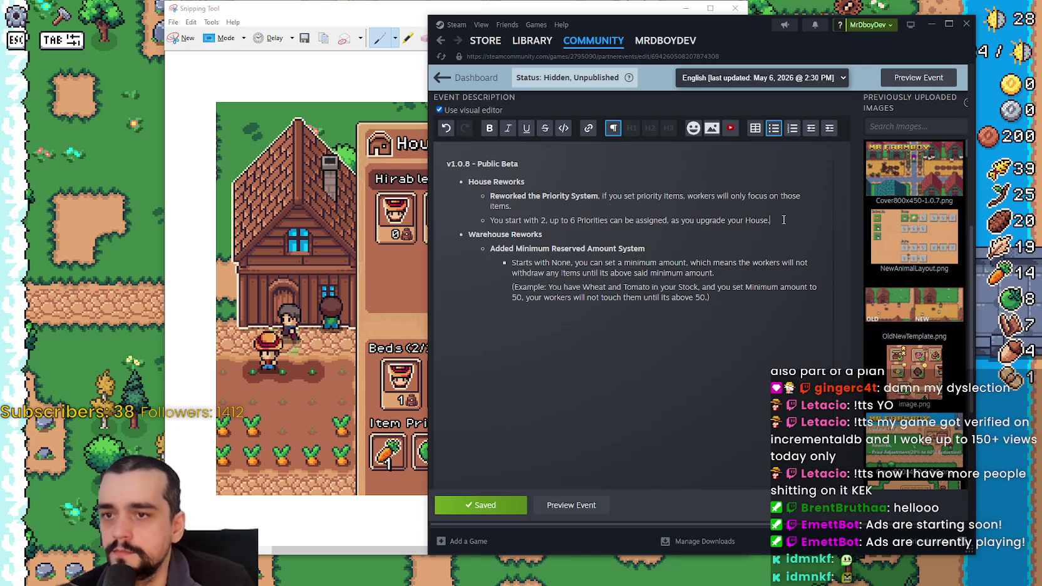
pyautogui.press('Return')
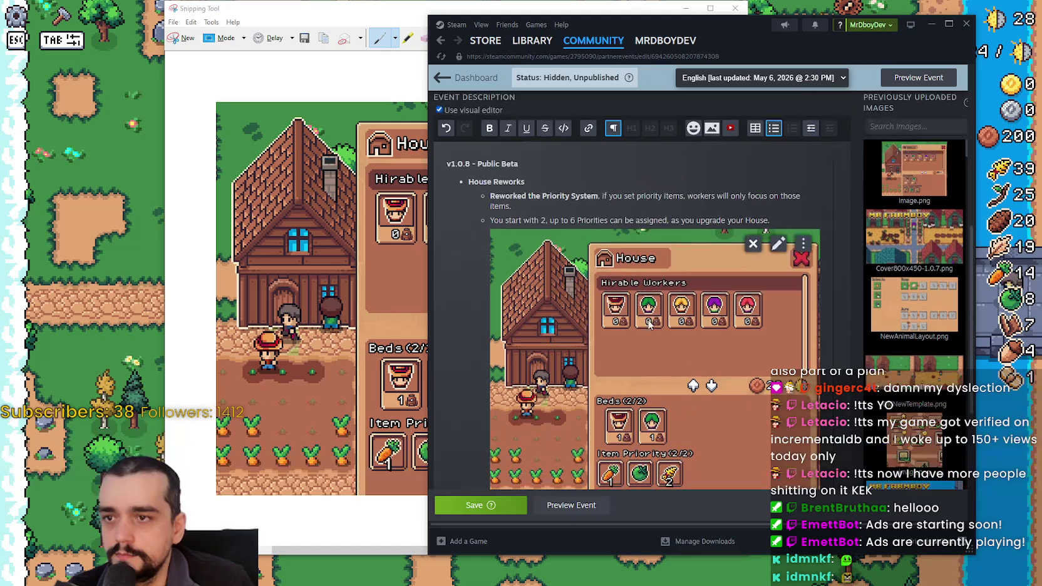
pyautogui.scroll(-3)
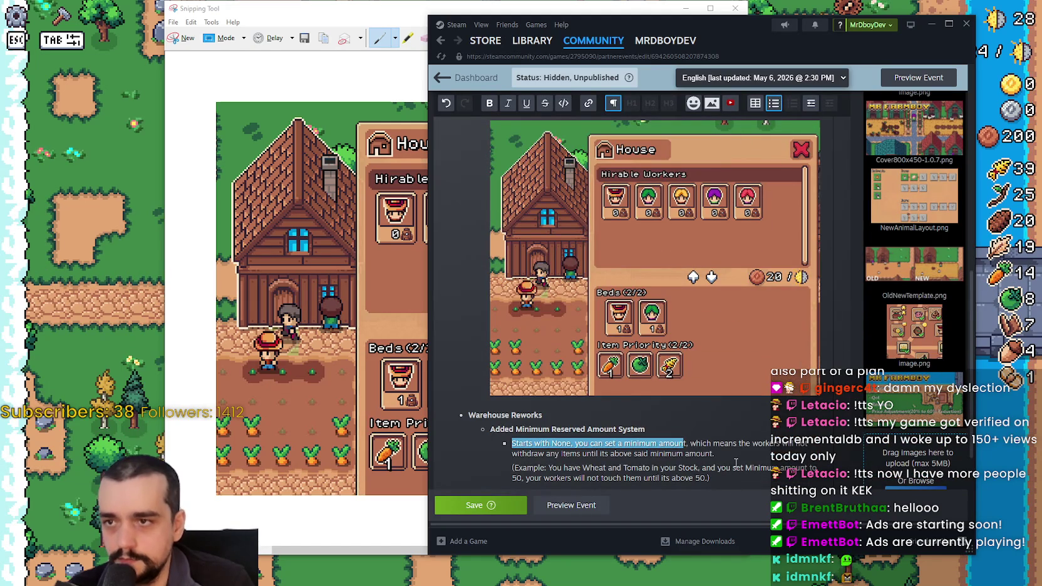
# - Return to the game and start another Snipping Tool capture
pyautogui.click(295, 11)
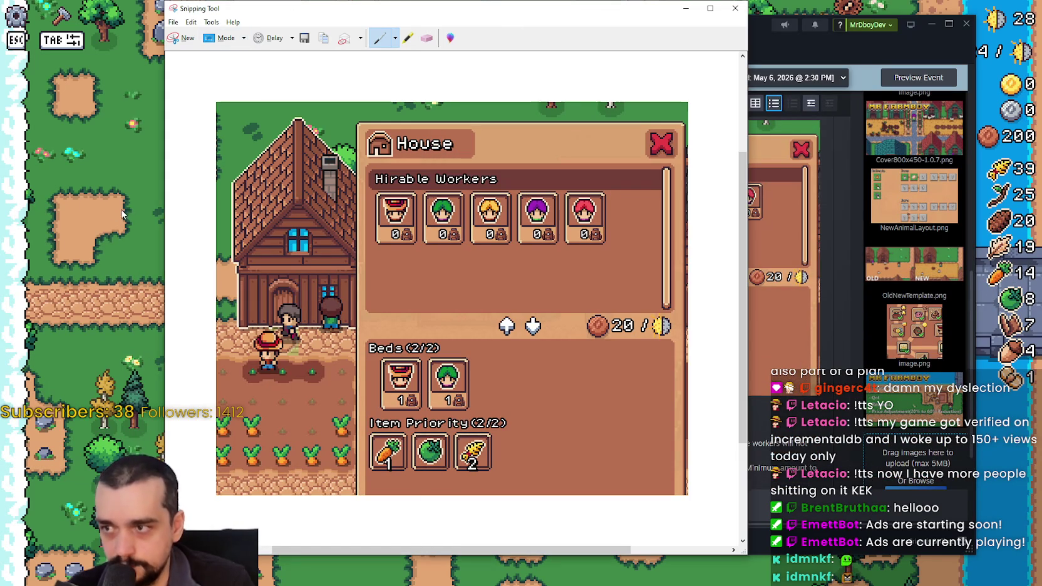
pyautogui.click(123, 202)
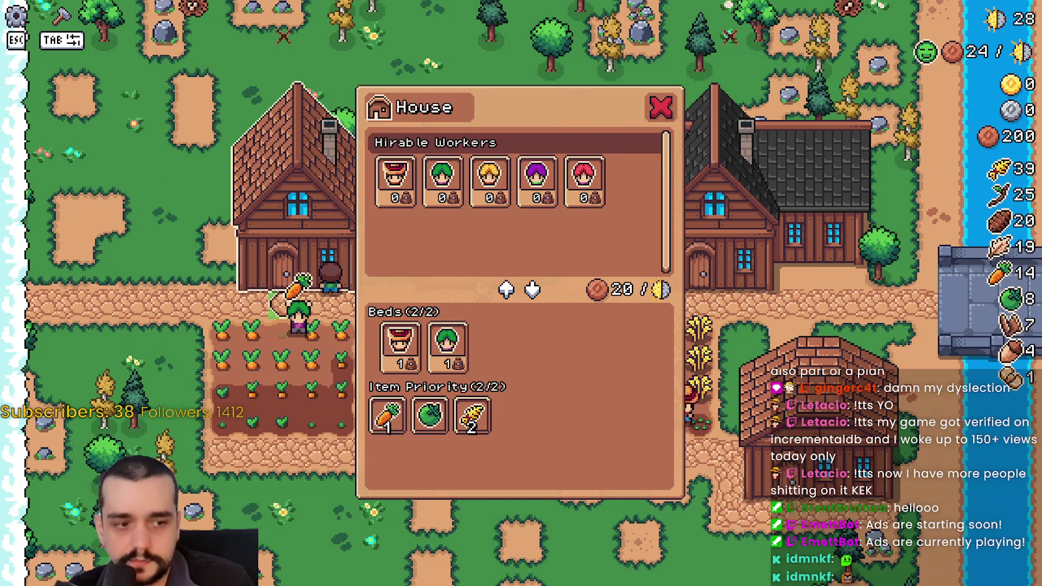
pyautogui.hotkey('alt', 'Tab')
pyautogui.click(183, 37)
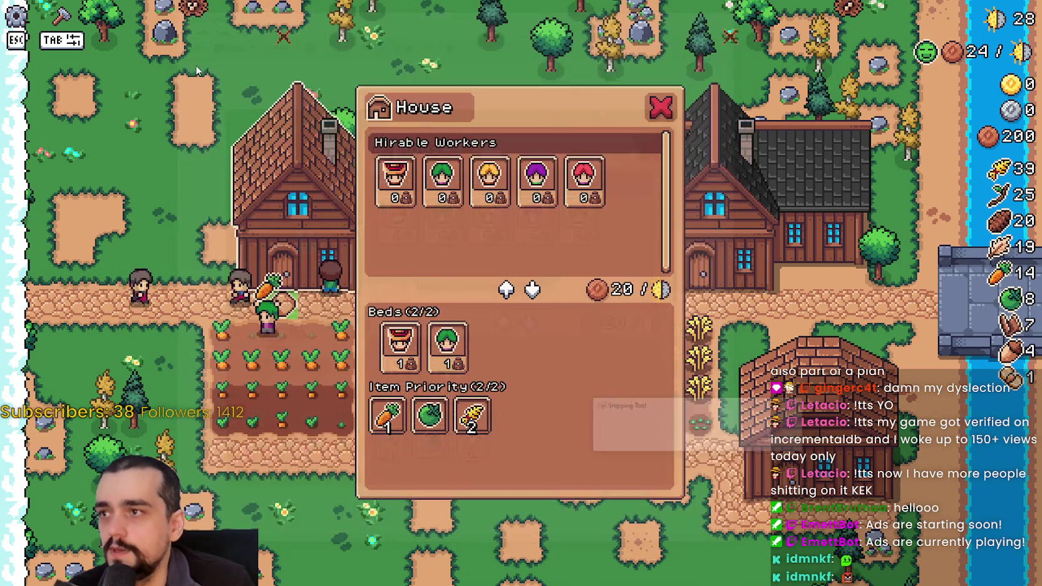